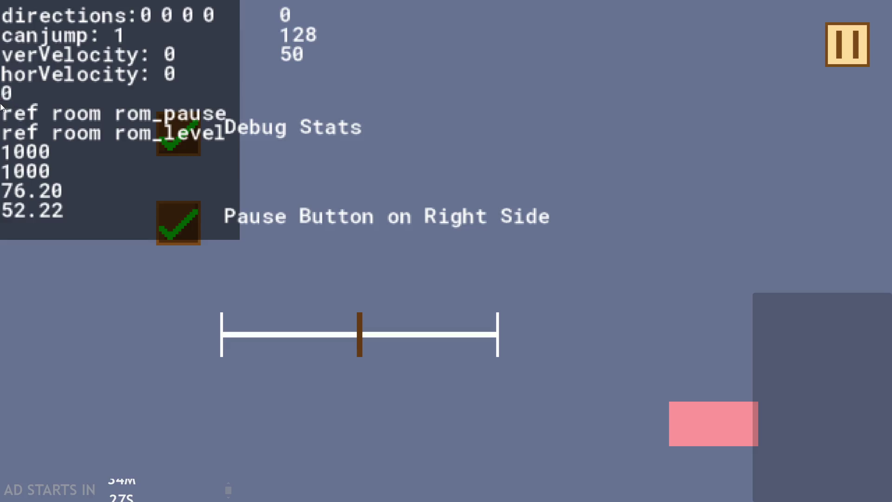
Step: Toggle the game's pause menu on and off repeatedly to test pausing and resuming
click(836, 40)
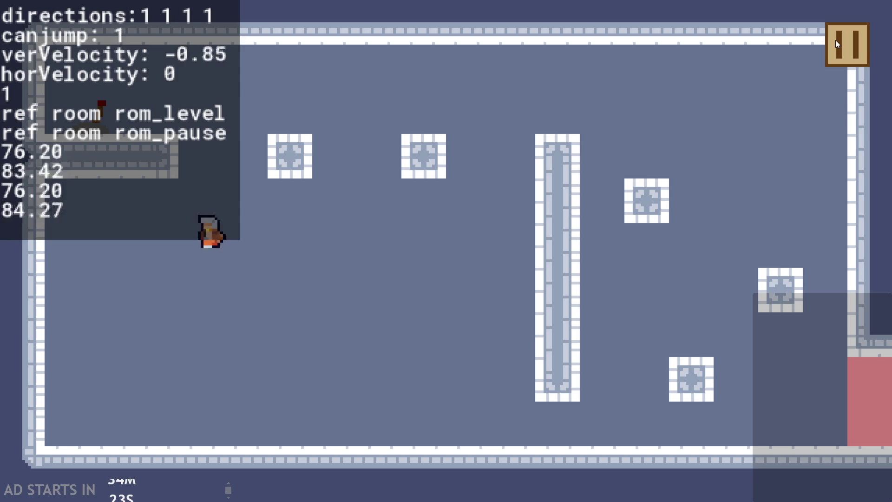
click(836, 40)
click(836, 40)
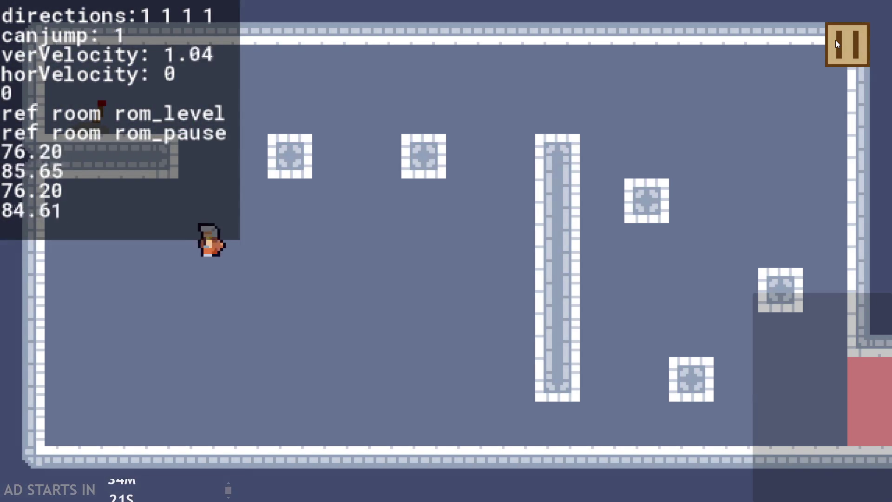
click(836, 40)
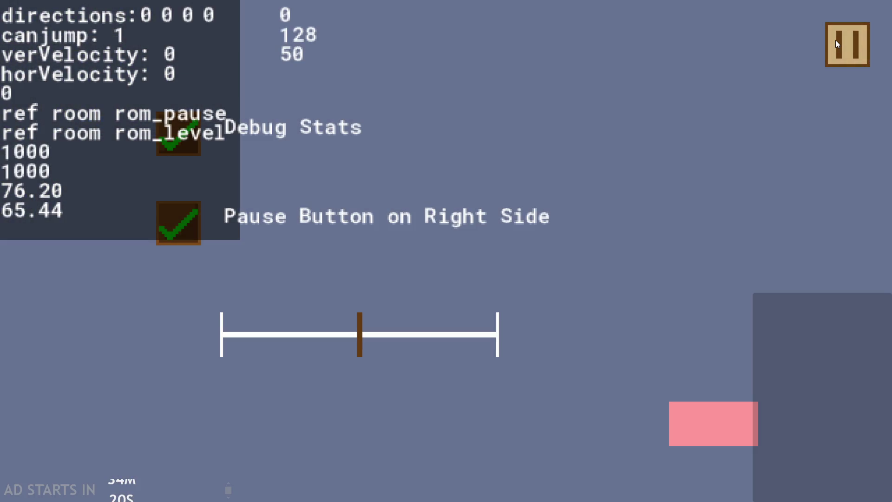
click(836, 39)
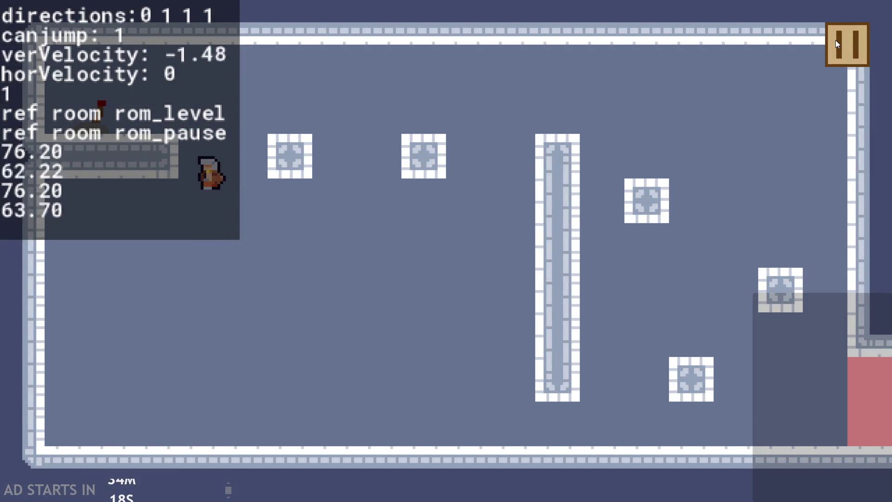
click(835, 40)
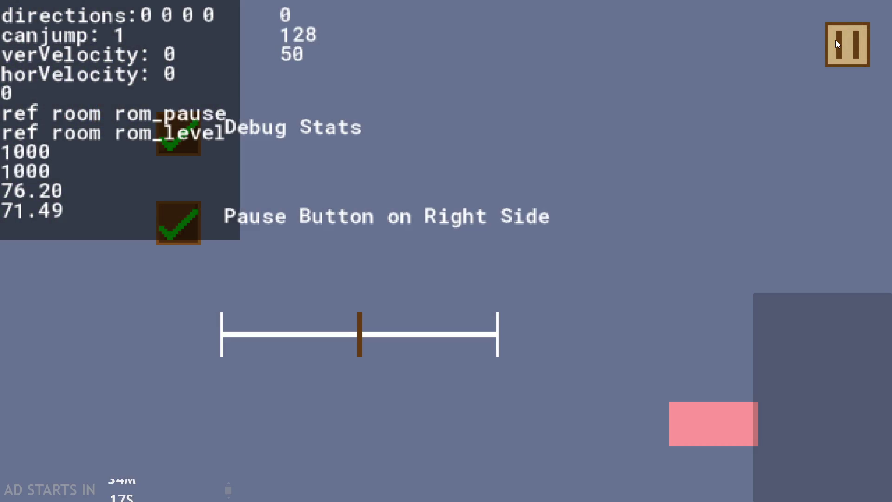
click(836, 40)
click(836, 40)
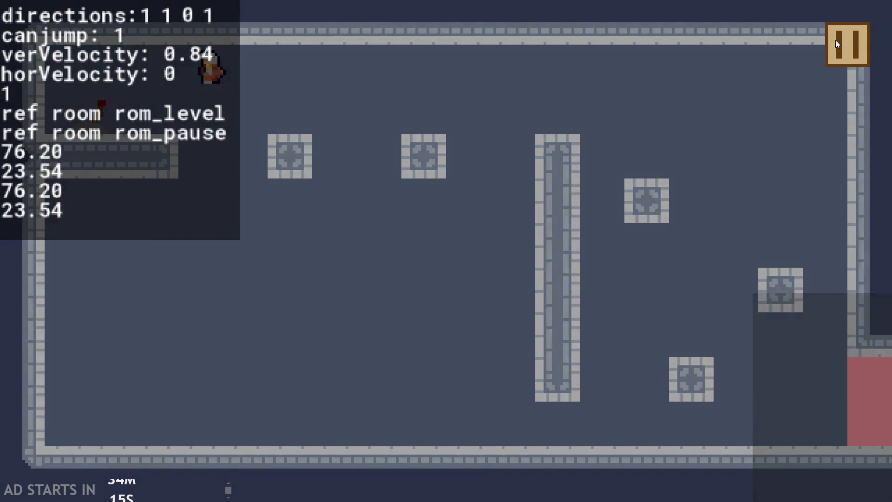
click(836, 40)
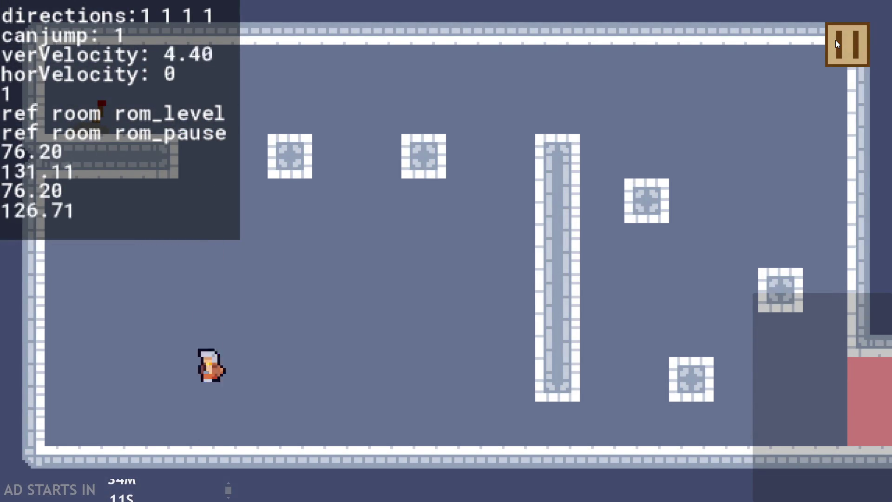
click(835, 40)
click(836, 41)
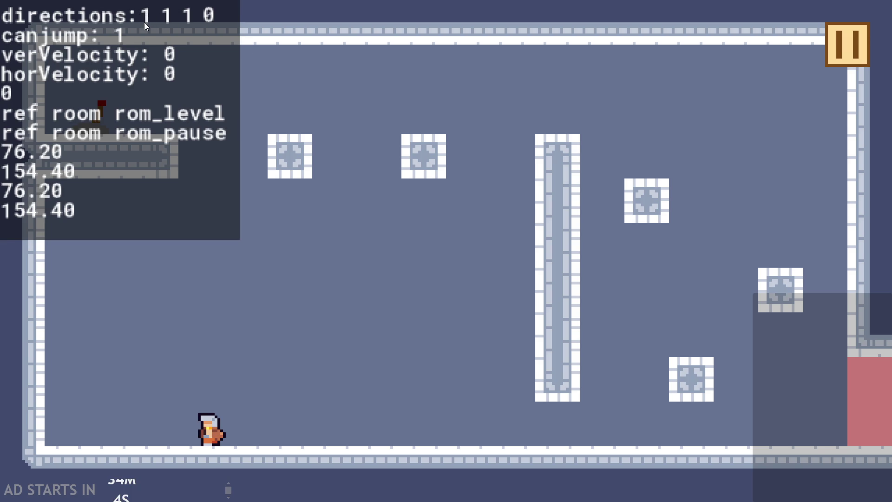
click(831, 64)
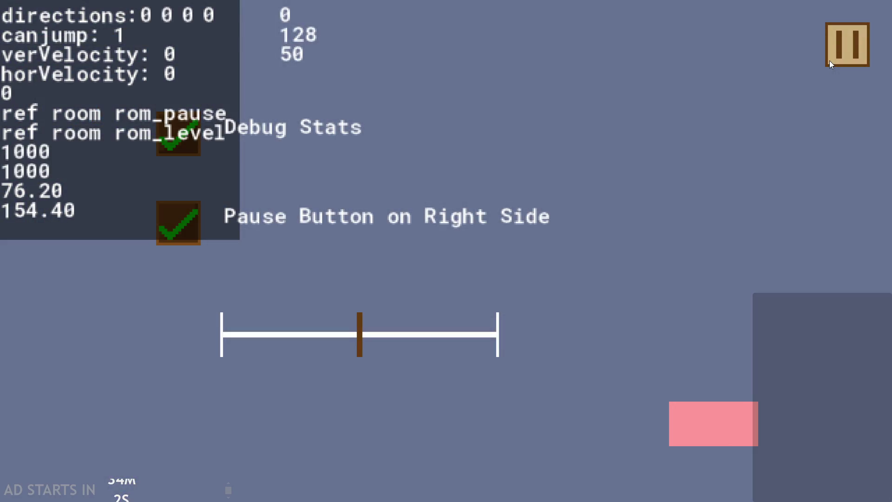
click(832, 64)
click(831, 60)
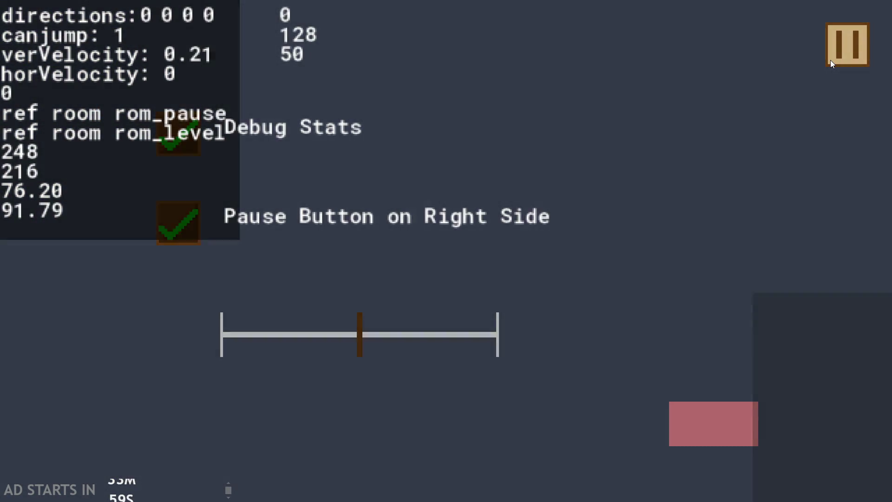
click(831, 61)
Step: Run and jump the character with the arrow keys, then pause and close the game
key(Right)
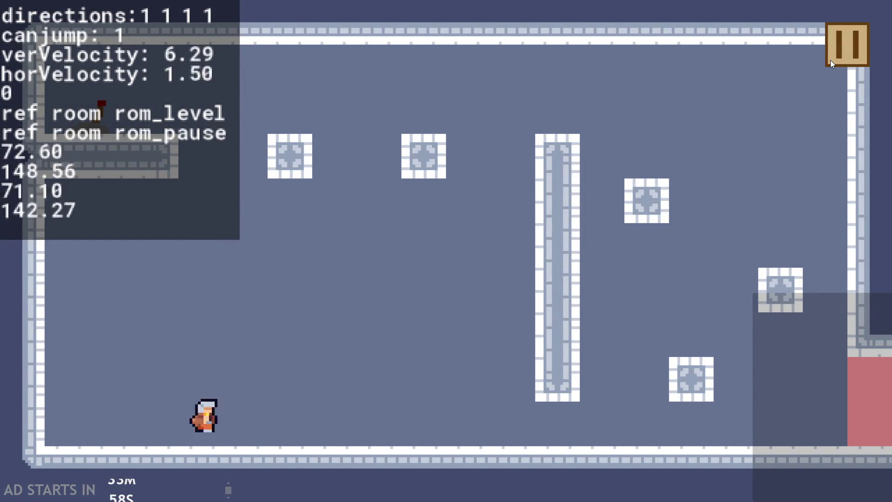
key(Up)
key(Left)
key(Up)
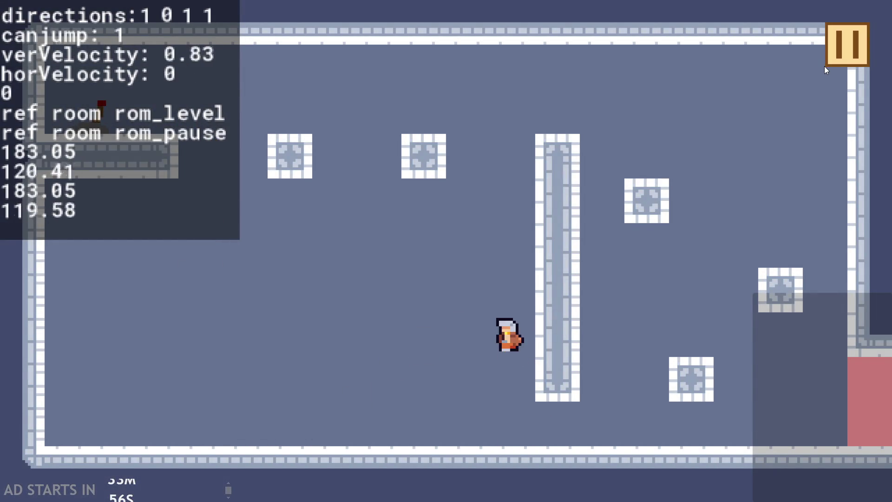
key(Up)
key(Up)
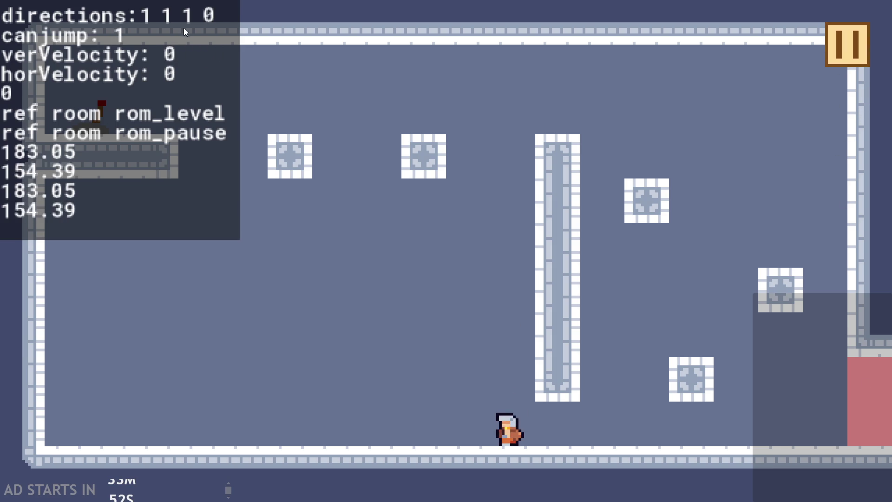
click(851, 45)
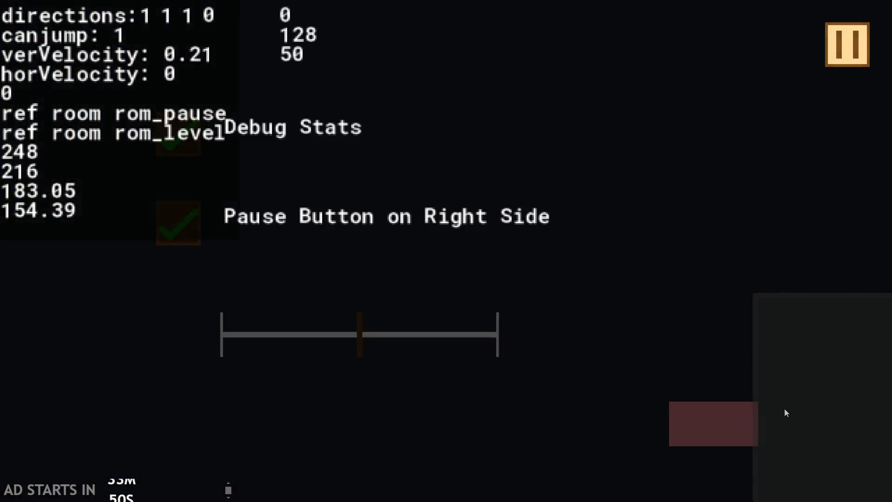
click(679, 431)
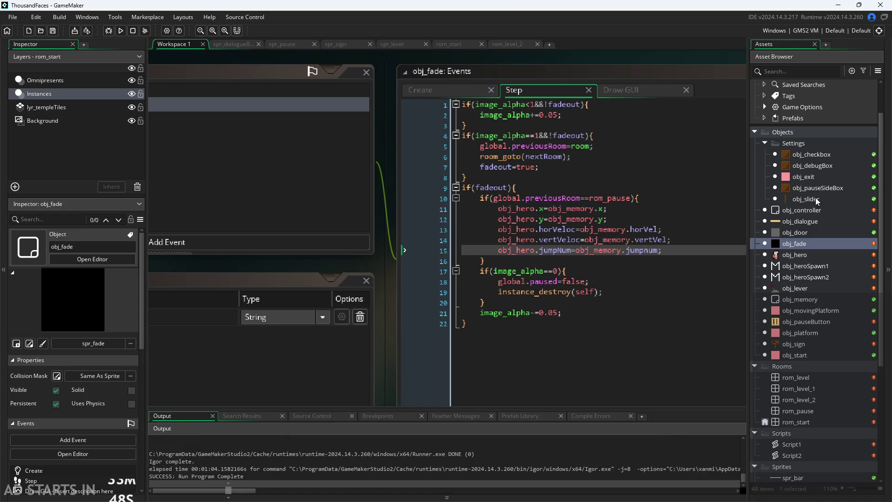
Step: Open obj_hero and switch to its Create event code
double_click(799, 256)
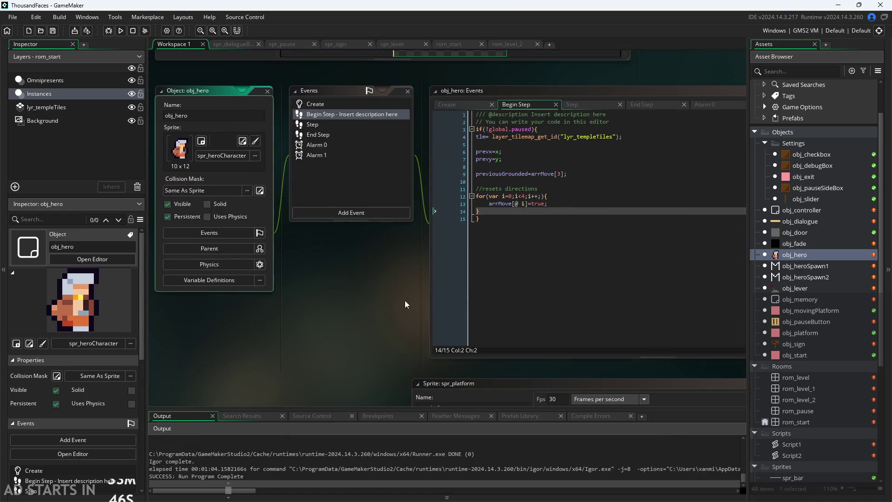
click(466, 118)
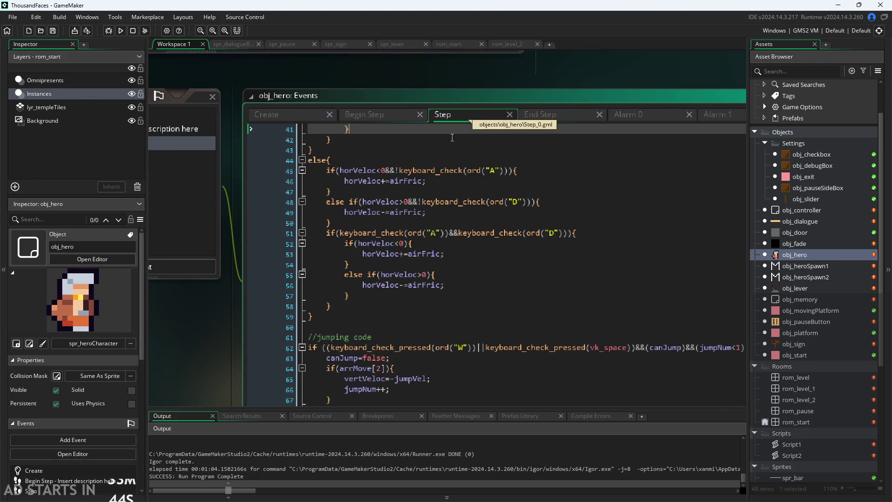
click(279, 115)
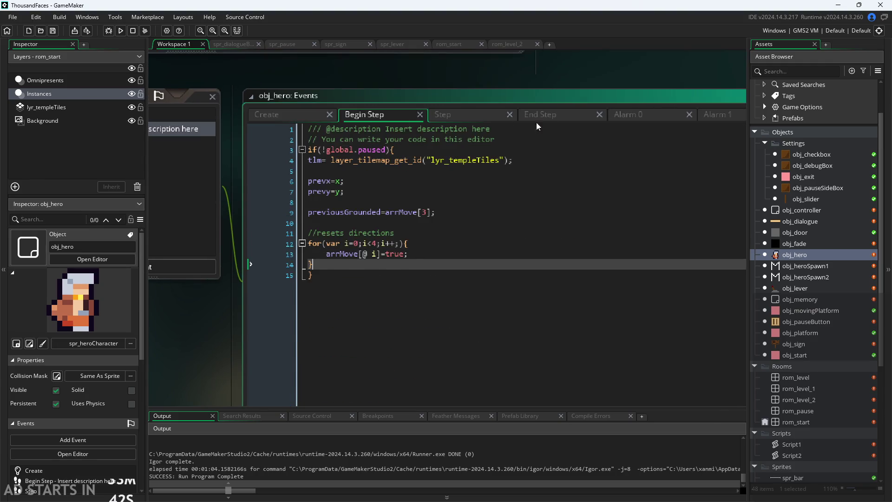
Step: Scroll to line 25 and delete the first 9 in the arrDir array
scroll(427, 173, down, 1)
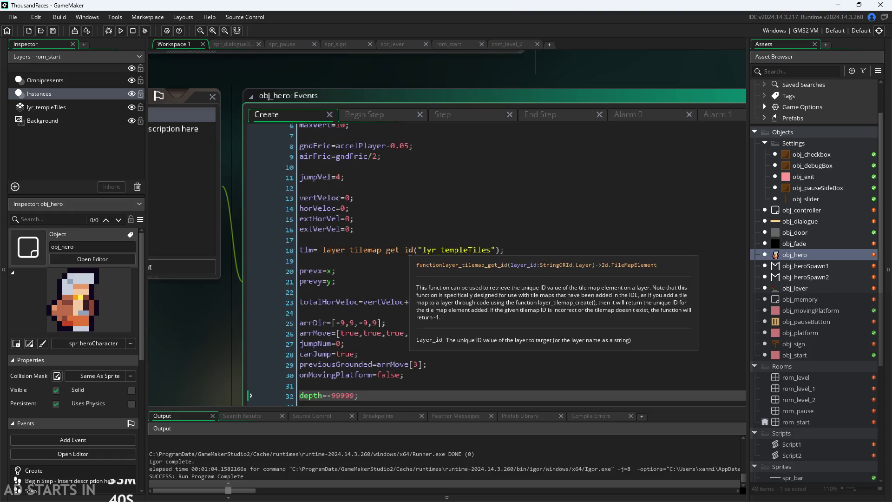
drag(217, 267, 254, 189)
scroll(254, 190, down, 2)
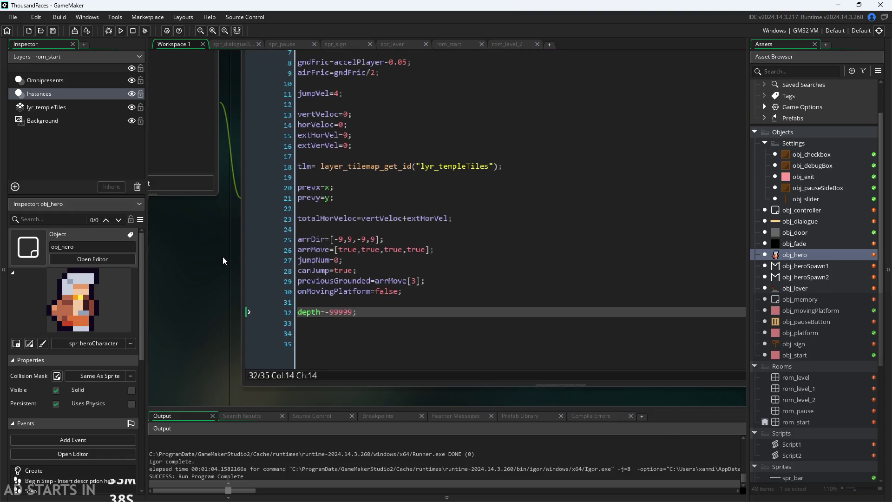
scroll(223, 259, up, 2)
click(399, 237)
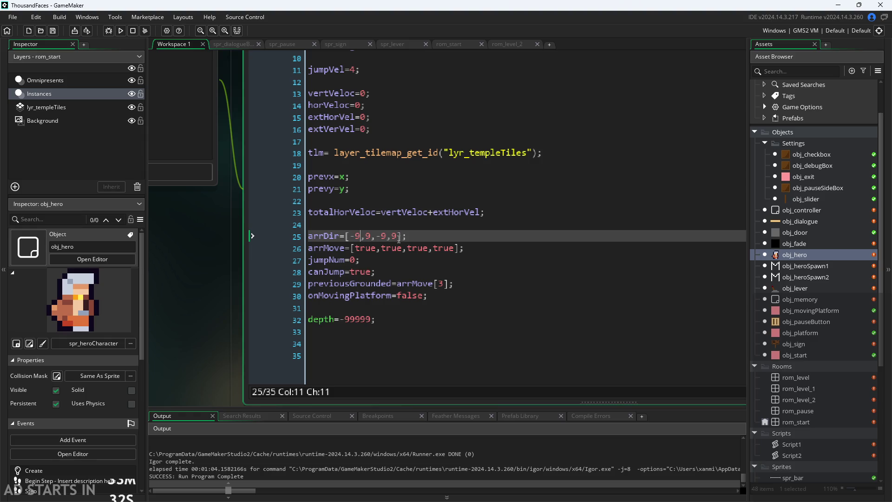
key(BackSpace)
Step: Set the first two arrDir values to -sprite_width and sprite_width
key(ctrl+space)
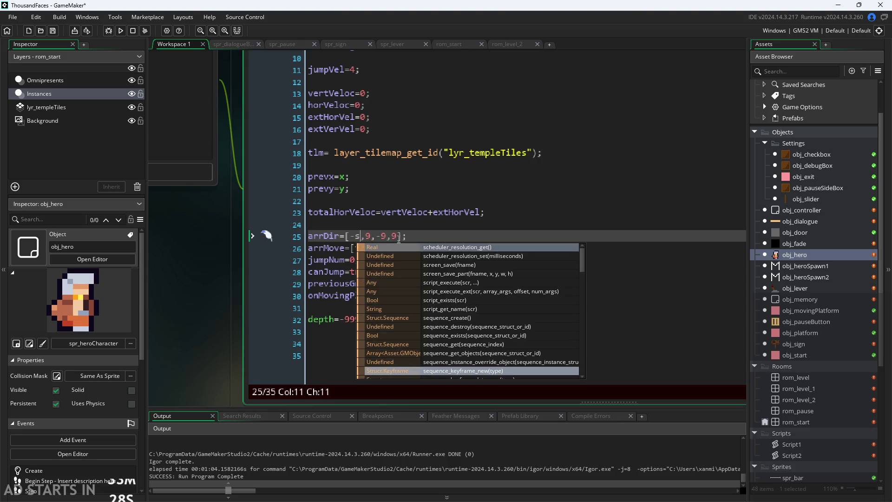
key(Escape)
text(sprite_)
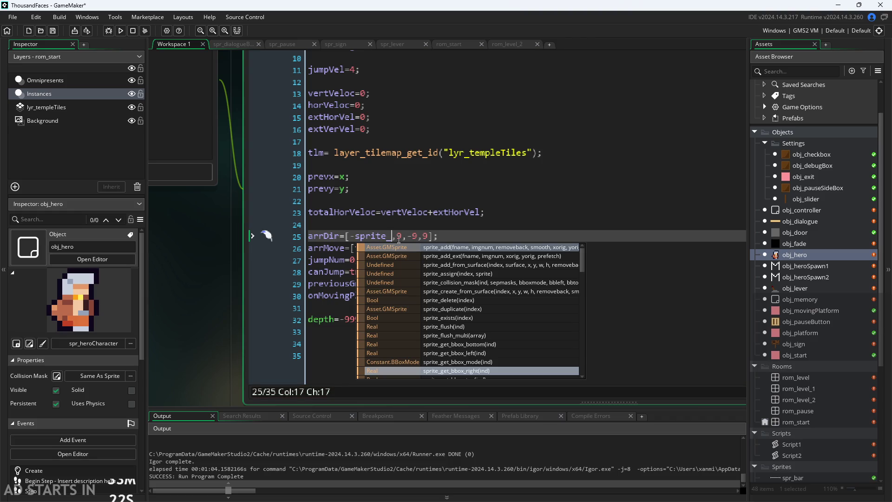
text(w)
key(Return)
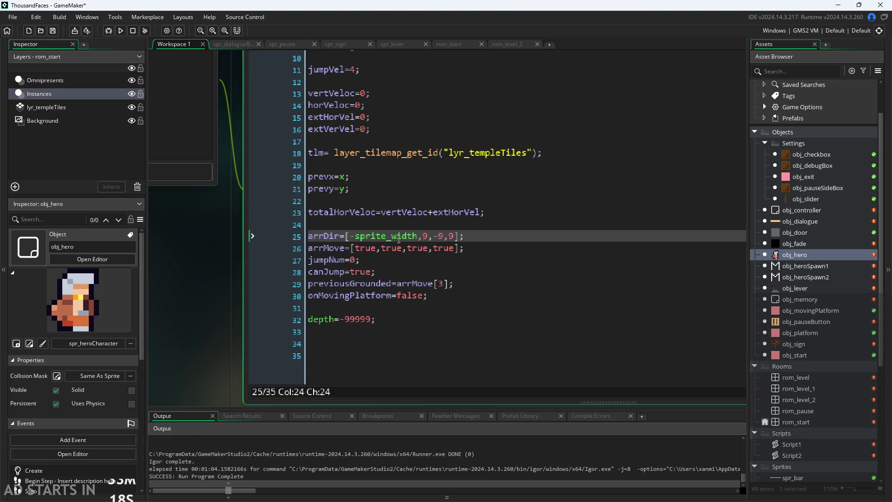
text(prite_width)
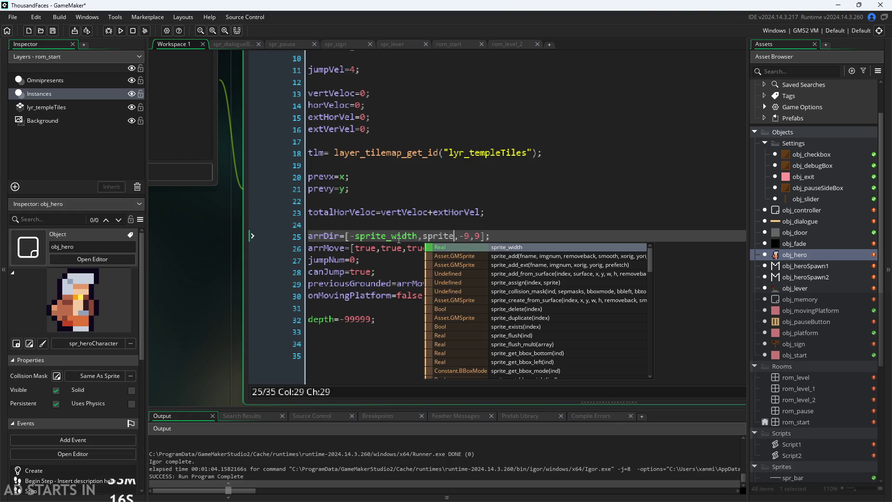
key(Return)
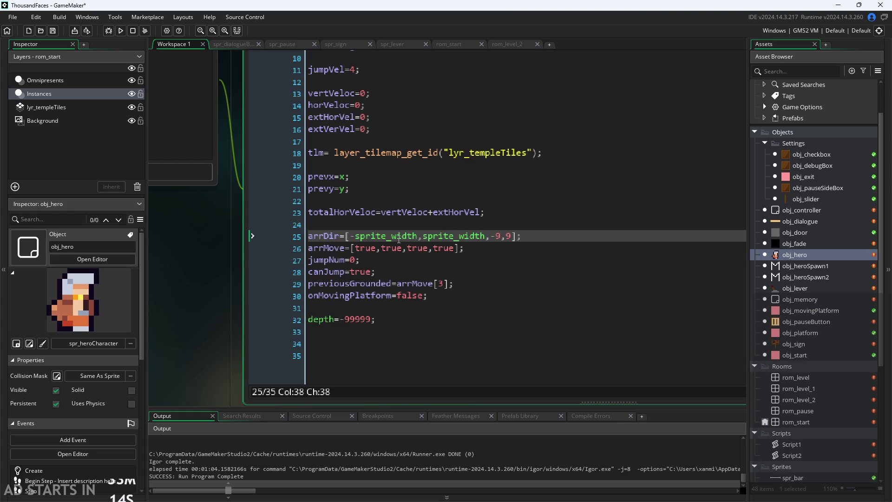
Step: Set the last two arrDir values to -sprite_height and sprite_height, then save and run
key(BackSpace)
text(sprite_)
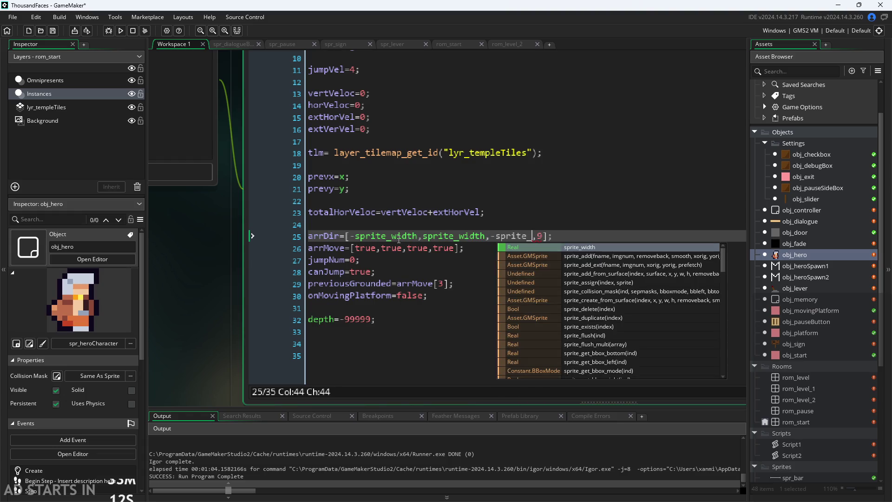
text(h)
key(Return)
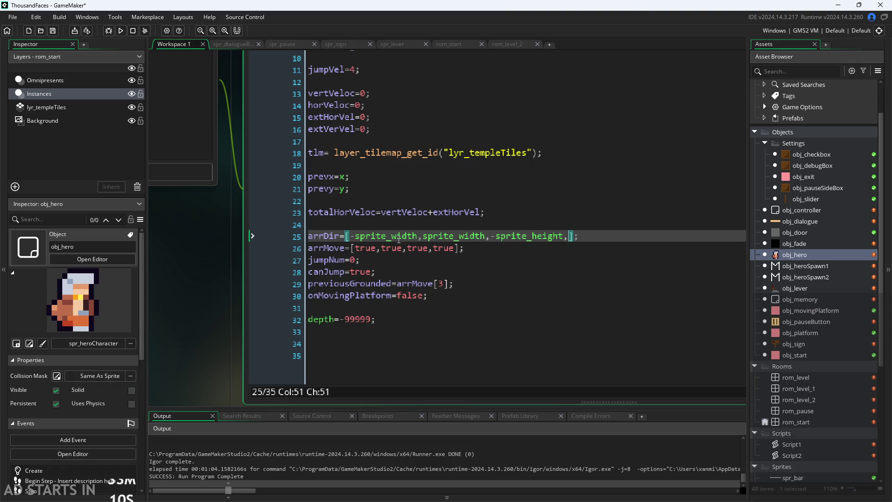
text(prite_he)
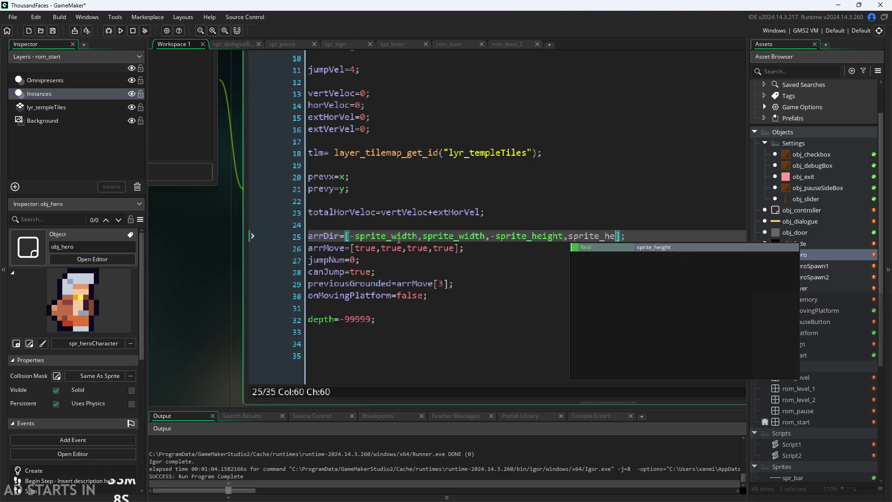
key(Return)
key(ctrl+s)
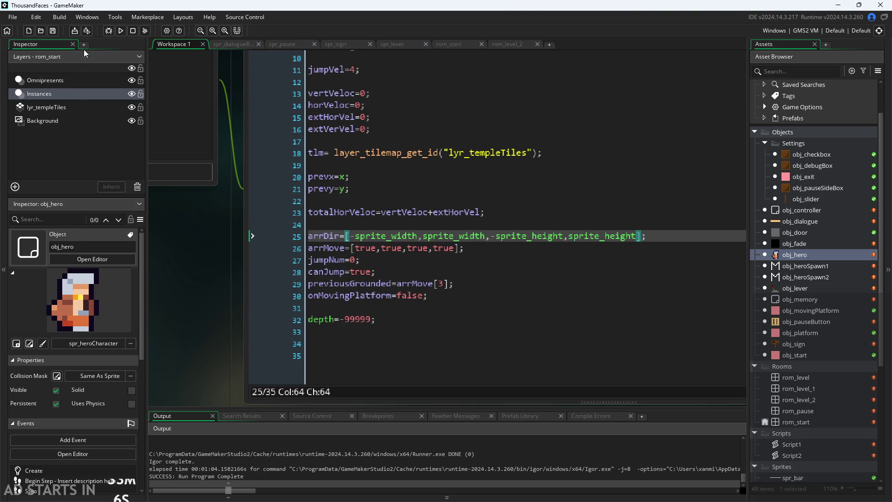
click(121, 31)
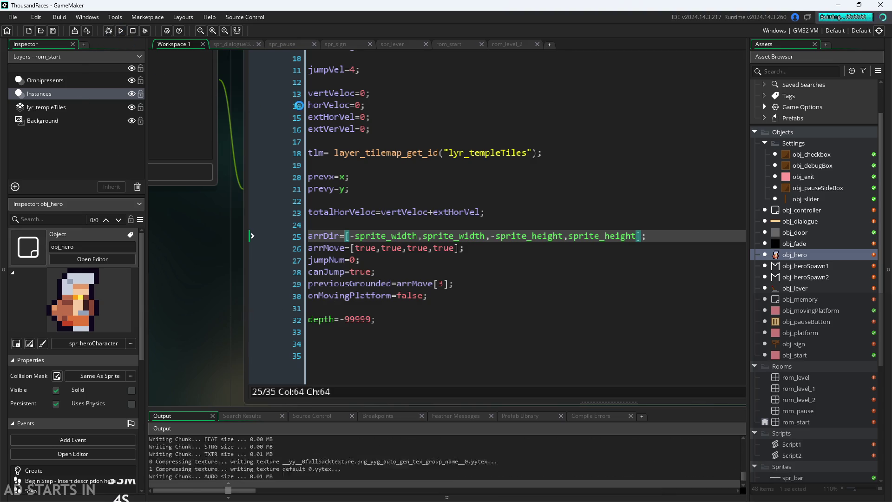
Step: Enable Debug Stats and the right-side pause button in the game's pause menu
key(Right)
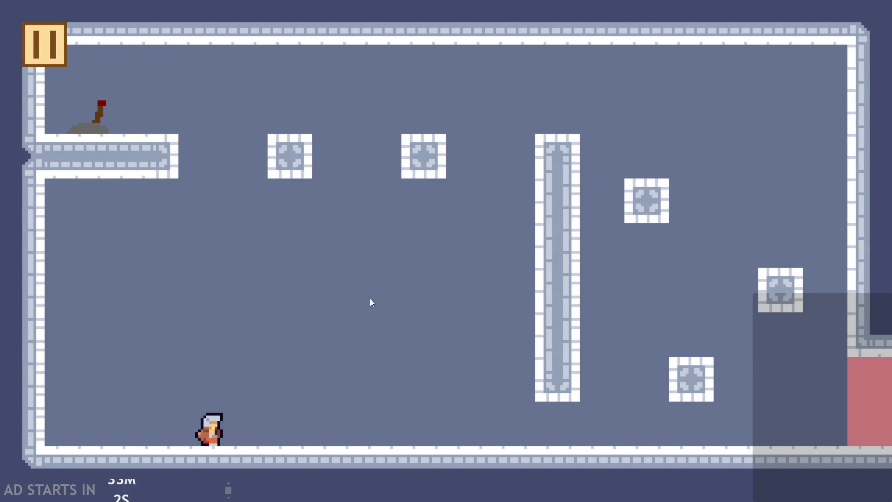
key(Escape)
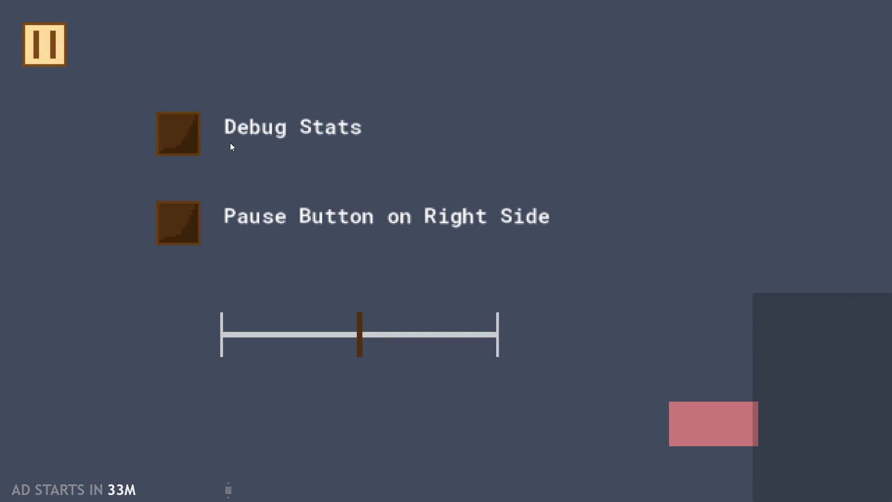
key(grave)
click(199, 207)
click(834, 48)
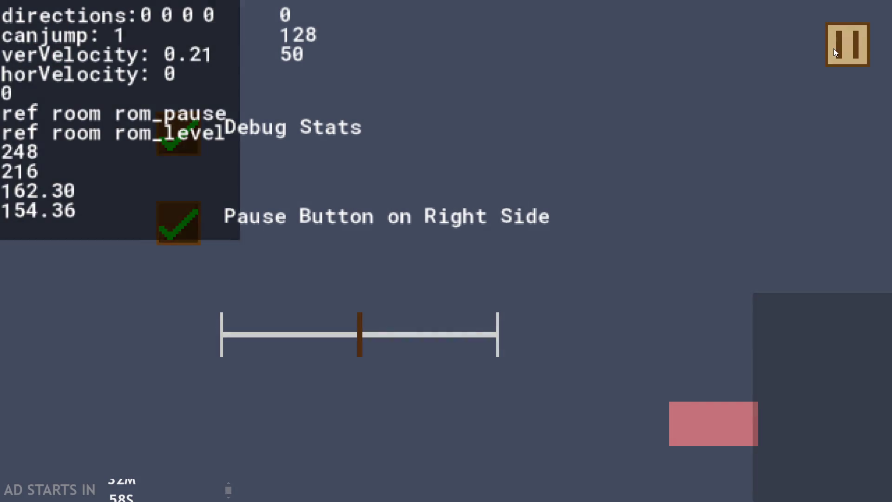
key(Right)
Step: Walk the hero left and right and jump repeatedly near the pillar
key(Up)
key(Up)
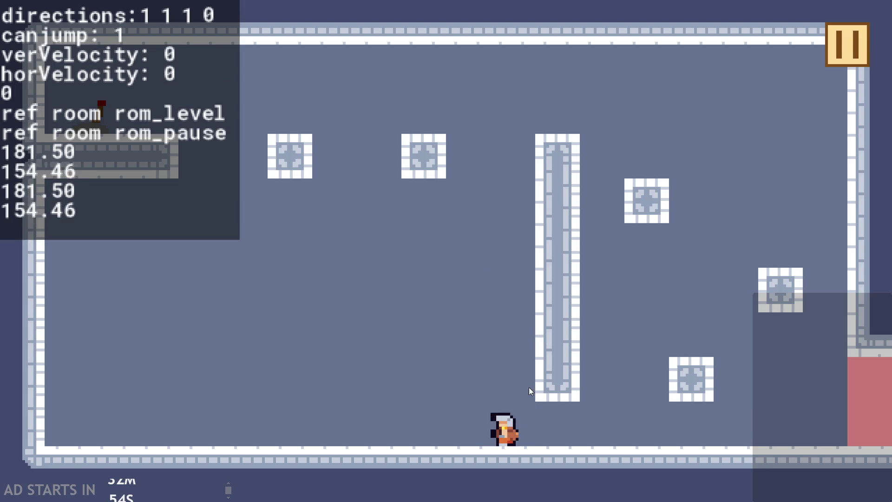
key(Left)
key(Right)
key(Left)
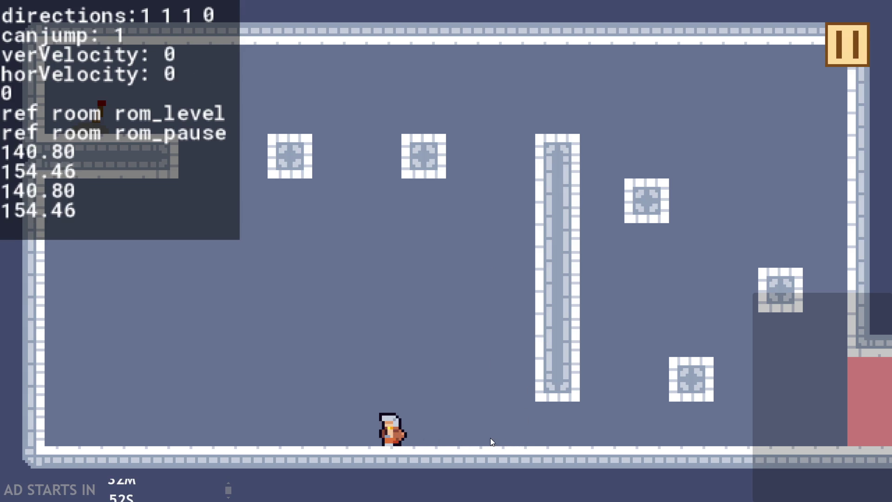
key(Right)
key(Left)
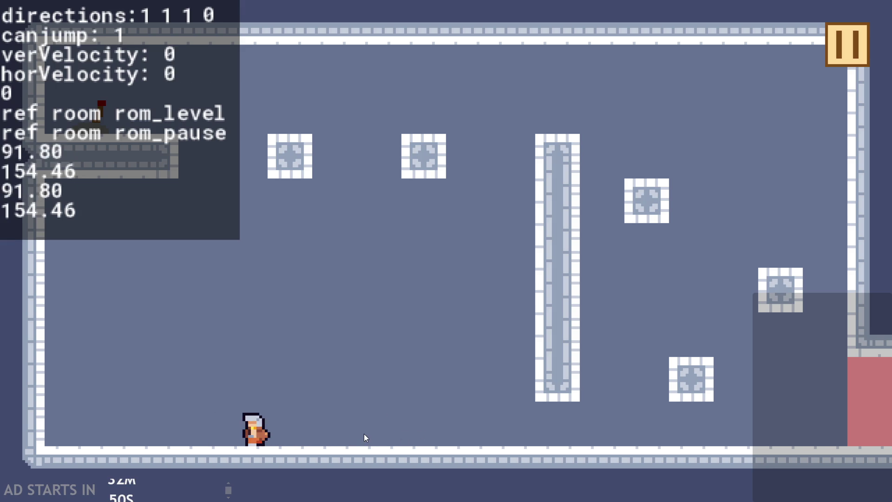
key(Right)
key(Left)
key(Left)
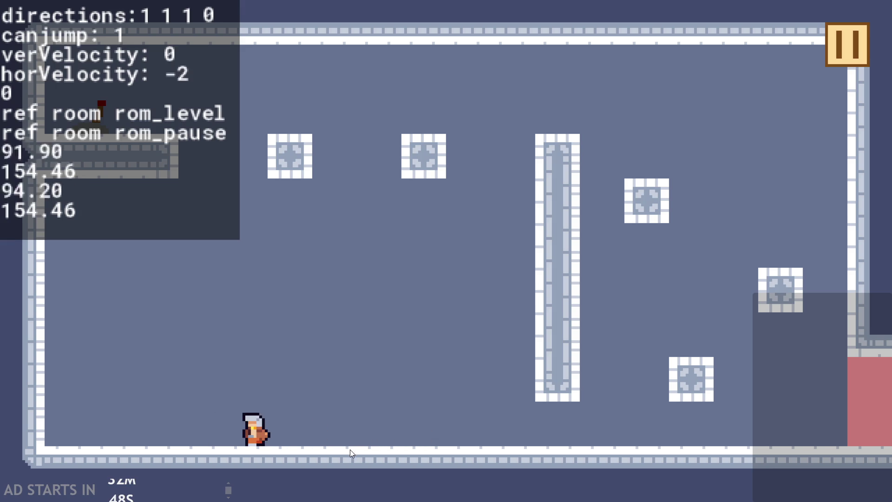
key(Right)
key(Right)
key(Up)
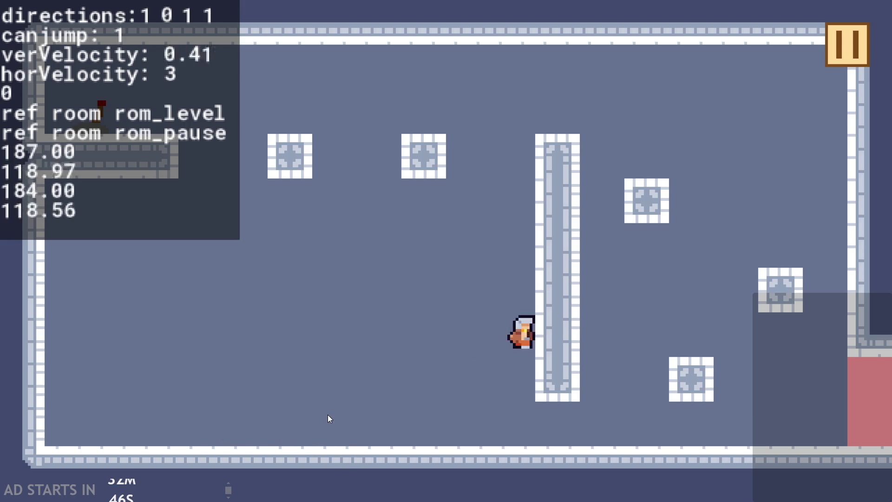
key(Left)
key(Up)
key(Right)
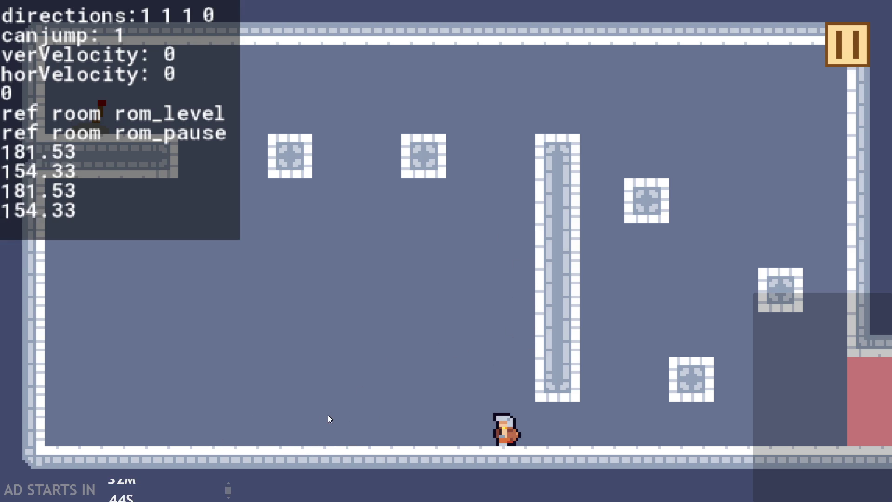
key(Up)
key(Up)
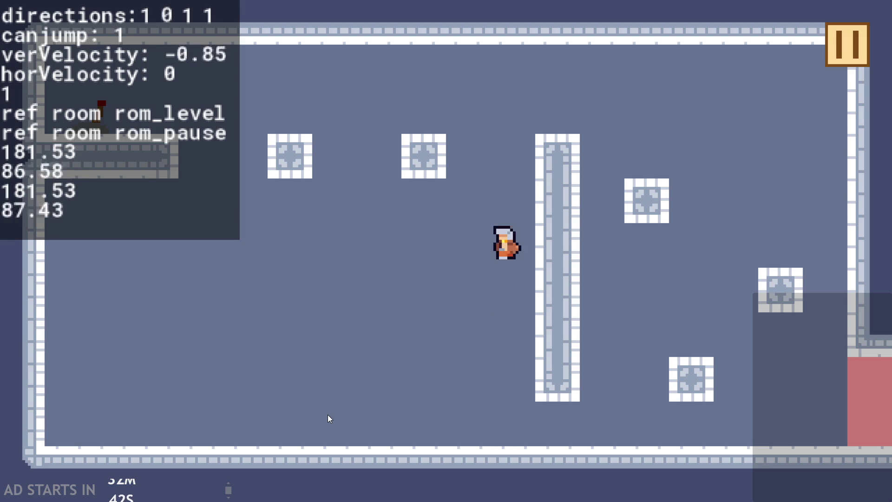
key(Up)
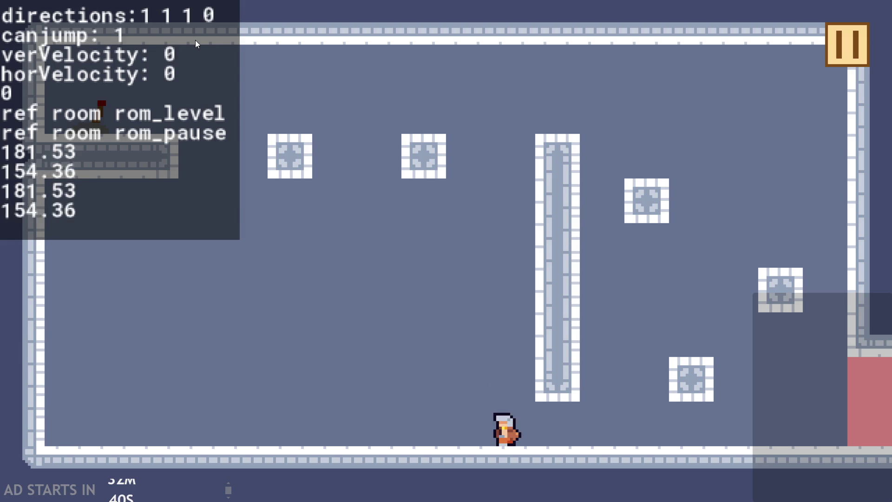
key(Up)
key(Up)
key(Up)
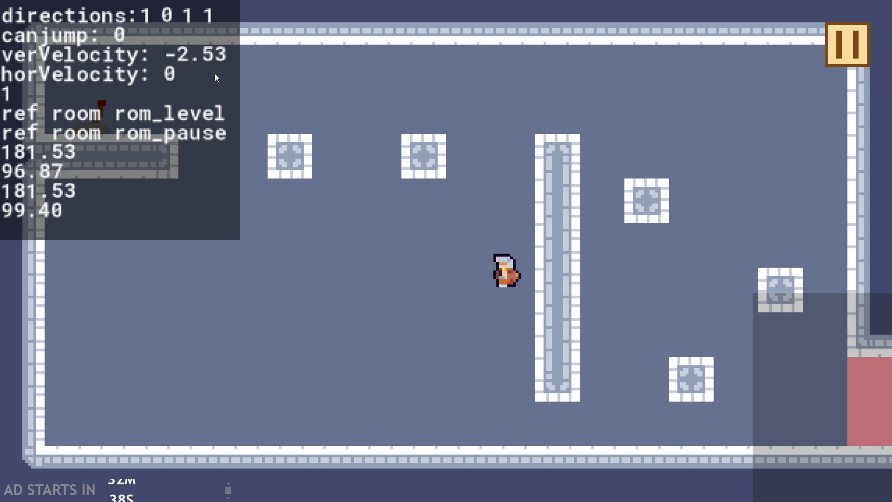
Step: Pause and exit the game, returning to the arrDir line in the editor
click(809, 56)
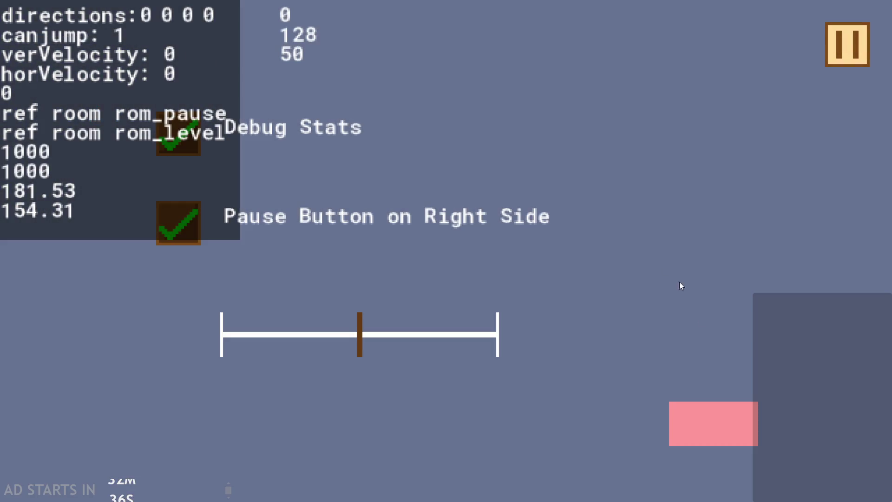
click(705, 420)
click(523, 236)
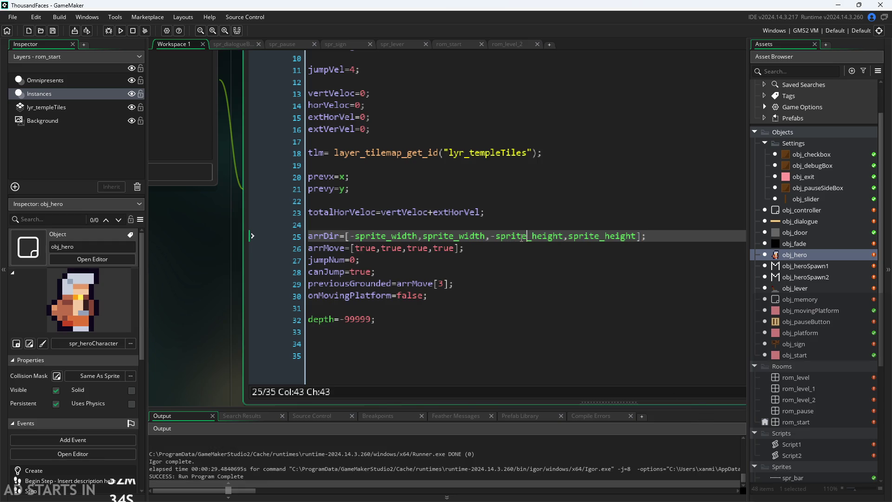
Step: Append /2 to each sprite_width and sprite_height term in arrDir and run the game
click(418, 237)
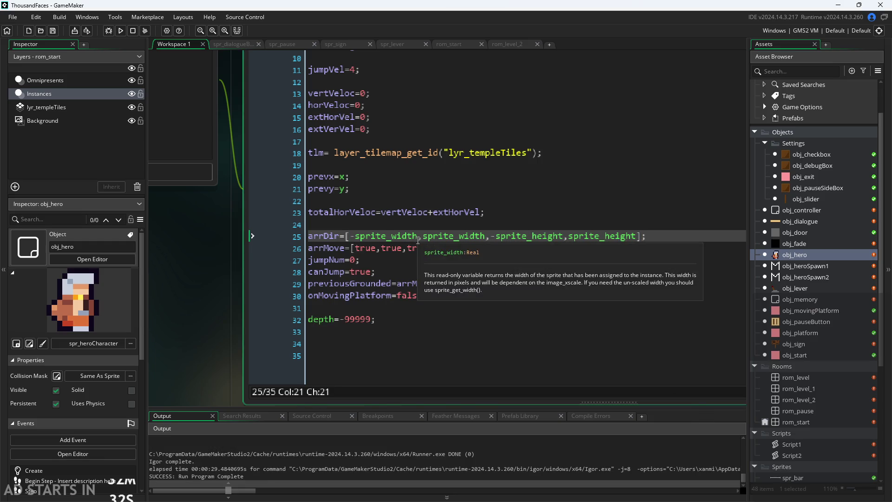
text(/2)
key(Right)
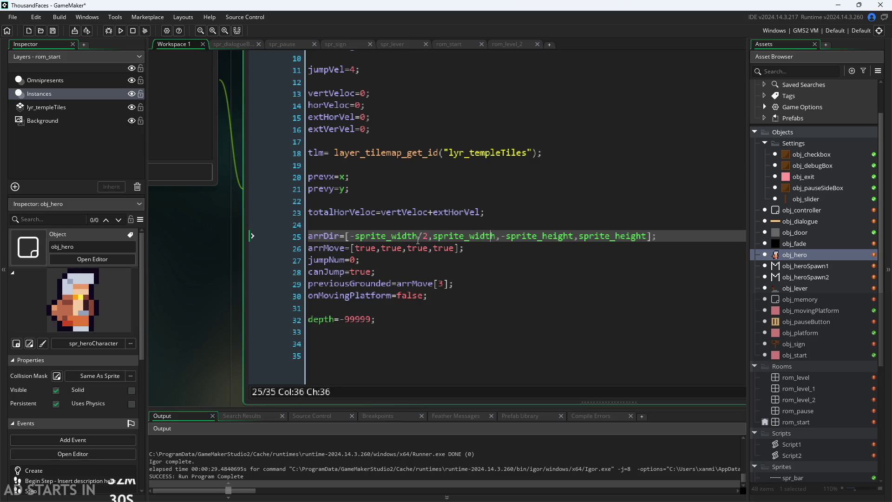
text(/2)
key(Right)
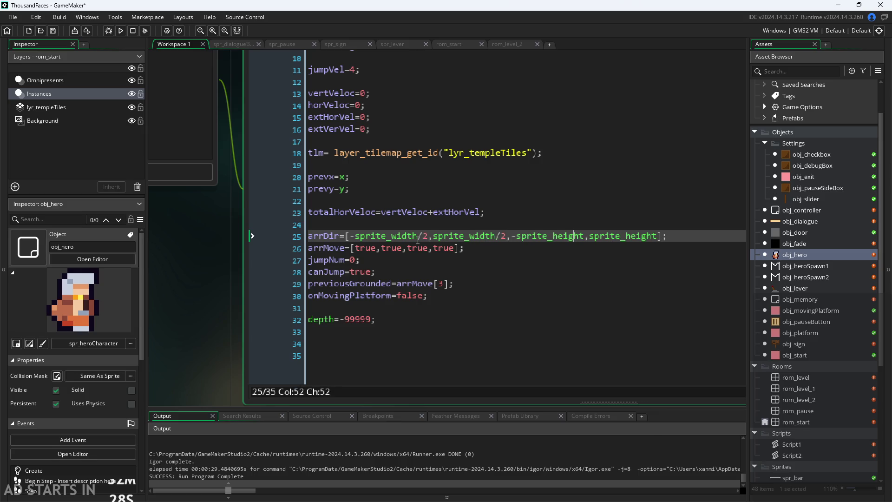
text(/2)
key(Right)
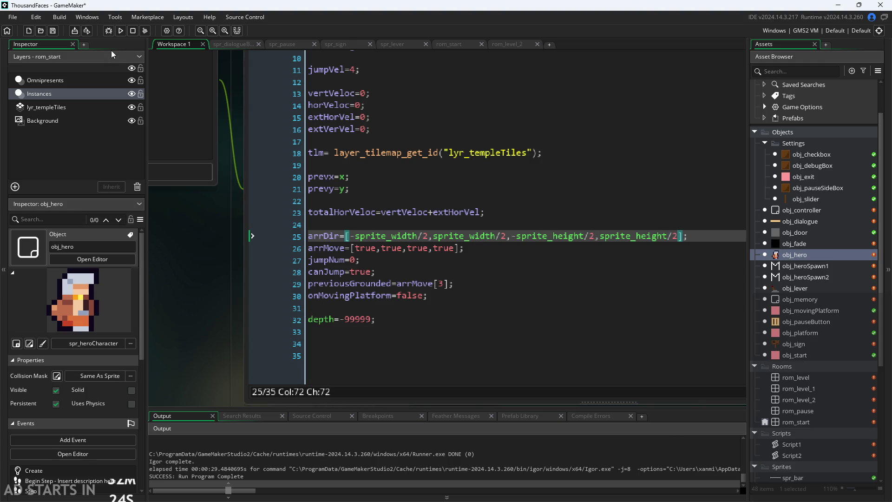
click(120, 31)
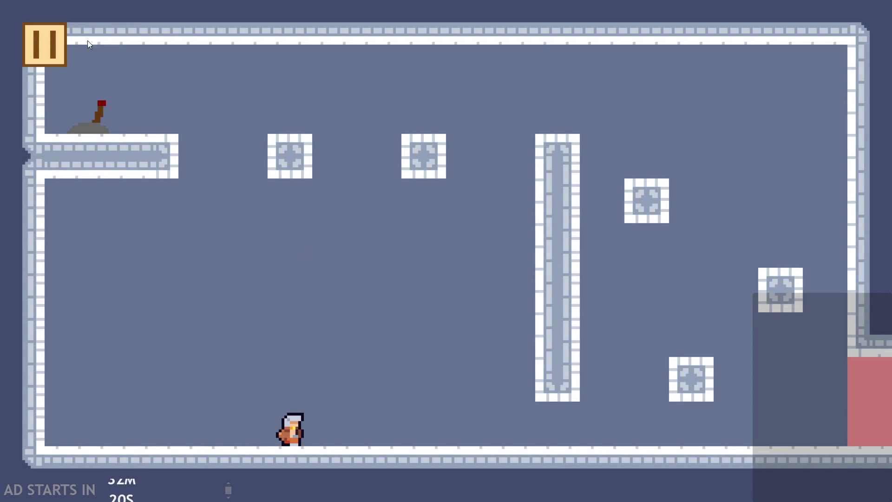
Step: Enable Debug Stats and the right-side pause button, then resume the game
click(54, 50)
click(177, 134)
click(177, 218)
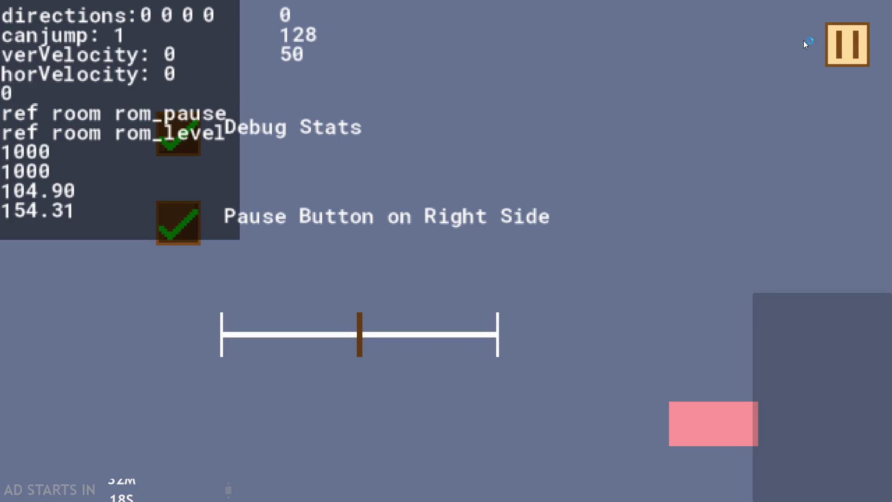
click(837, 44)
Step: Jump and steer the hero against the tall pillar, then pause and exit the game
key(Up)
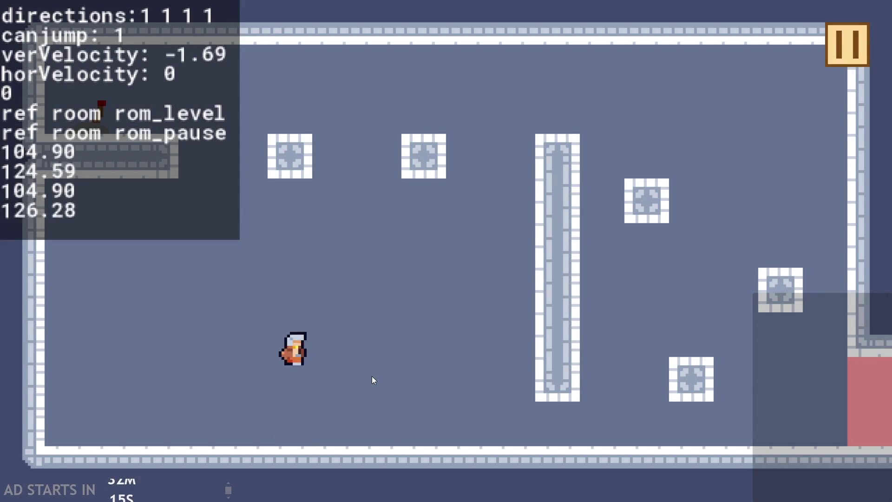
key(Right)
key(Up)
key(Right)
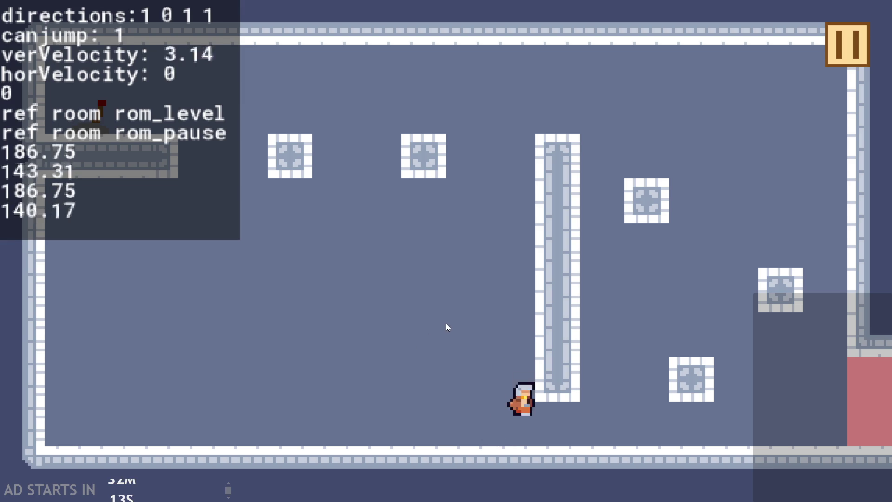
key(Left)
key(Up)
key(Right)
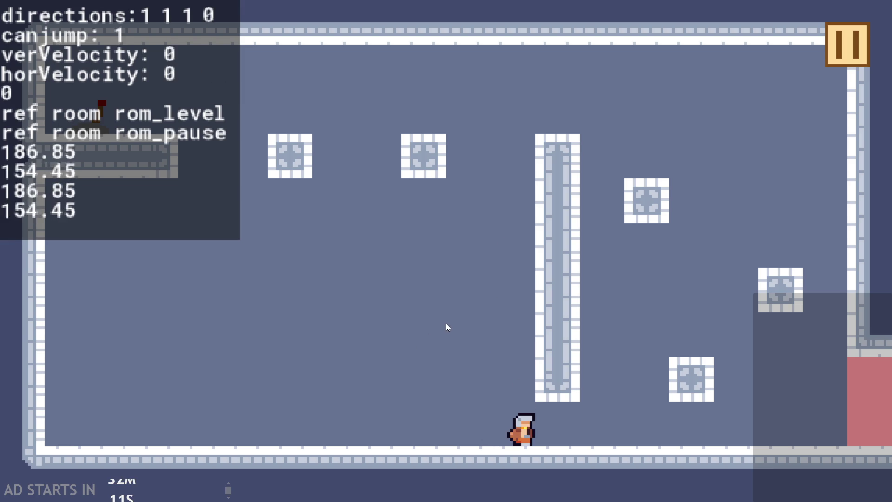
key(Up)
key(Left)
key(Up)
key(Up)
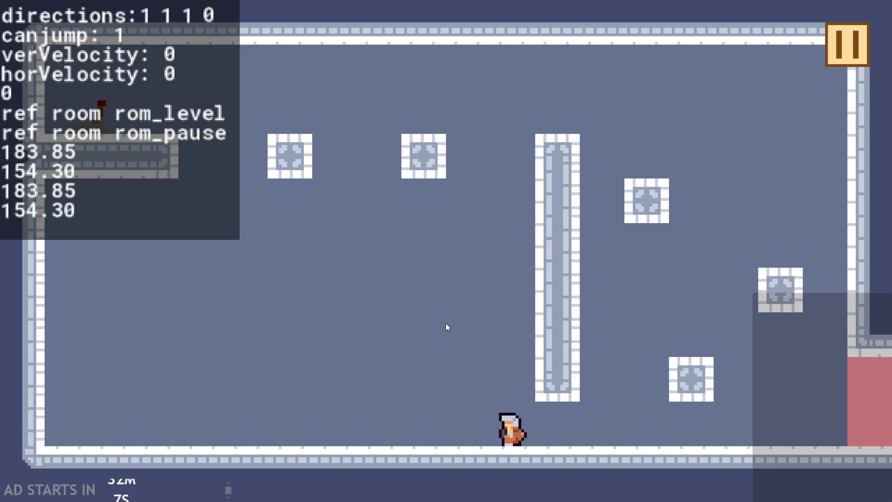
key(Up)
key(Left)
key(Right)
key(Up)
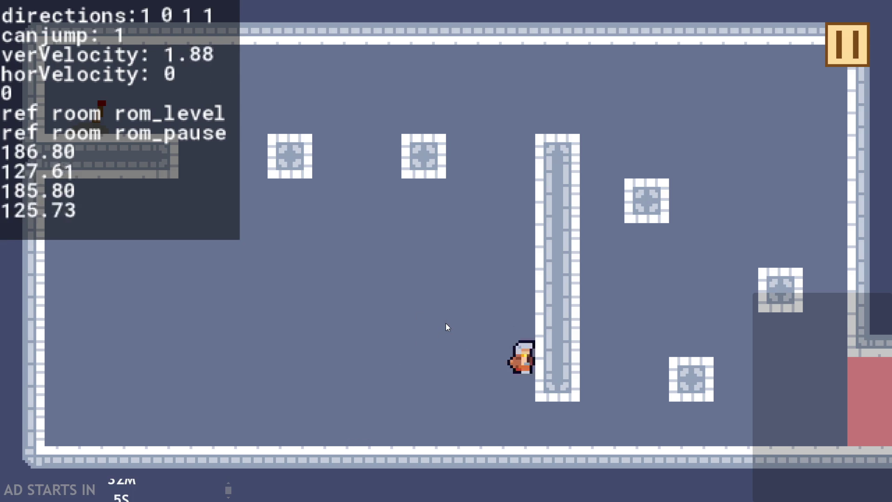
key(Up)
key(Left)
key(Right)
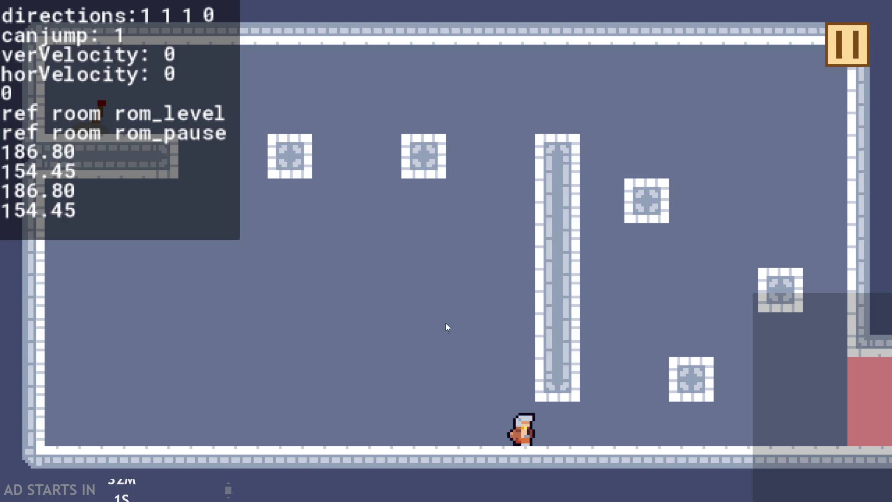
key(Up)
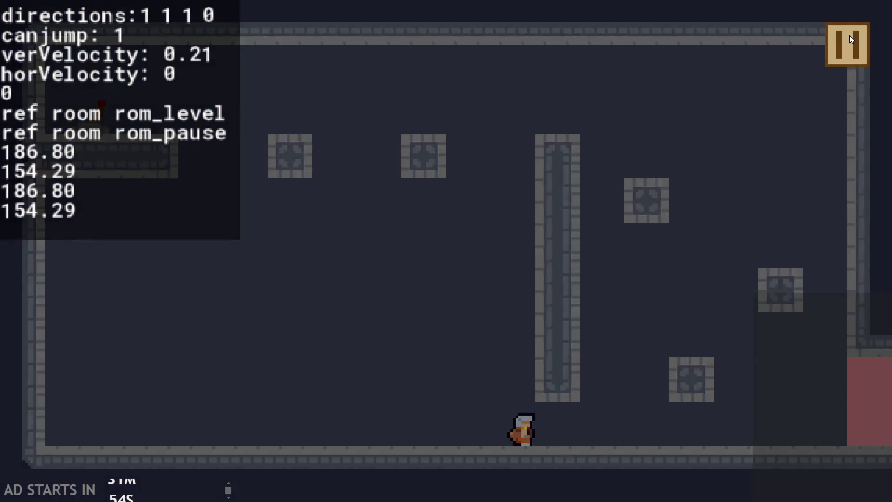
click(848, 41)
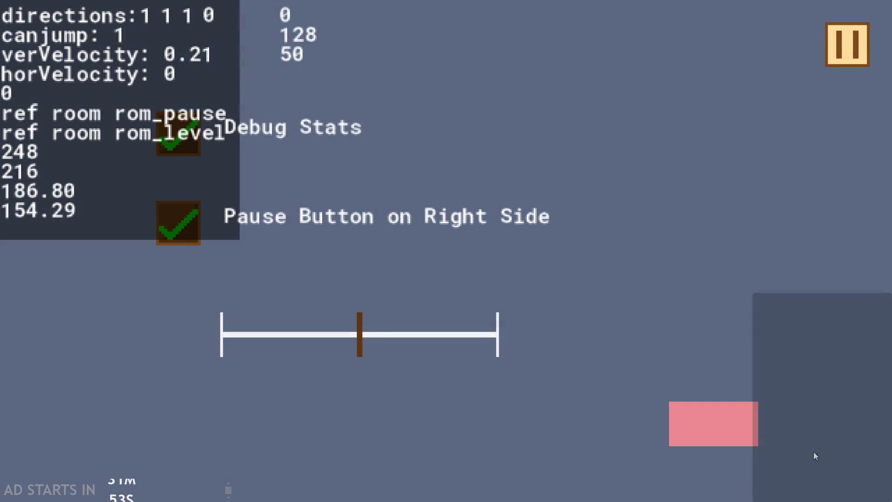
click(692, 432)
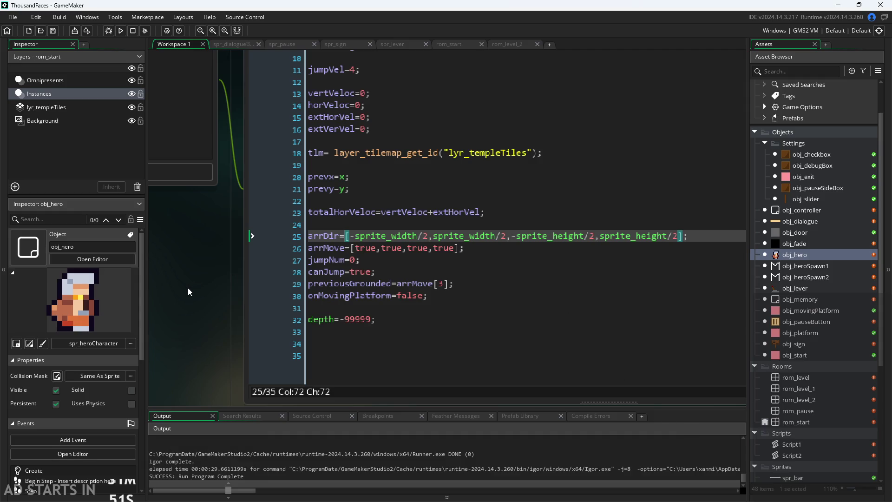
Step: Comment out the if(!global.paused){ line and its closing brace in the Step event
scroll(188, 288, down, 3)
click(415, 134)
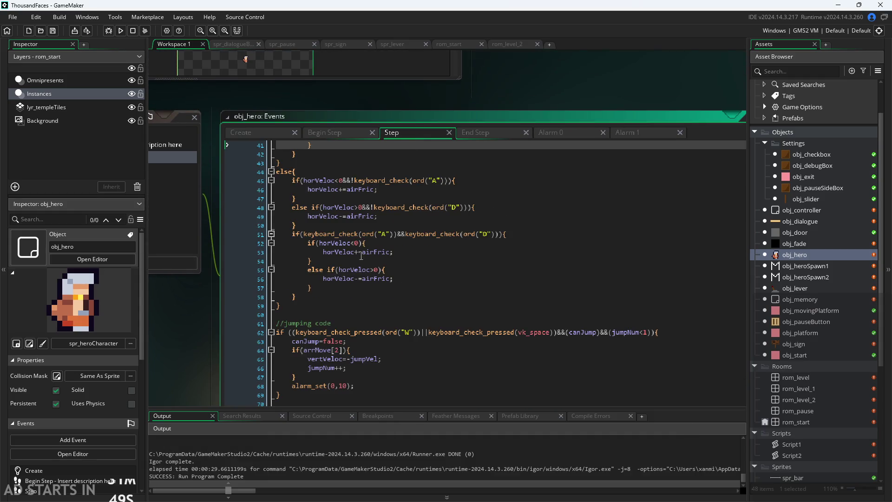
scroll(361, 256, up, 13)
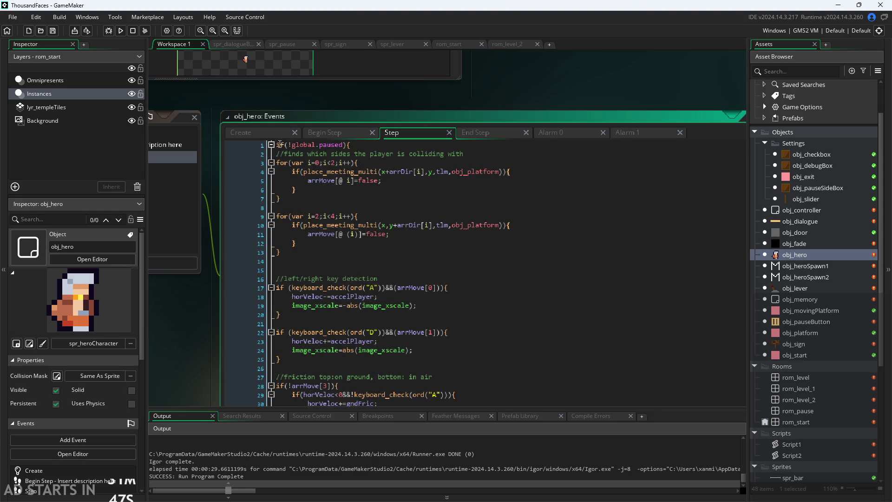
click(279, 145)
text(//)
scroll(376, 143, down, 12)
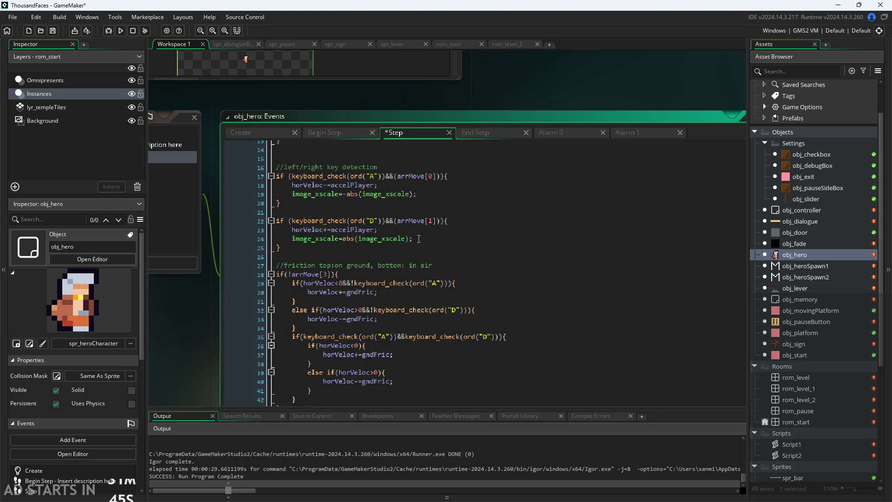
scroll(178, 320, down, 3)
scroll(333, 278, down, 8)
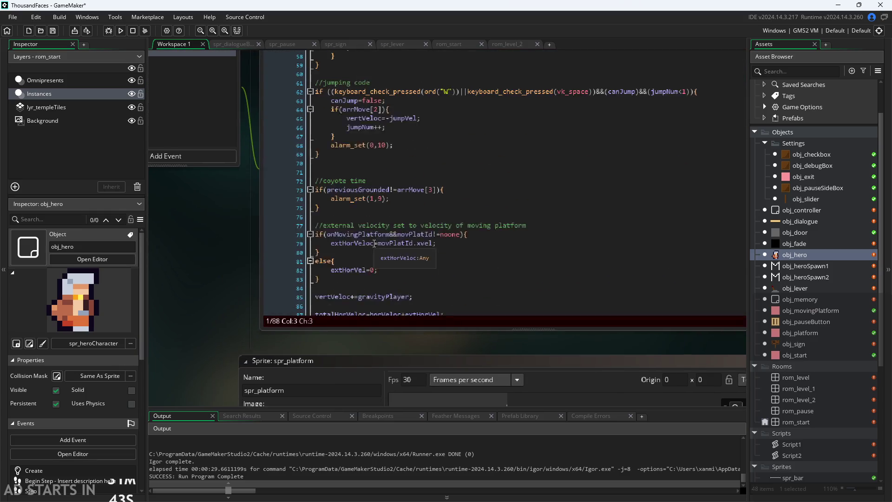
click(333, 294)
text(//)
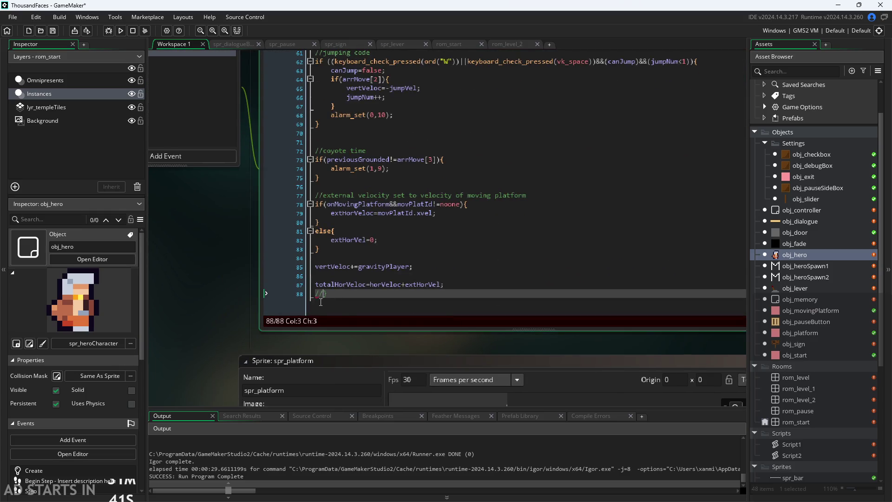
scroll(236, 308, up, 3)
Step: Comment out the pause check on line 1 and its closing brace in End Step
click(520, 132)
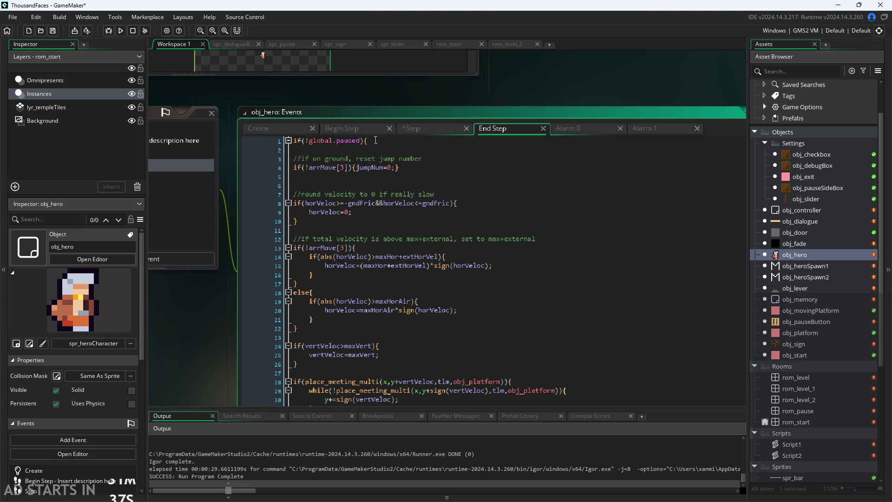
click(377, 139)
triple_click(378, 140)
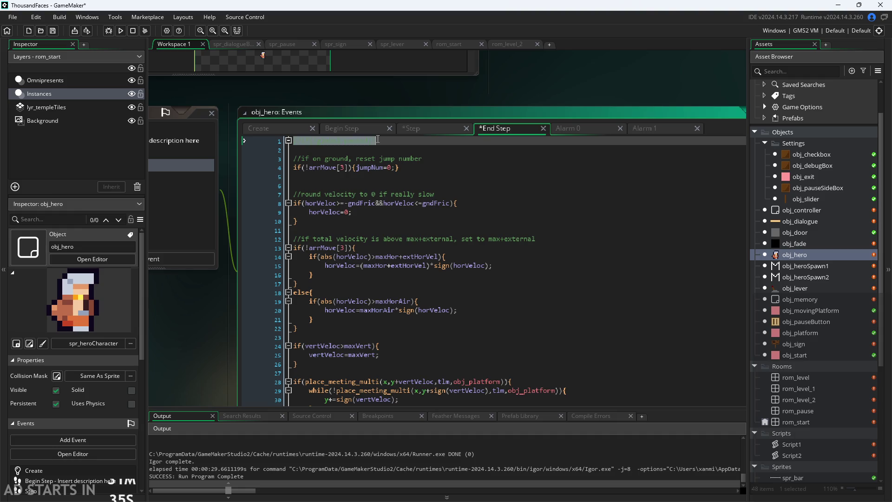
click(436, 240)
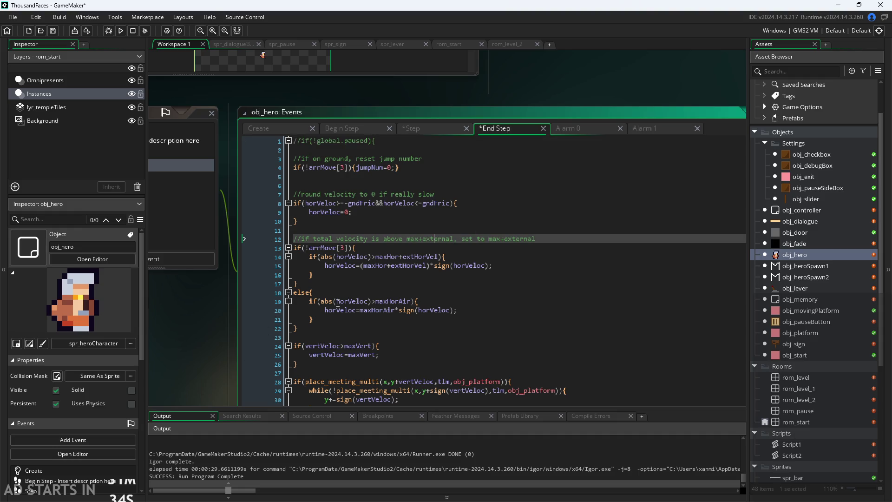
ctrl+scroll(196, 338, down, 5)
scroll(345, 261, down, 5)
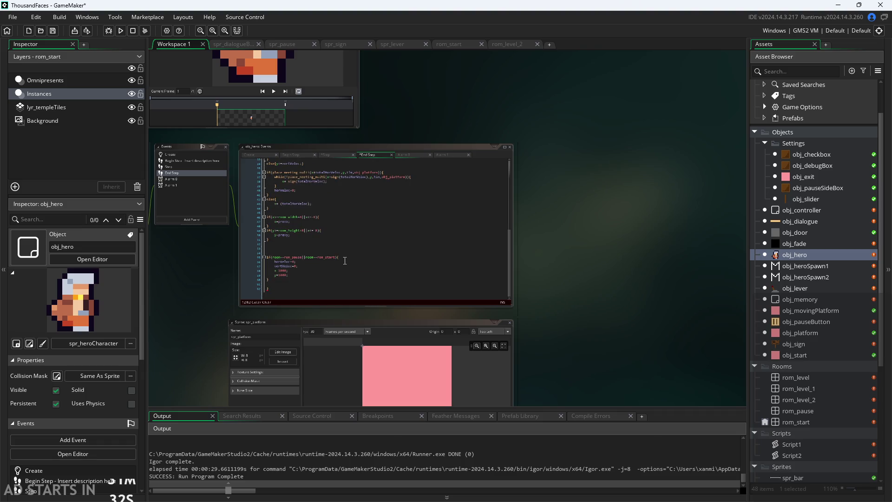
click(272, 288)
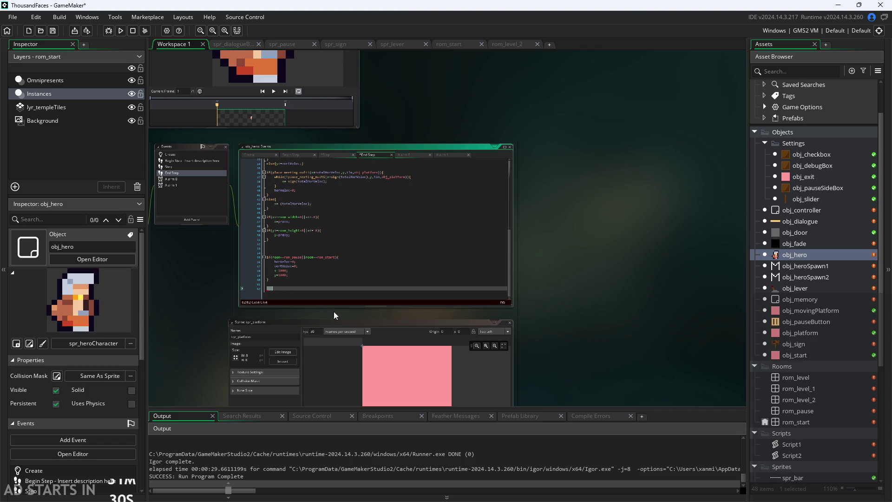
Step: Comment out the pause check on line 3 of Begin Step and save the project
click(290, 155)
scroll(298, 181, up, 3)
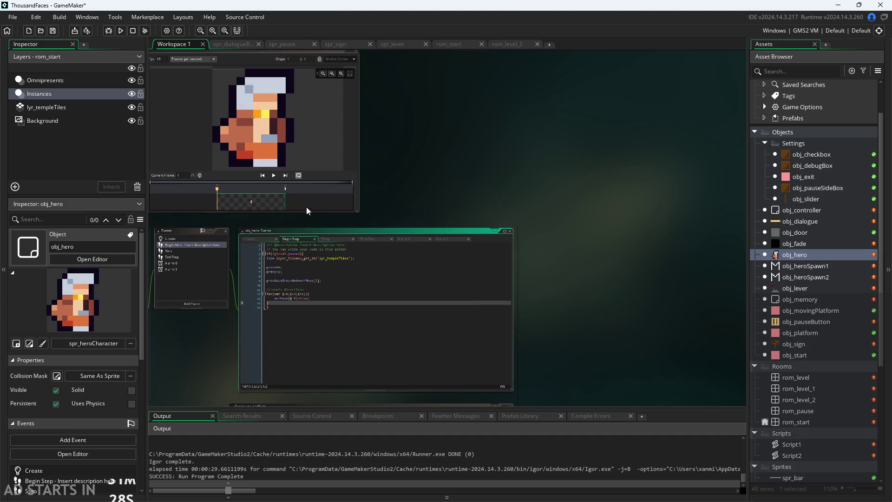
click(320, 255)
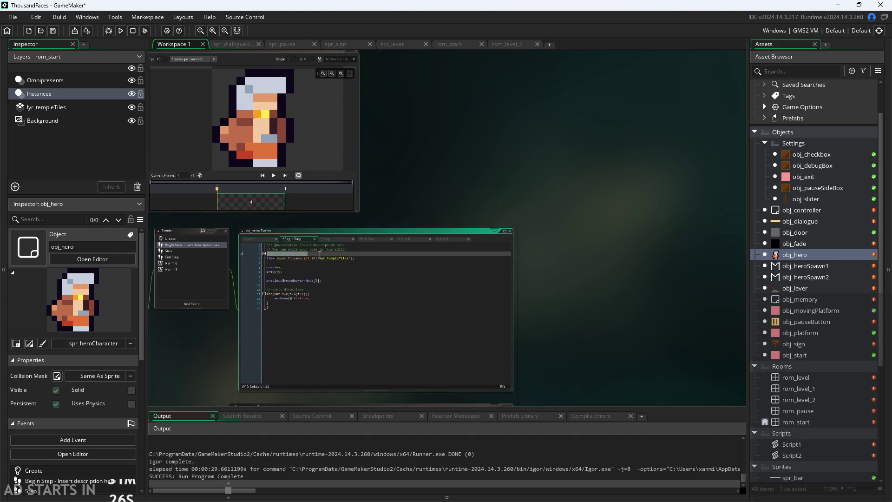
click(321, 307)
scroll(226, 374, up, 5)
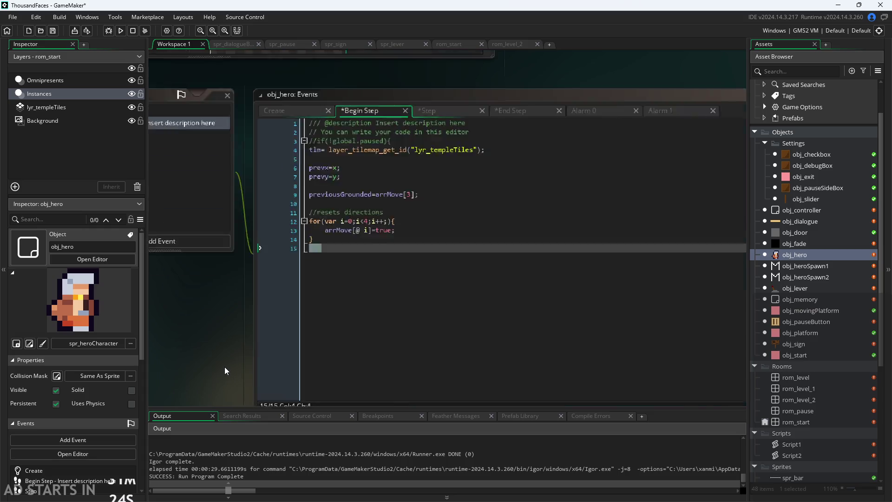
click(442, 99)
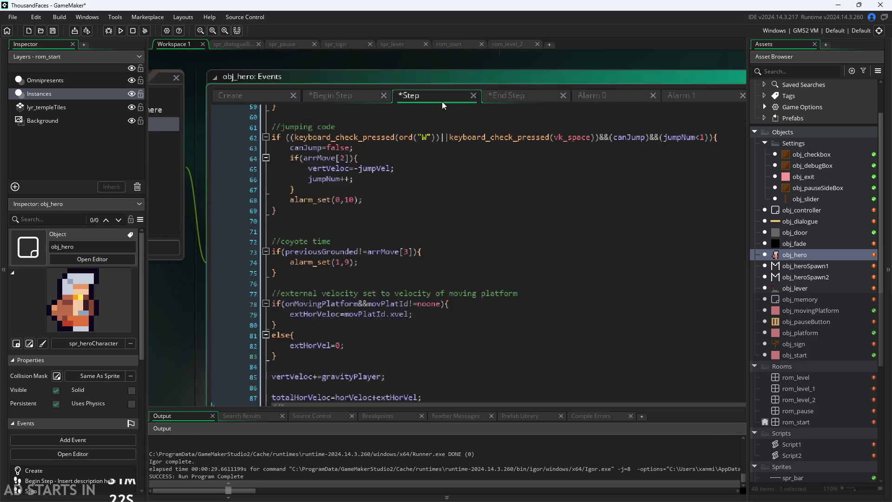
click(504, 95)
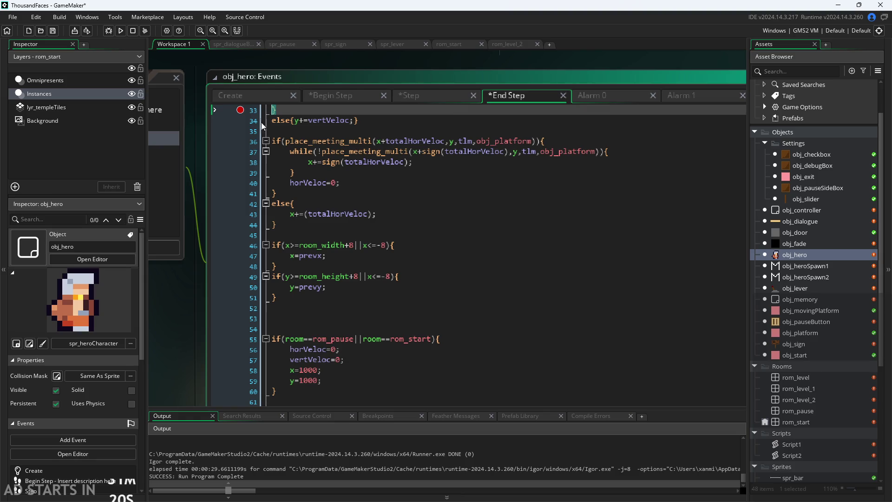
key(ctrl+s)
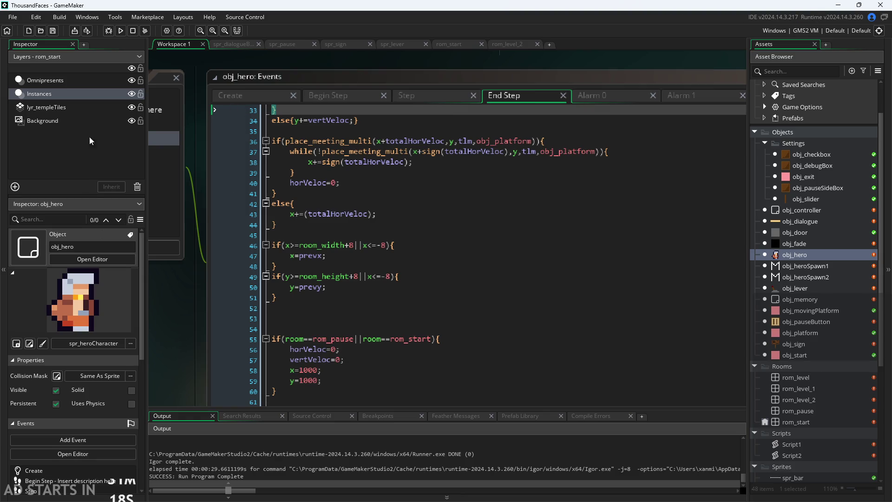
Step: Run the game and move the hero along the floor and across the blocks
click(123, 29)
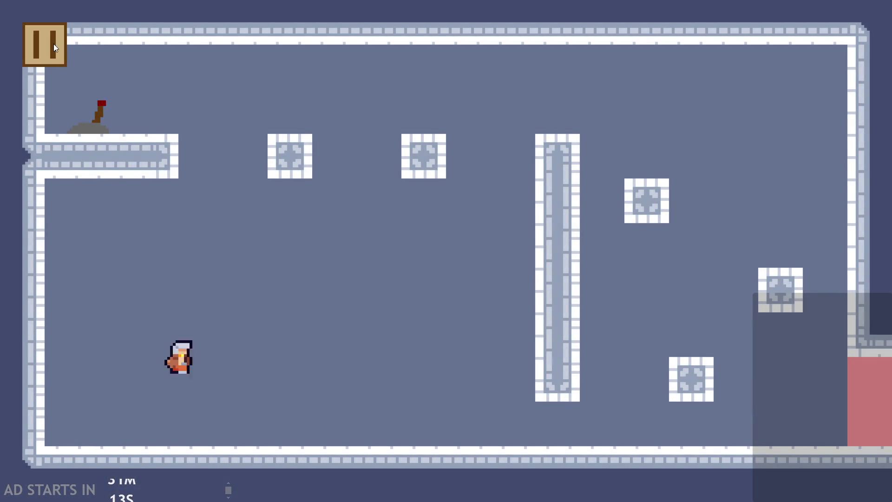
click(52, 44)
click(51, 44)
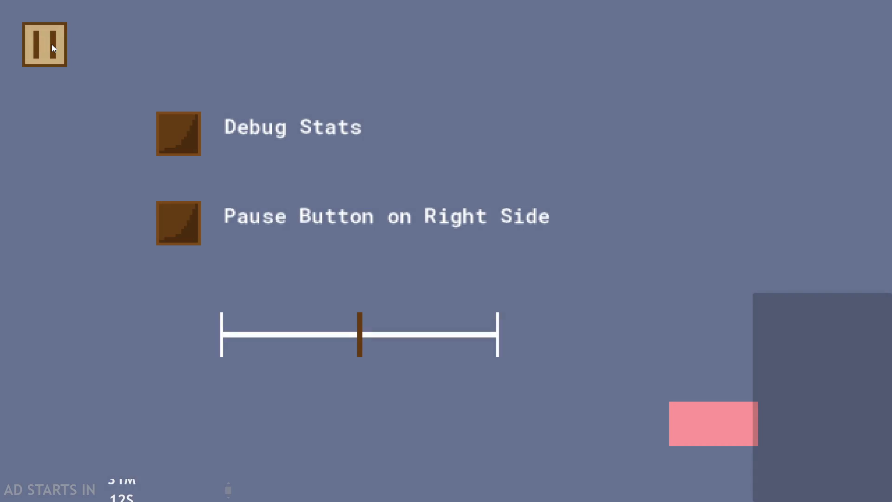
key(Right)
key(space)
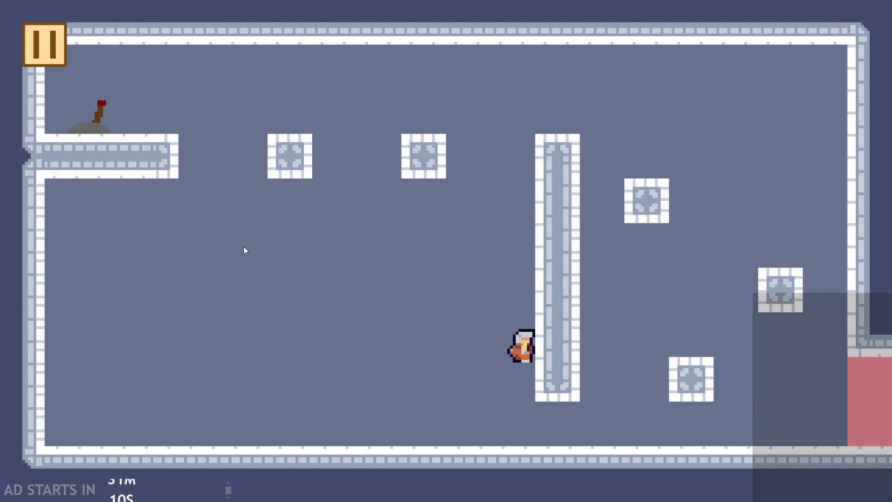
key(Right)
key(Up)
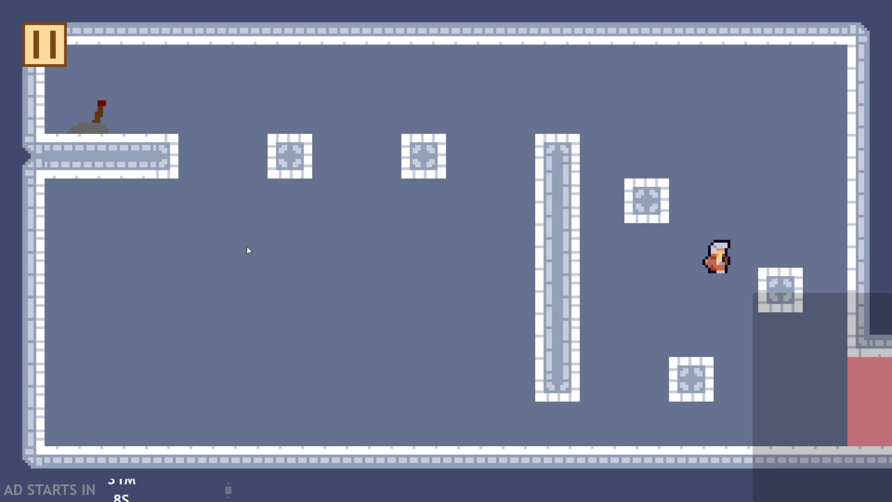
key(Left)
key(Up)
key(Up)
key(Left)
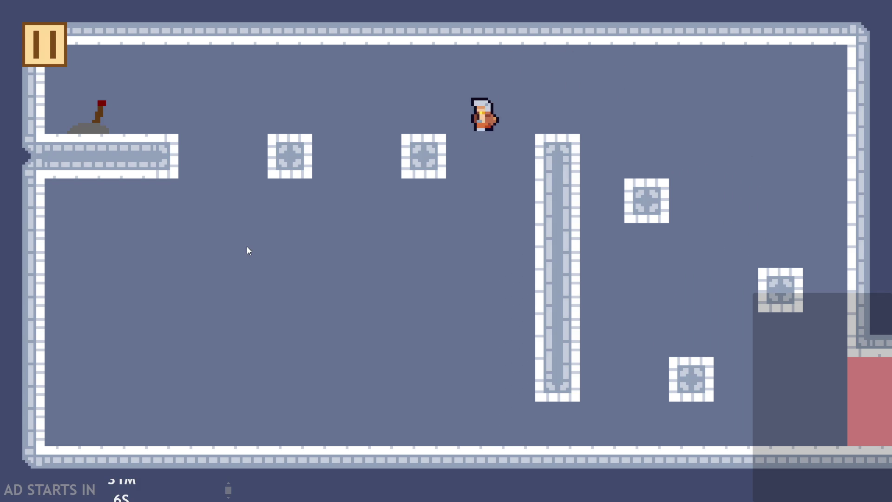
key(Right)
key(Left)
key(Up)
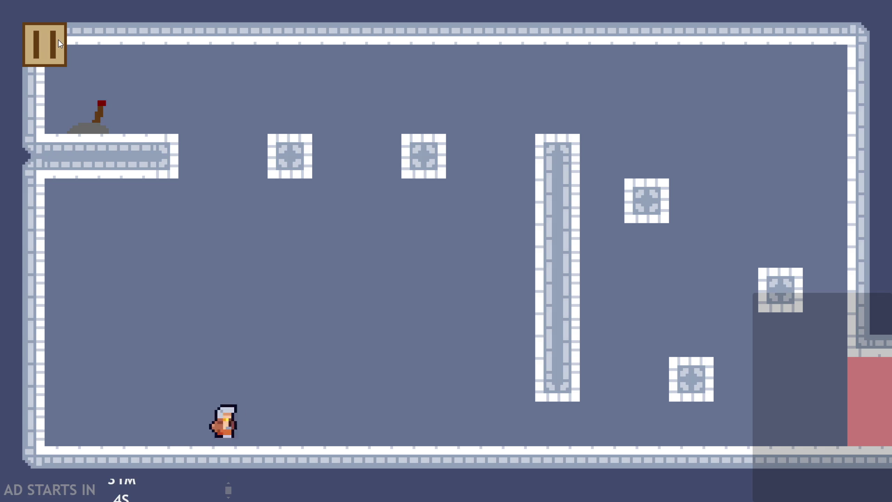
key(Right)
key(Up)
Step: Pause and resume, then climb the hero onto the right blocks toward the pillar
click(34, 28)
click(43, 43)
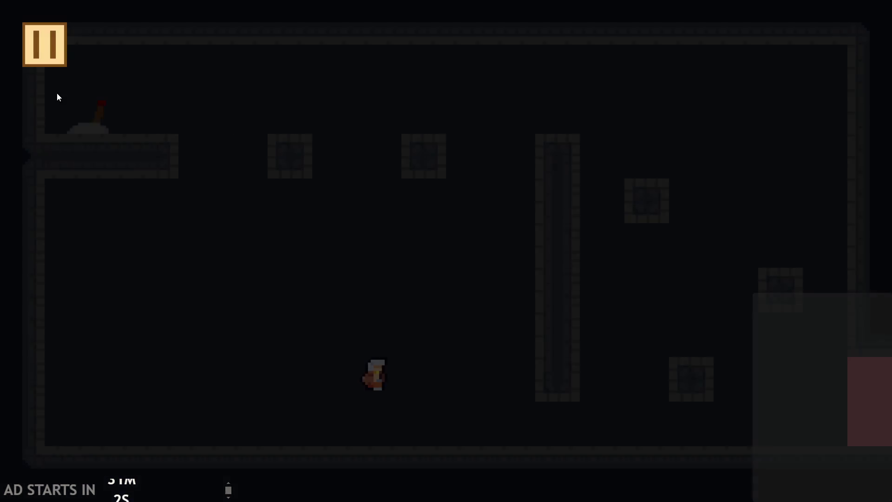
key(Right)
key(Up)
key(Right)
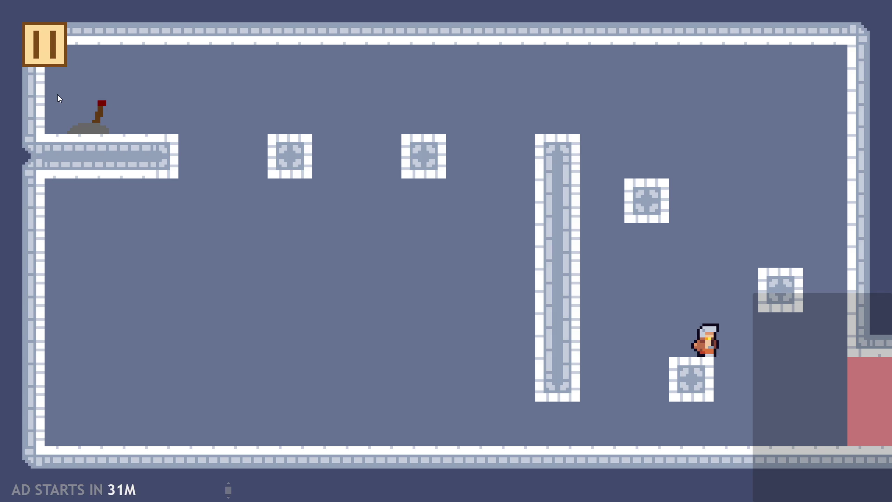
key(Up)
key(Left)
key(Up)
key(Up)
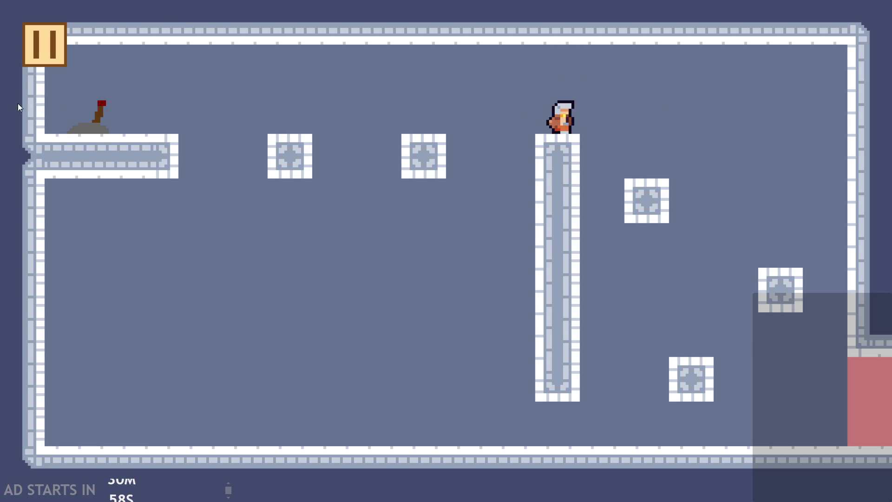
Step: In the pause menu, enable Debug Stats and Pause Button on Right Side, then resume
click(36, 52)
click(178, 135)
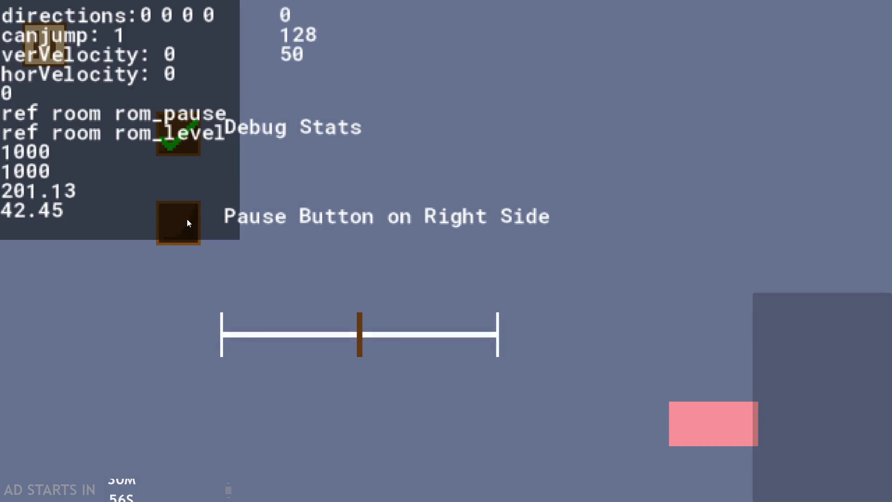
click(187, 221)
click(842, 43)
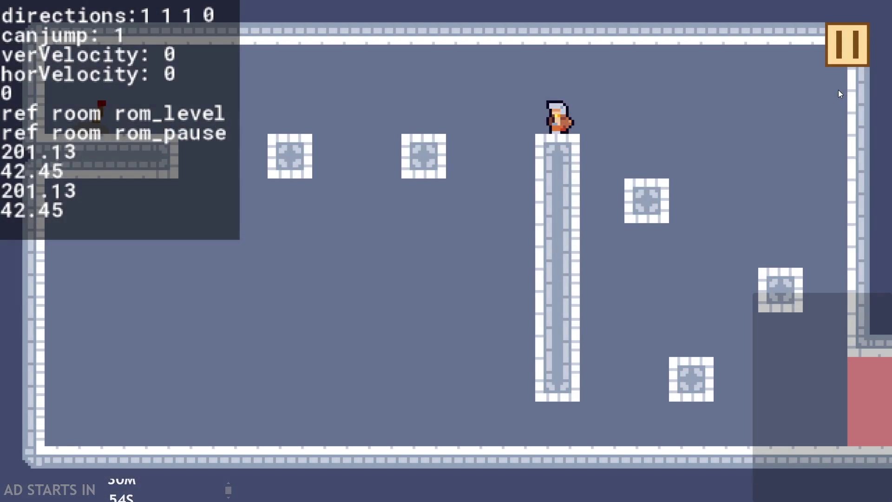
Step: Jump the hero off the pillar, then pause and close the game
key(Left)
key(Up)
click(843, 60)
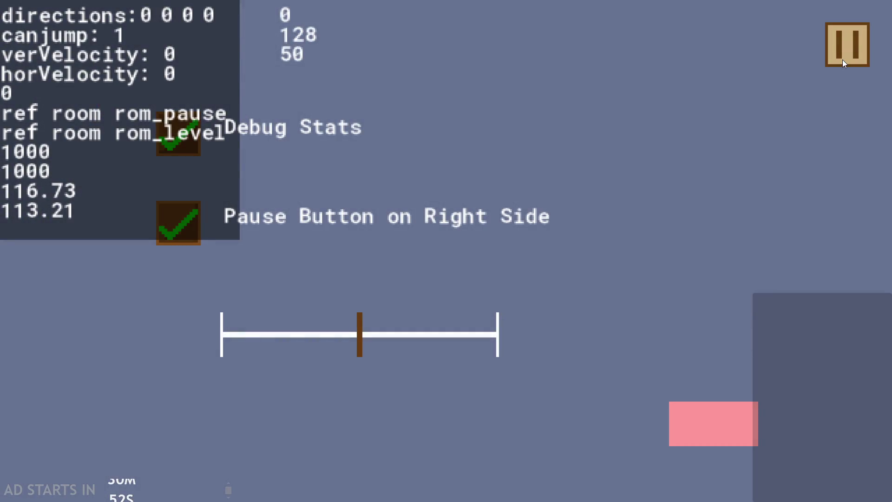
click(843, 59)
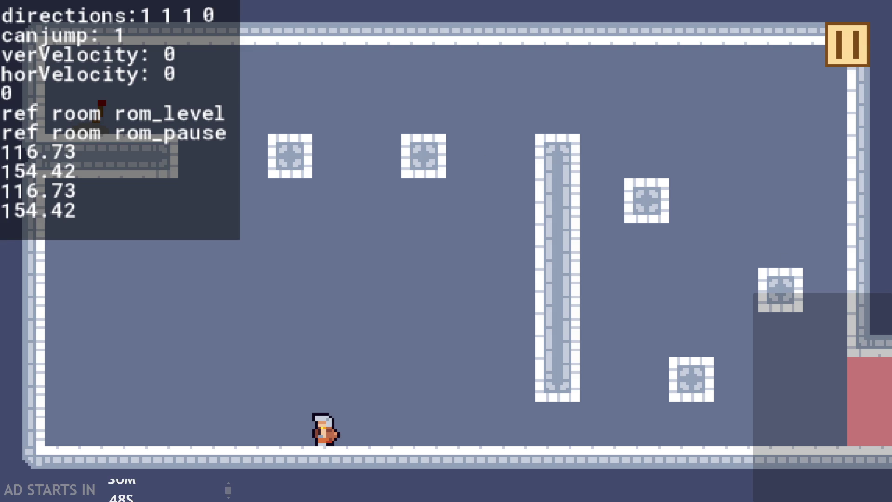
click(831, 60)
click(730, 413)
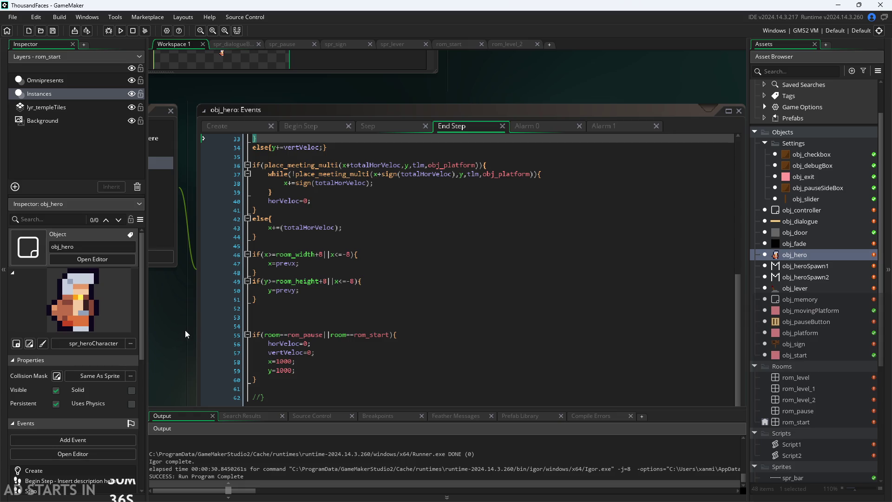
Step: Review obj_hero's End Step code, then open obj_dialogue from the Asset Browser
drag(182, 331, 166, 314)
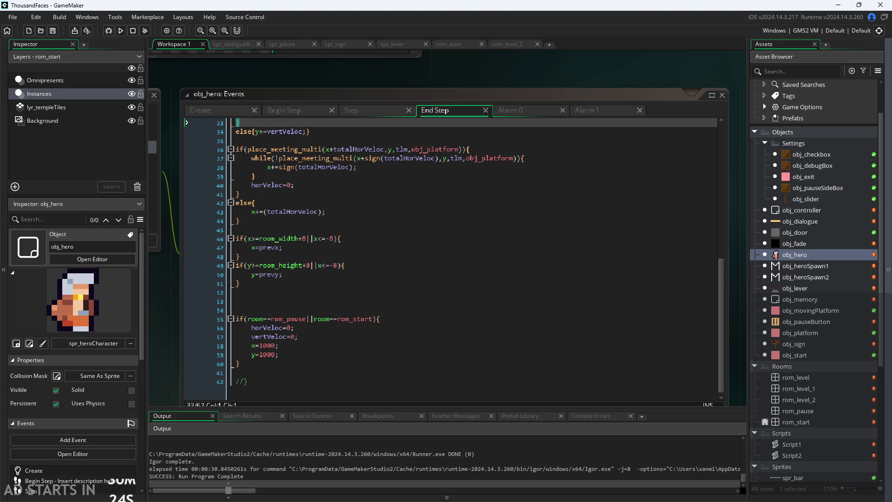
scroll(504, 63, down, 2)
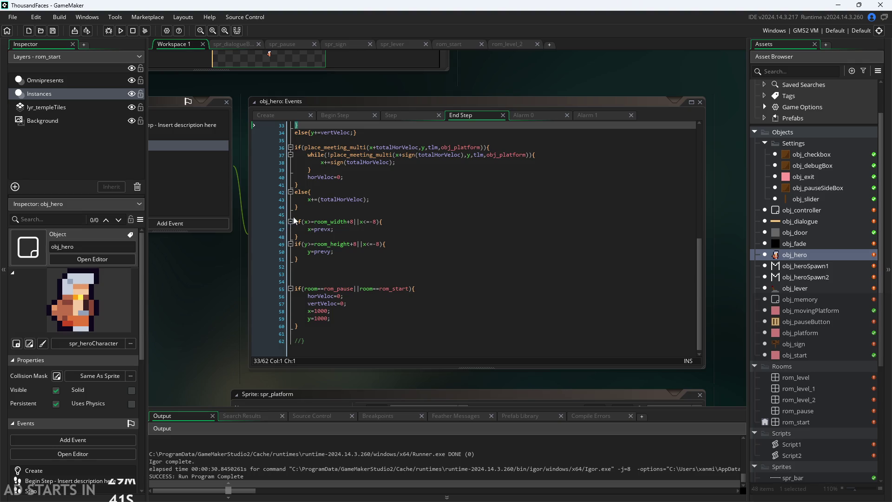
scroll(216, 281, up, 4)
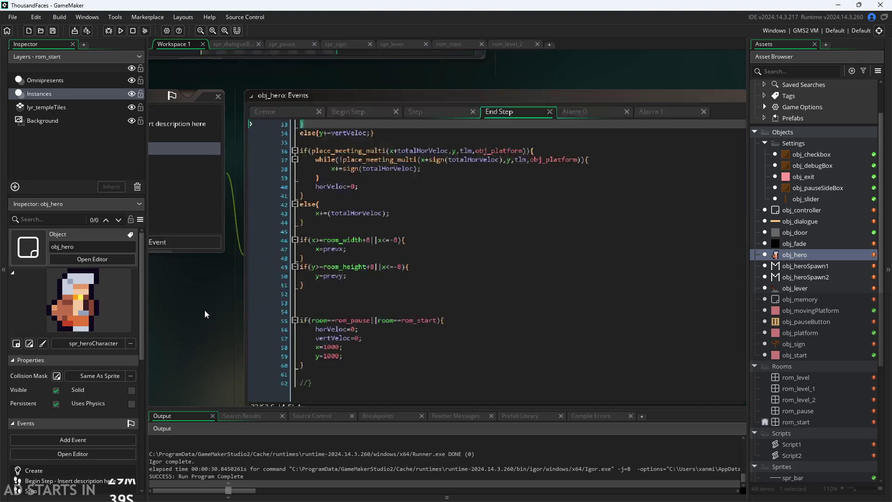
scroll(186, 291, up, 2)
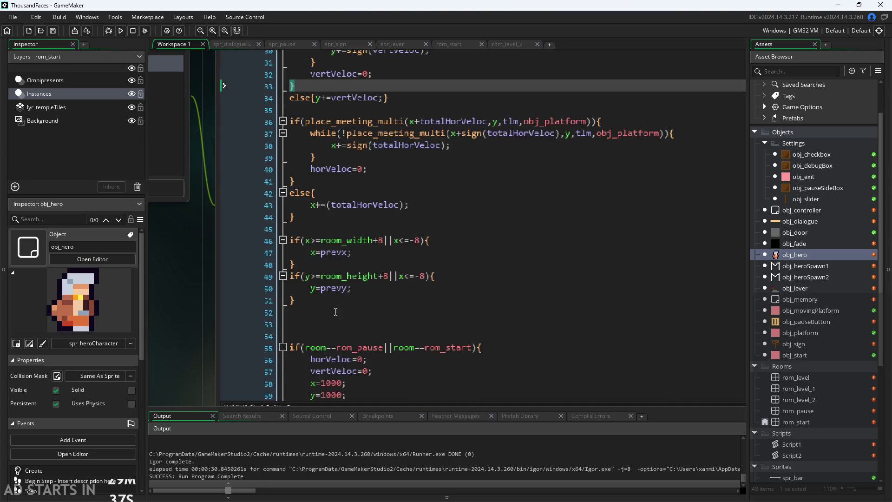
scroll(225, 277, down, 3)
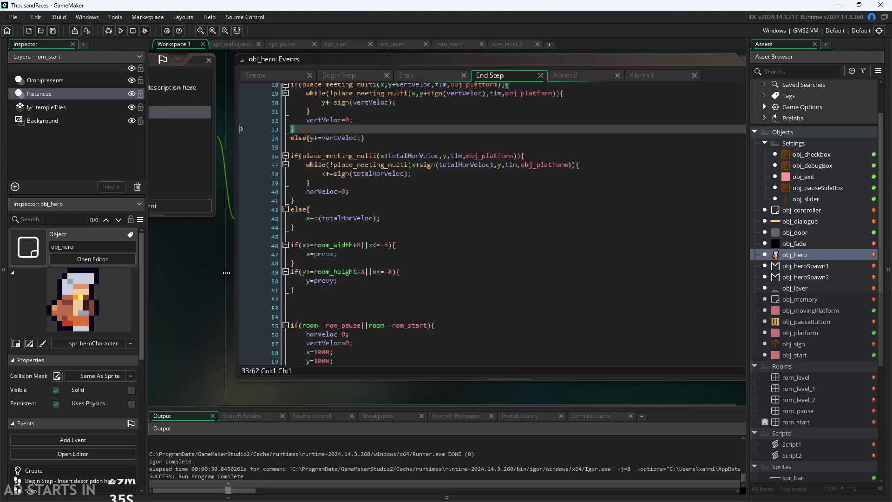
double_click(805, 220)
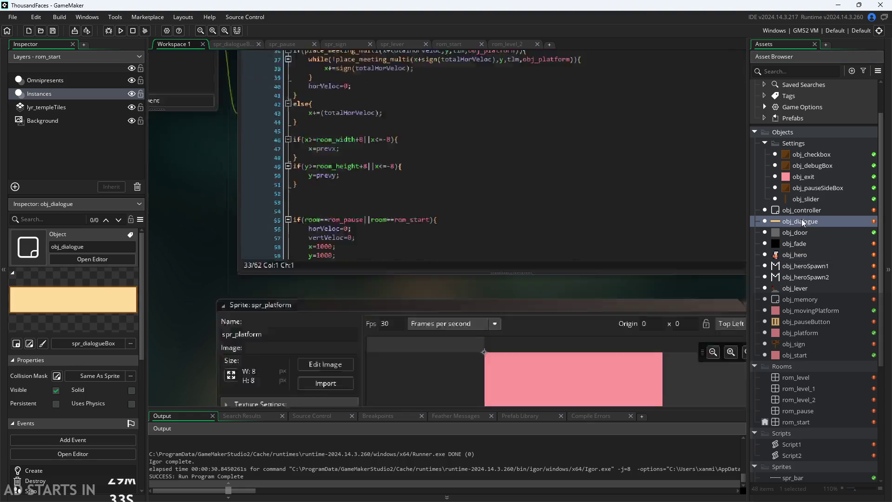
Step: Add a Draw event to obj_dialogue
click(436, 136)
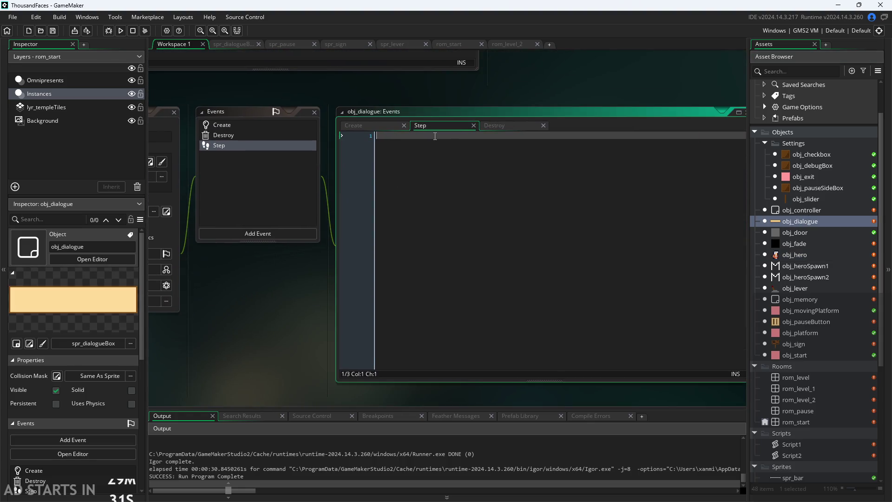
click(268, 236)
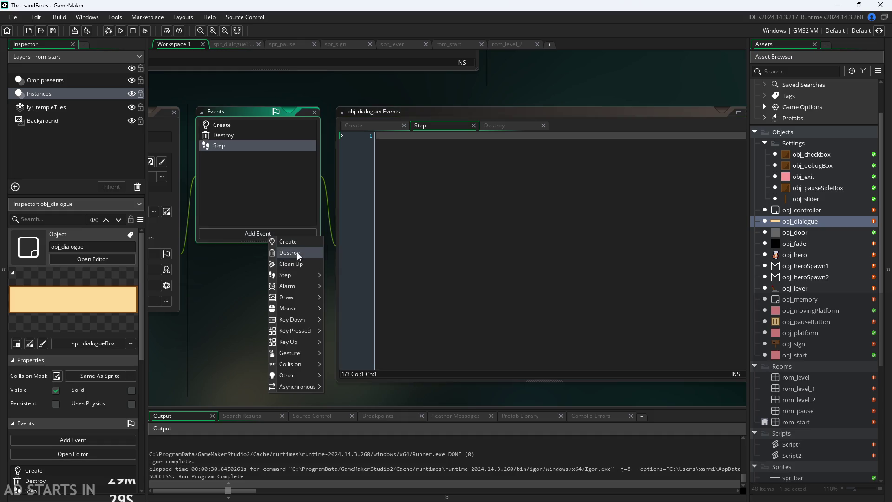
mouse_move(305, 297)
click(339, 297)
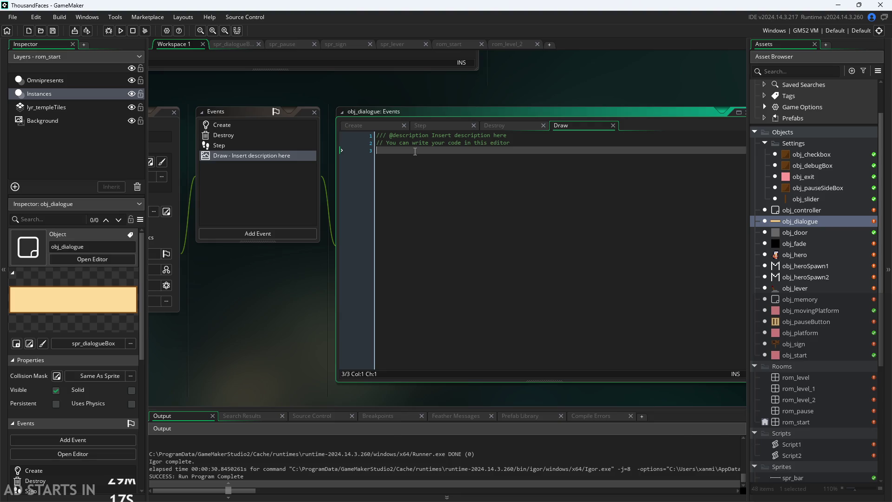
Step: Check the Create code and open obj_dialogue's Variable Definitions panel
click(397, 127)
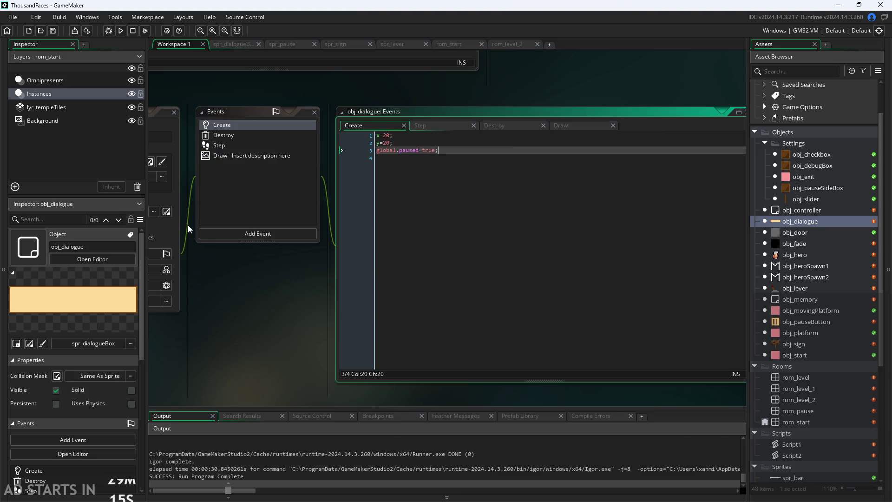
click(187, 225)
click(320, 290)
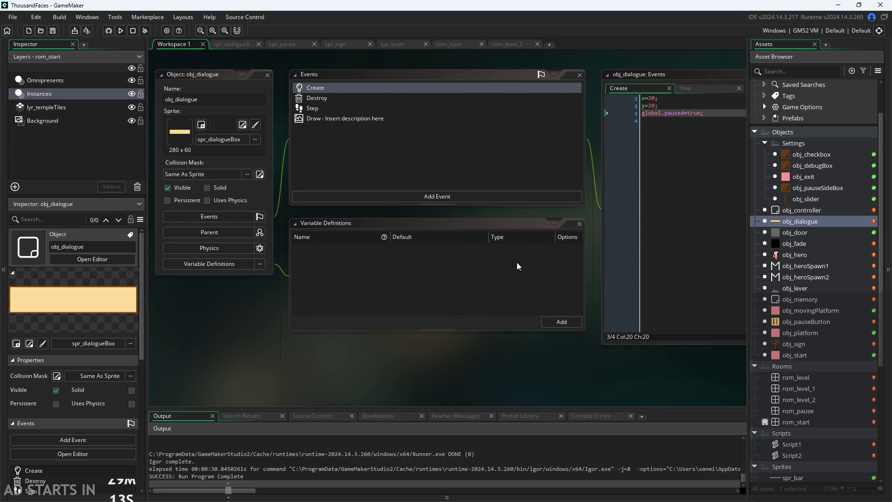
Step: Add a variable definition named text with type List
click(575, 322)
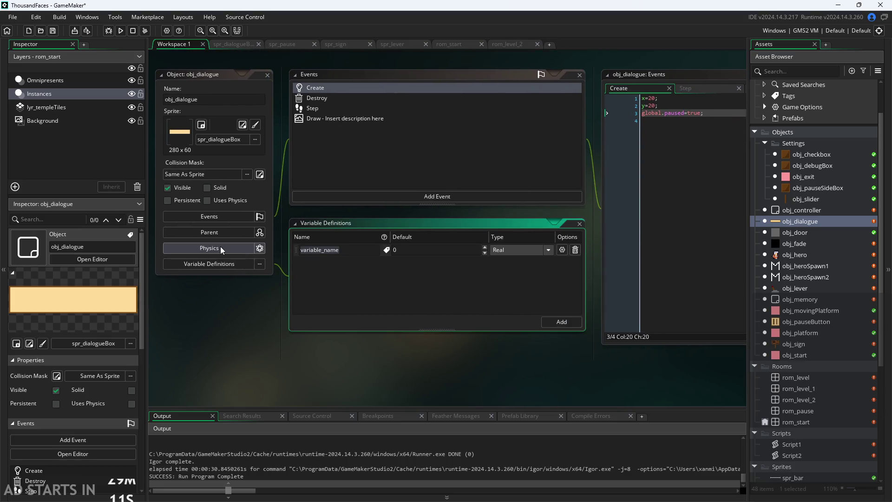
key(BackSpace)
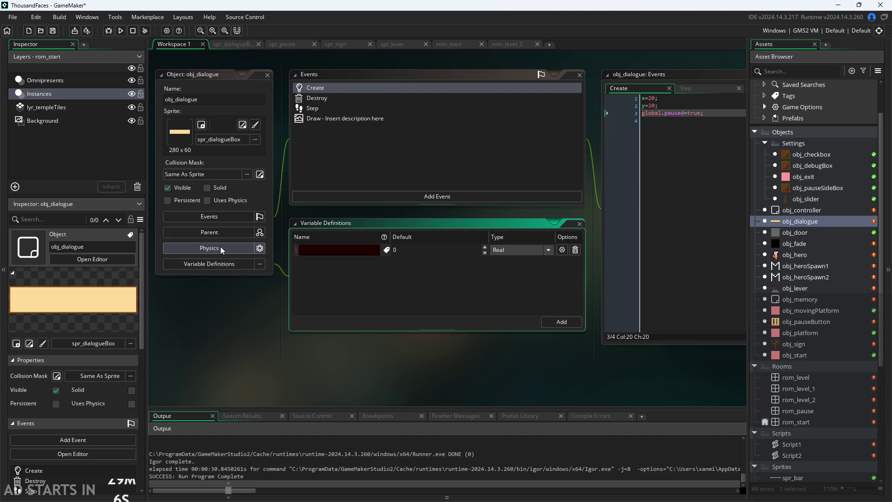
text(tx)
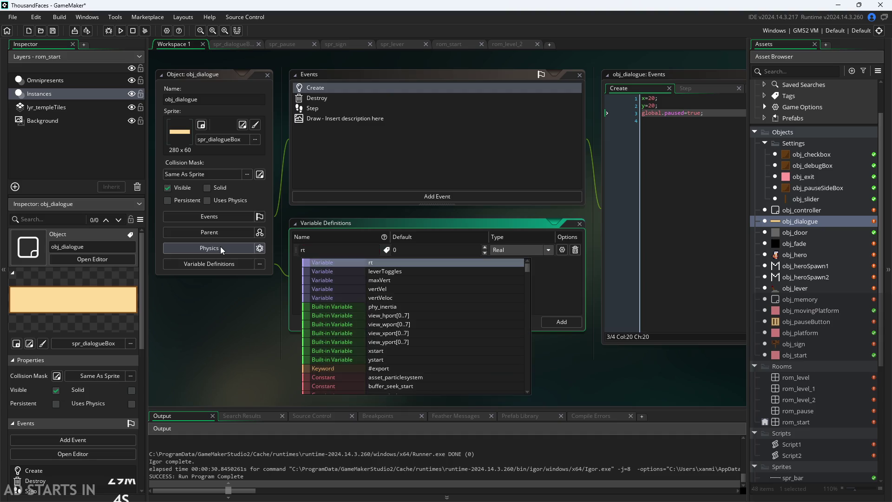
key(BackSpace)
text(ex)
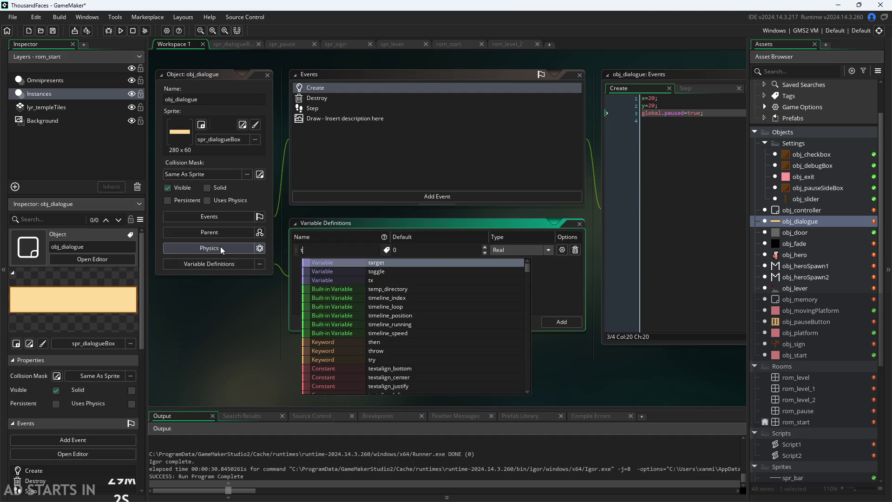
text(t)
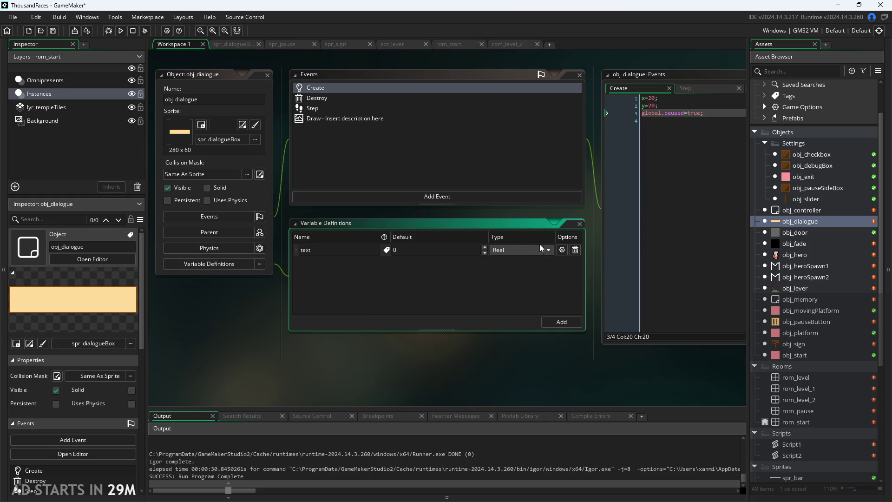
click(541, 250)
click(536, 314)
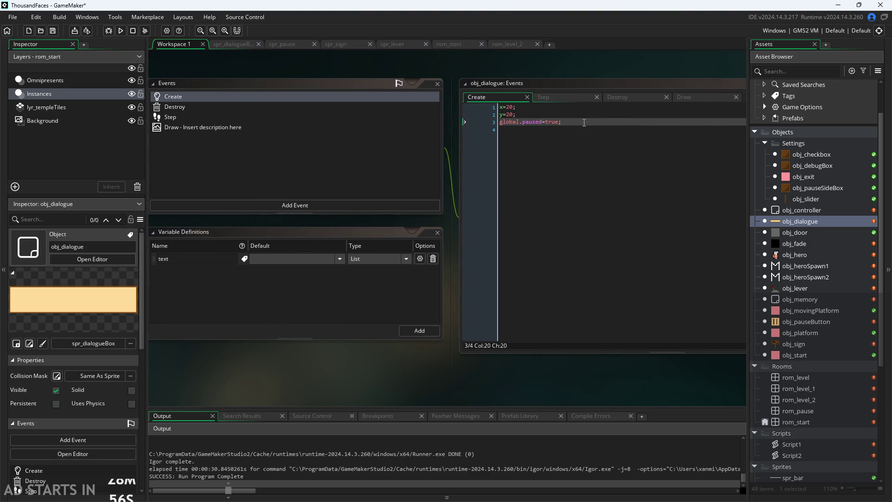
Step: Look through the Create and Step code, ending on the Draw event
click(584, 122)
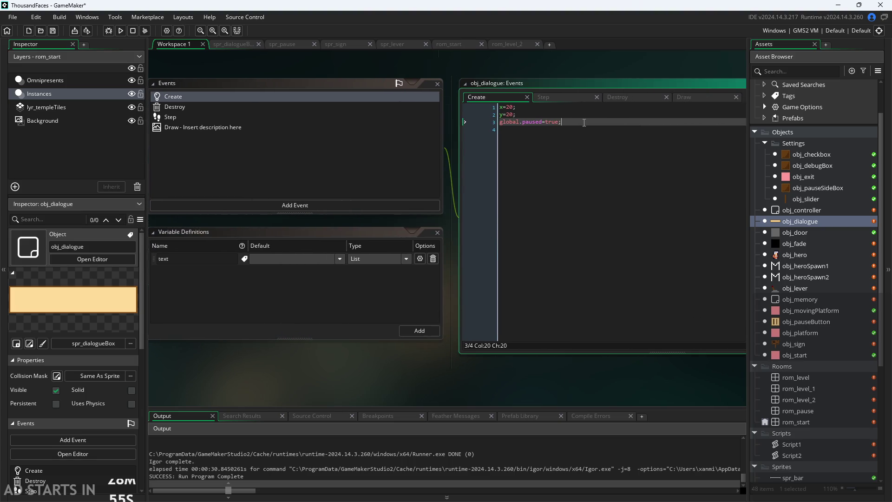
click(566, 99)
click(692, 94)
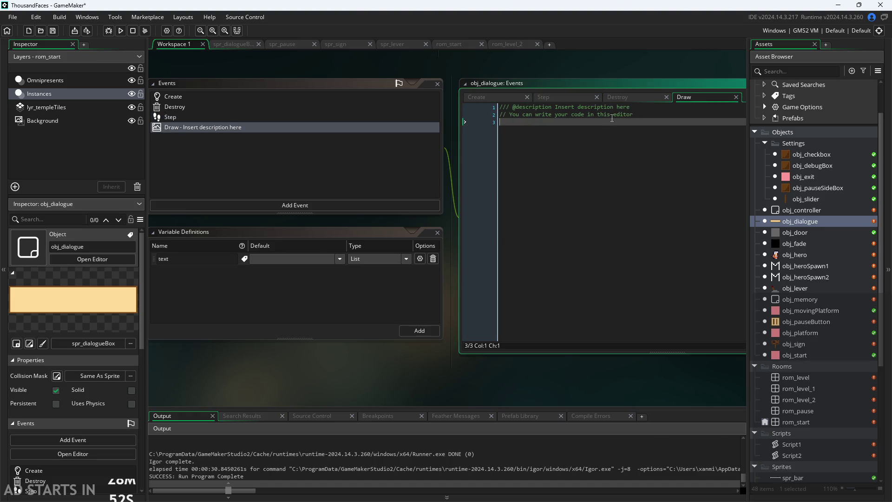
Step: Start the Draw code with the loop header for(var i=0;i<
text(draw)
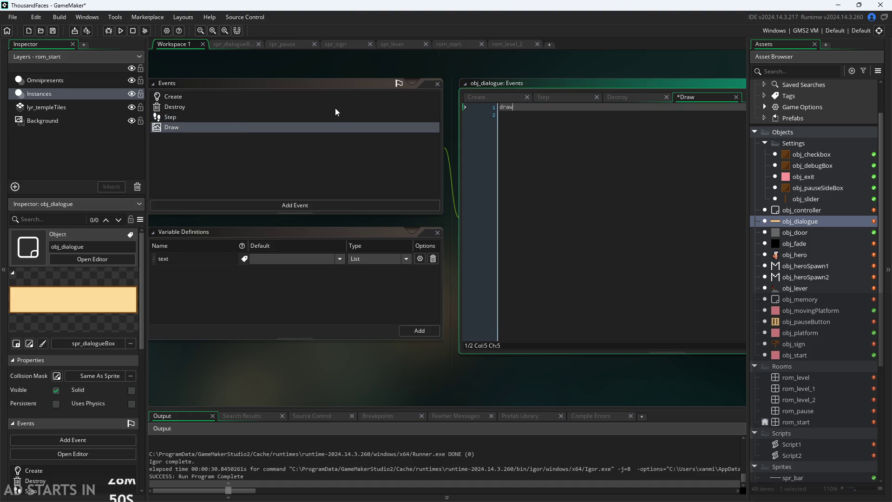
key(BackSpace)
key(BackSpace)
key(BackSpace)
text(for()
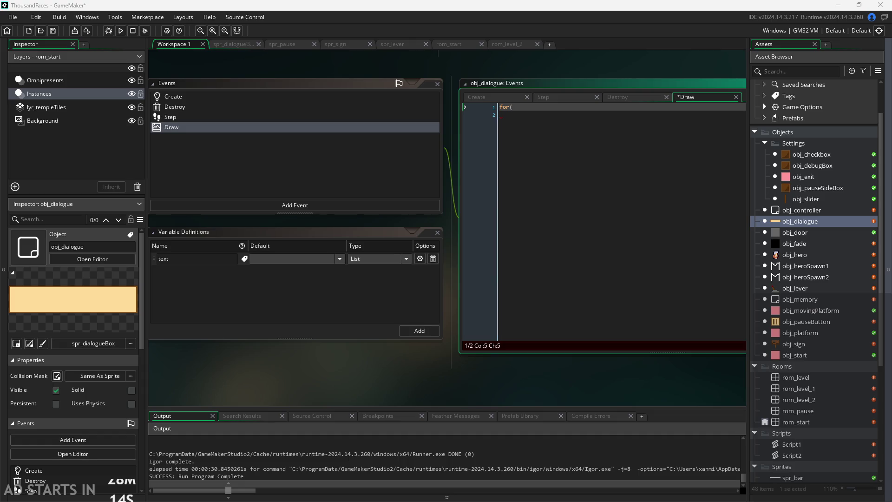
key(Down)
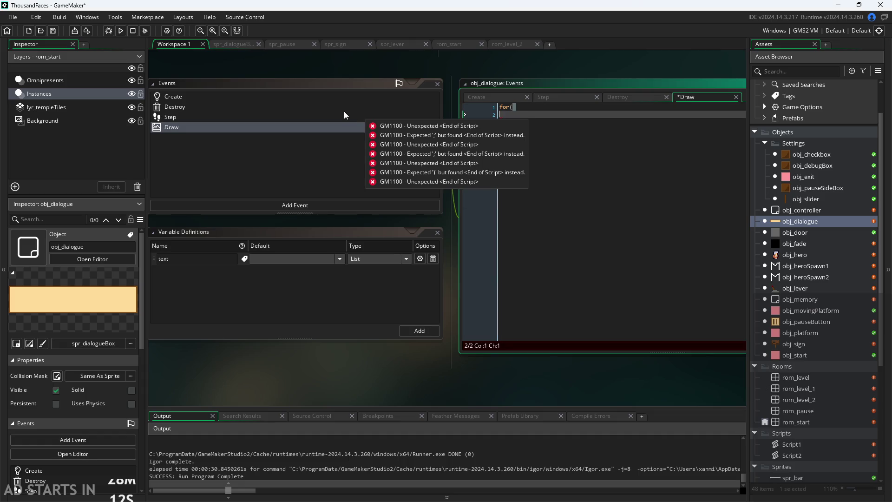
key(BackSpace)
key(BackSpace)
key(BackSpace)
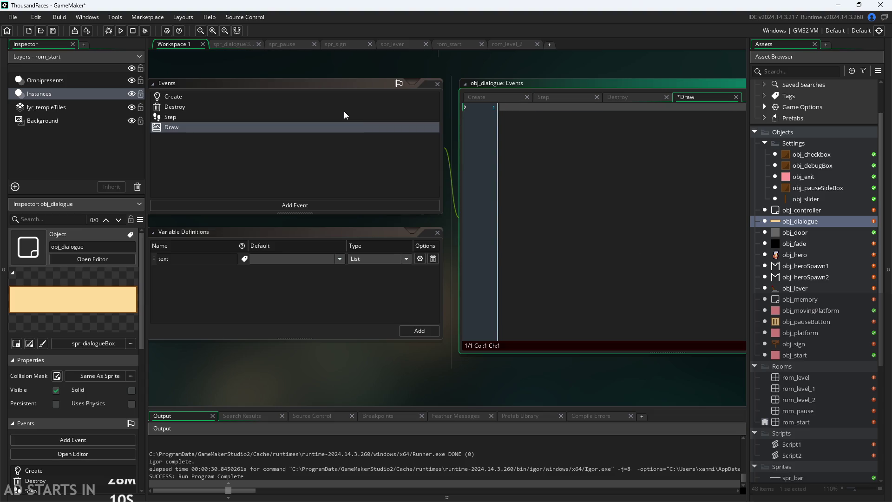
text(fo)
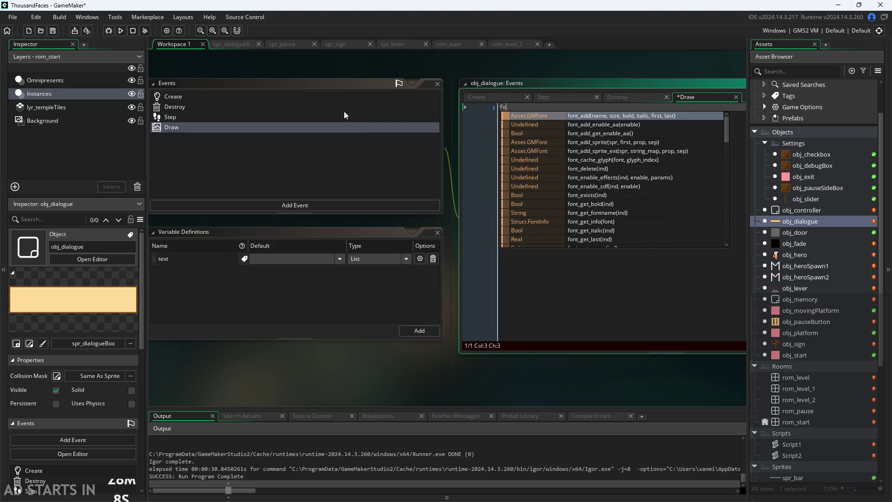
key(BackSpace)
key(BackSpace)
text(f)
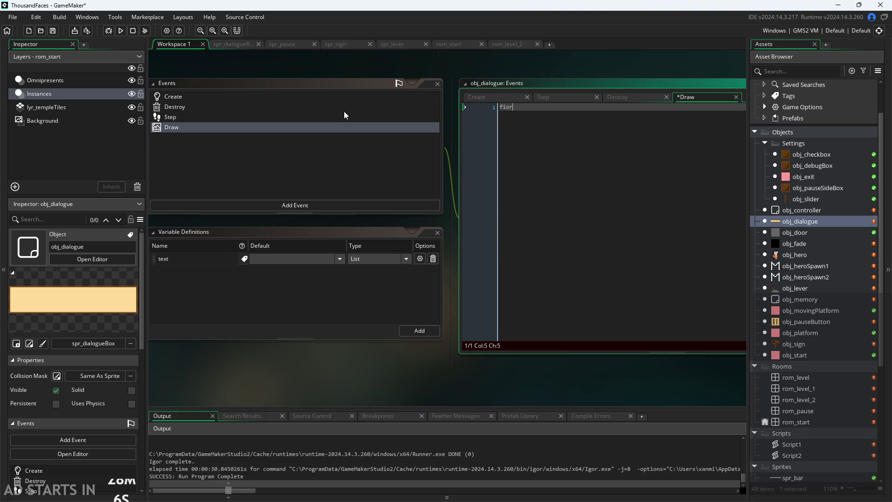
text(or()
text(int i=)
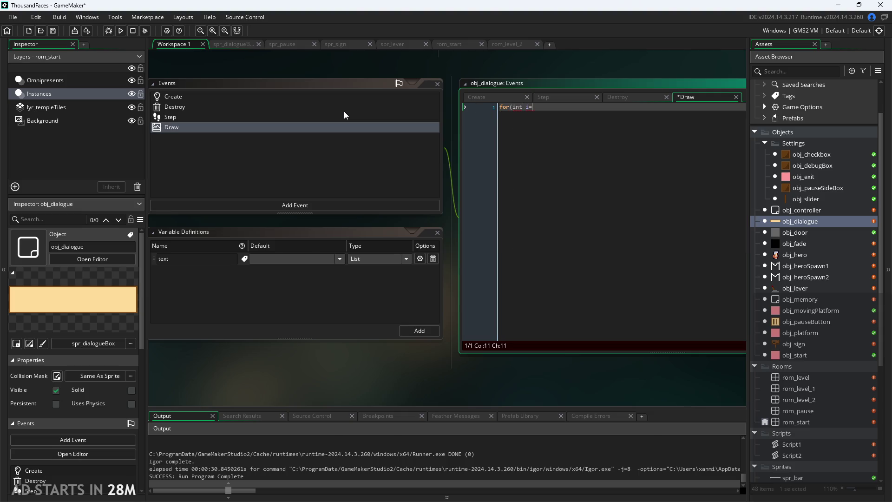
text(0)
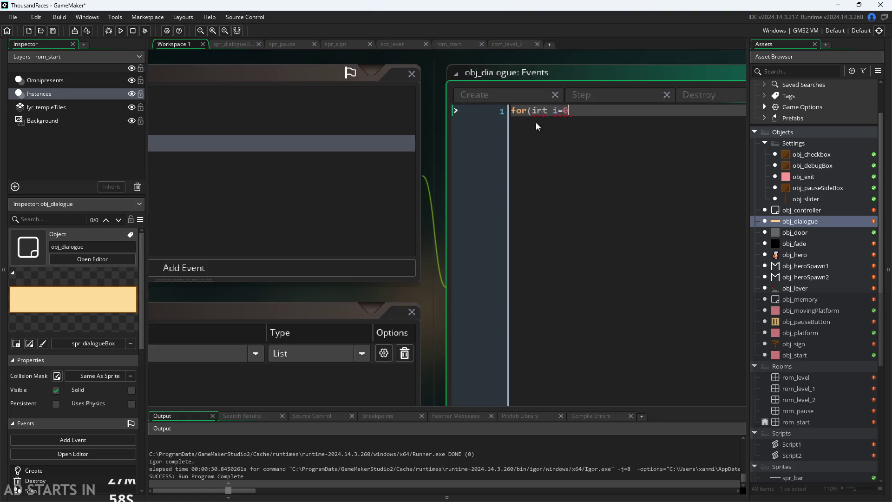
text(;i)
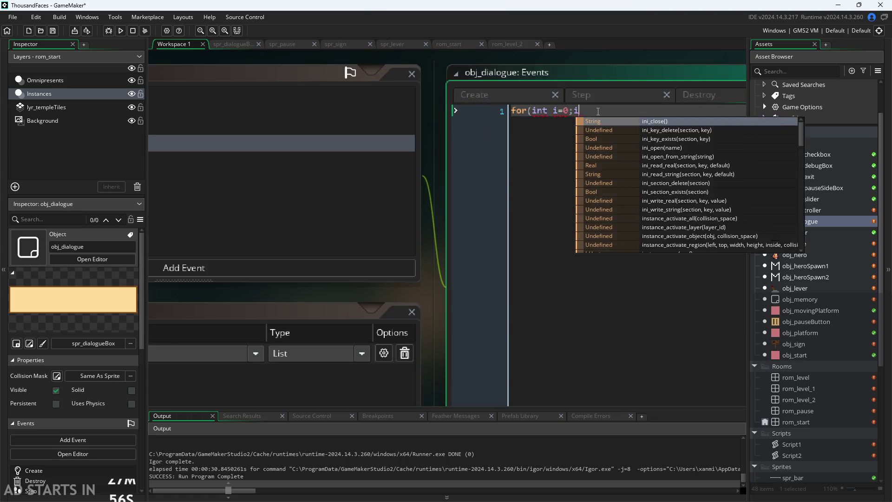
text(<)
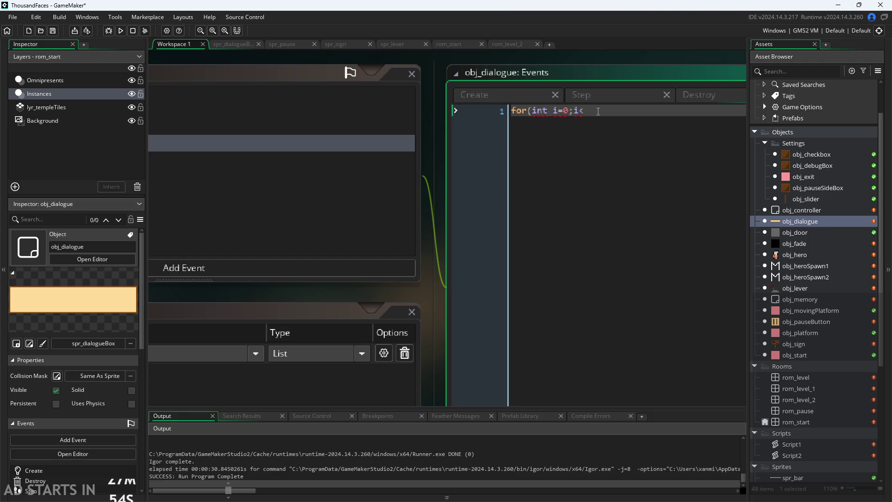
key(Left)
key(Left)
key(Left)
key(BackSpace)
key(BackSpace)
key(BackSpace)
text(va)
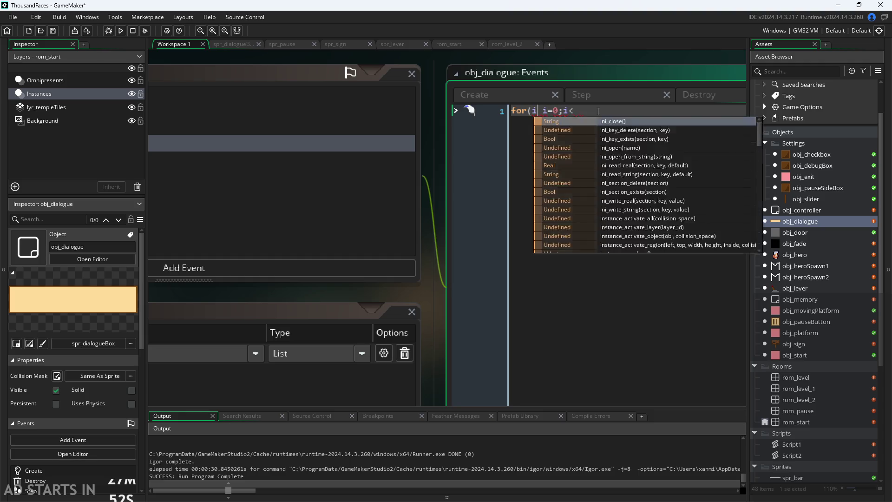
text(r)
Step: Finish the header with array_length(text);i++){ and close the loop with }
click(598, 111)
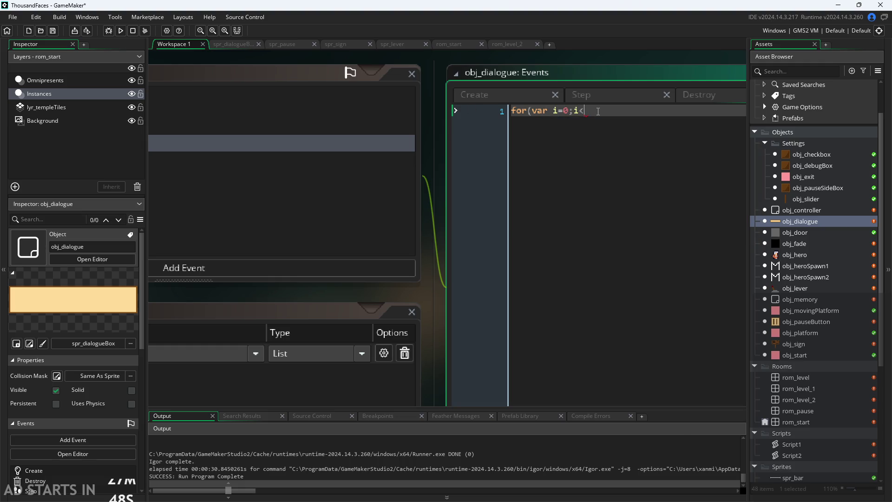
text(array_)
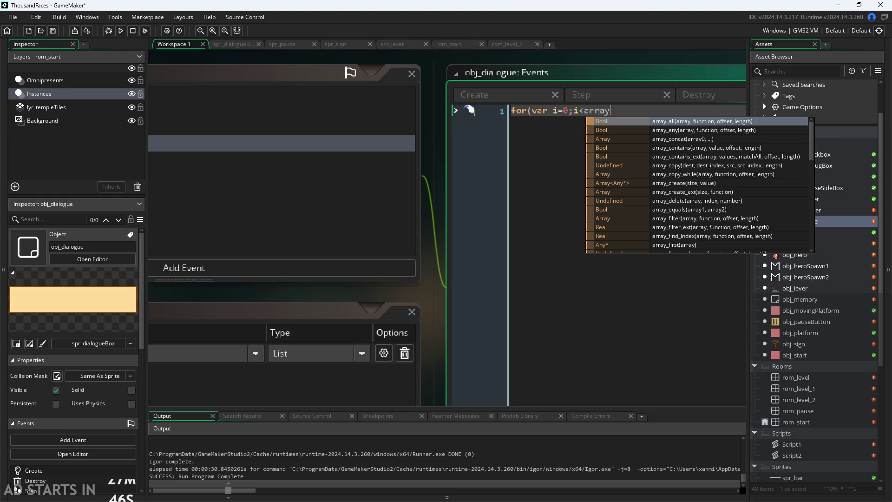
text(len)
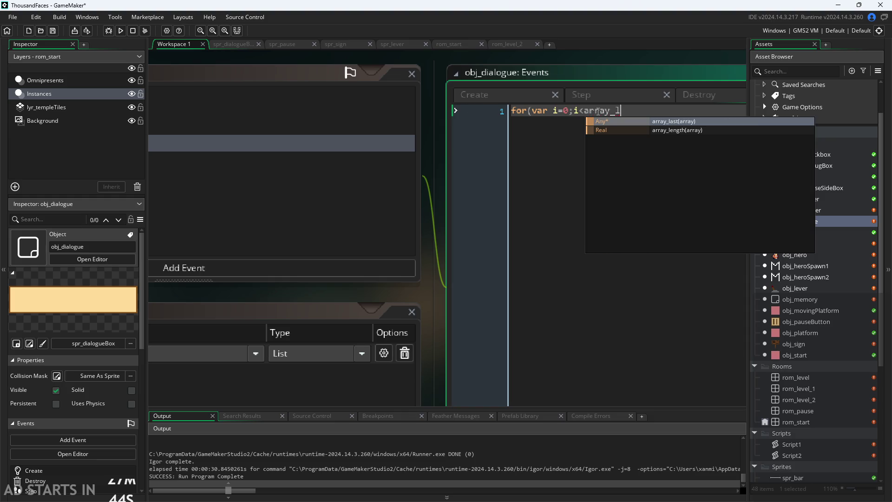
key(Return)
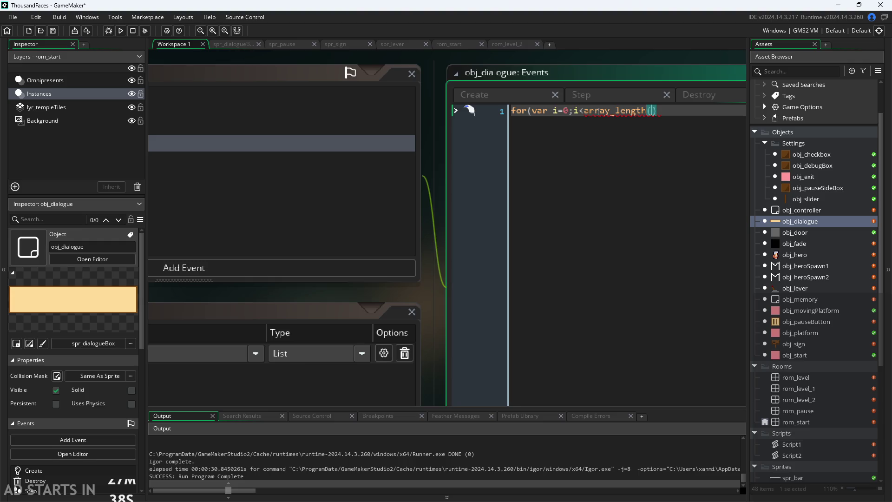
text(text)
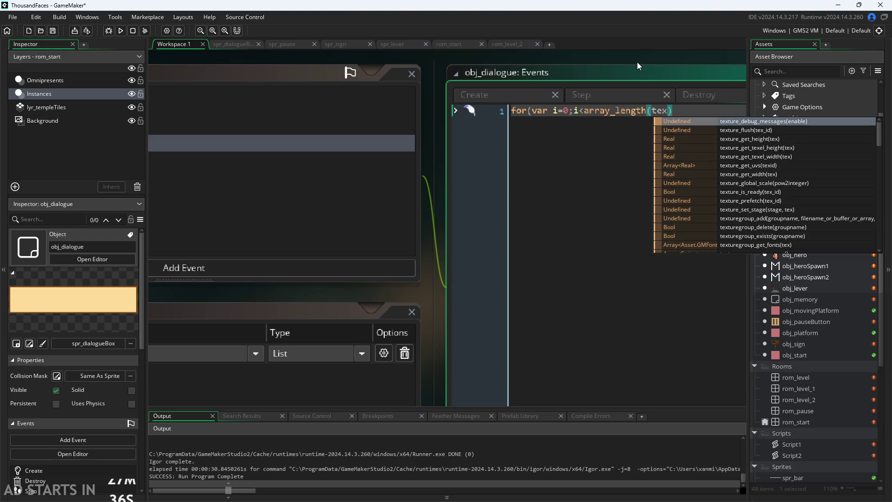
text();)
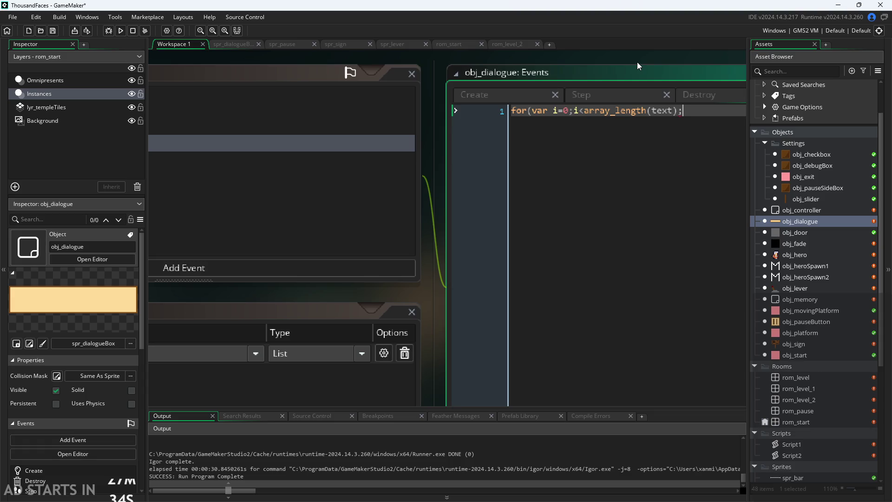
scroll(461, 277, down, 2)
scroll(462, 281, up, 2)
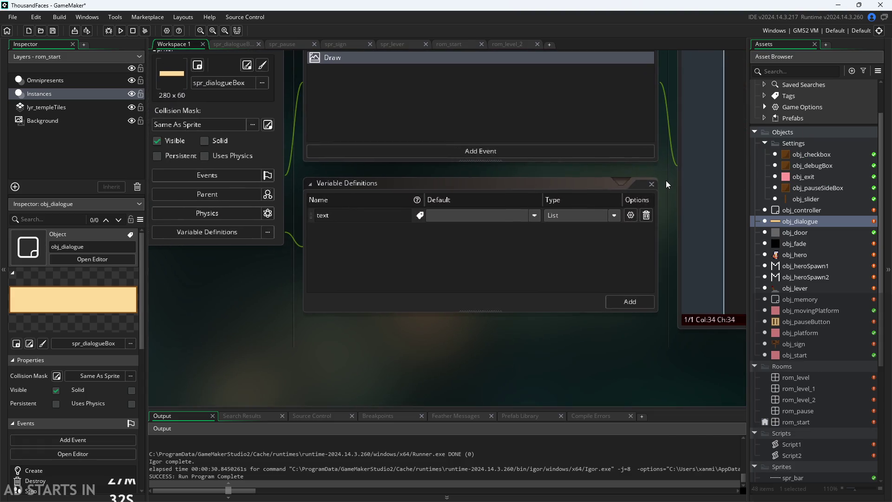
click(510, 163)
scroll(380, 189, up, 2)
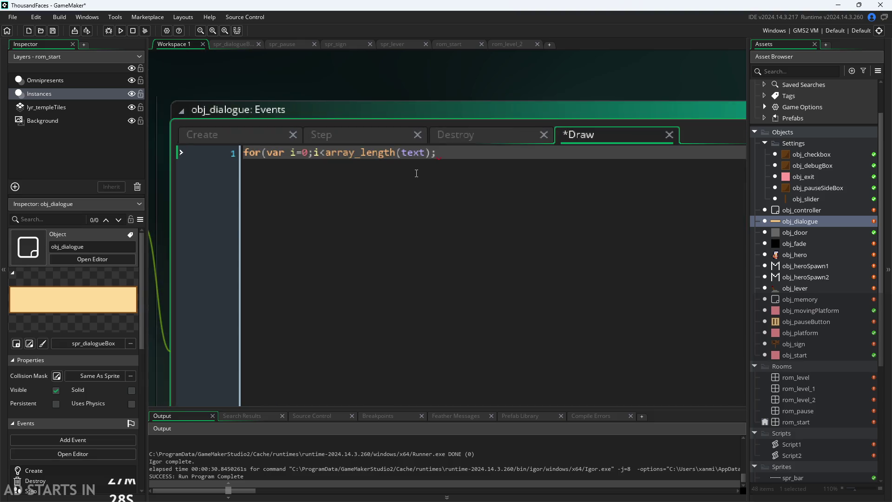
text(i++)
text(){)
key(Return)
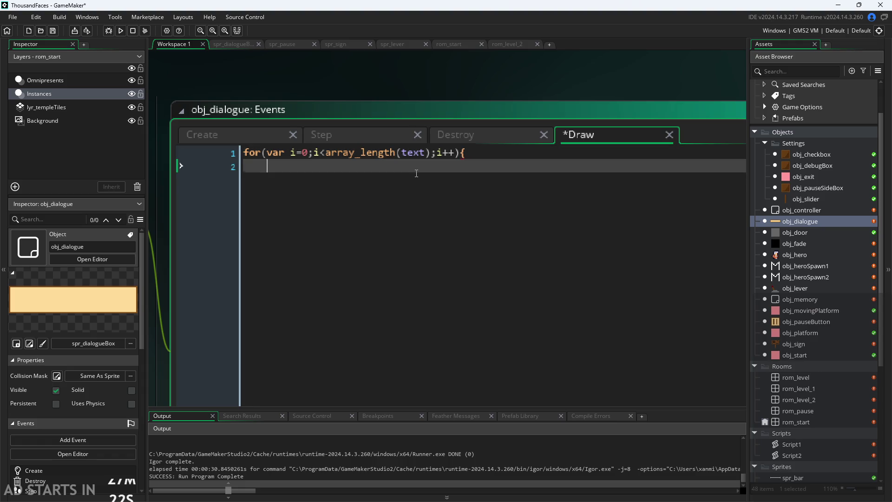
key(Return)
text(})
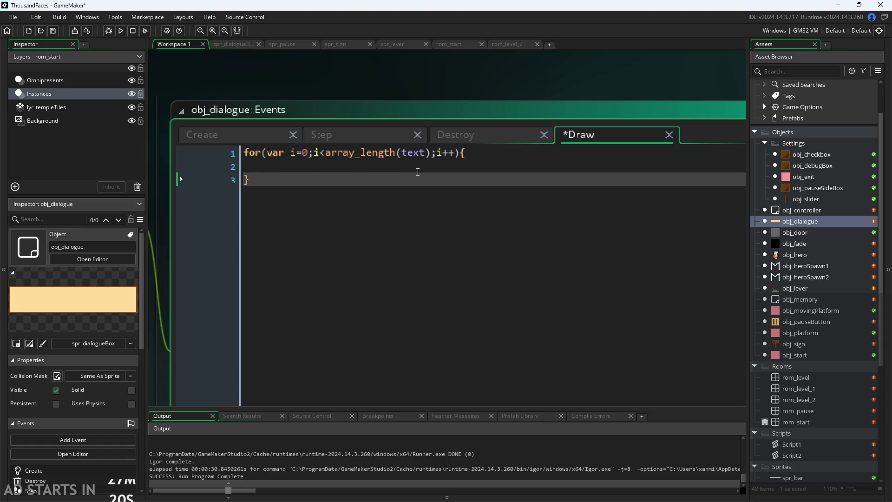
click(426, 168)
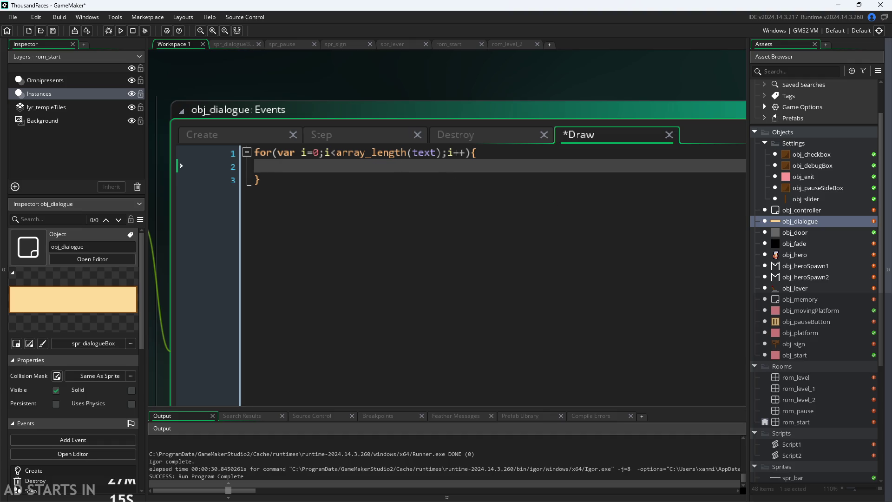
click(500, 158)
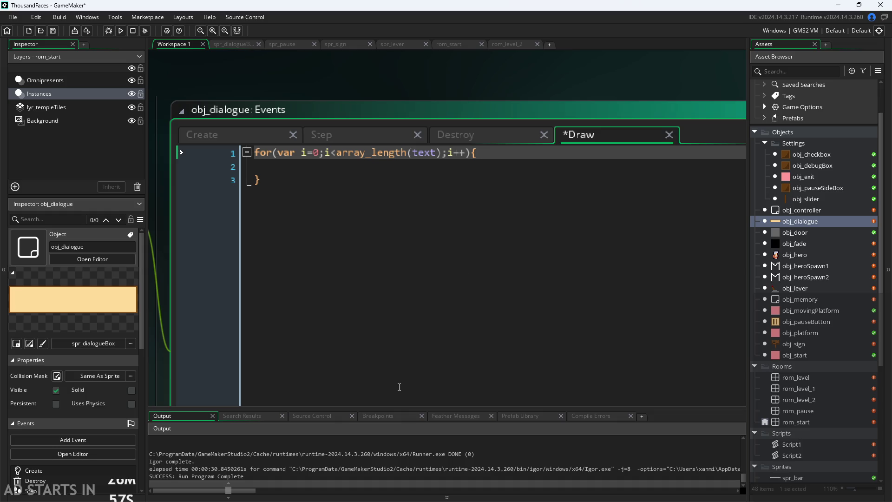
click(337, 155)
mouse_move(372, 154)
click(362, 177)
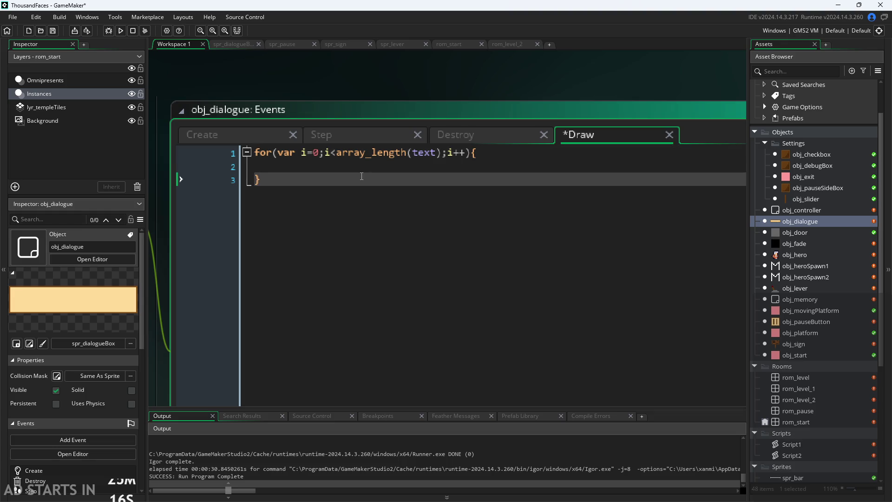
click(372, 168)
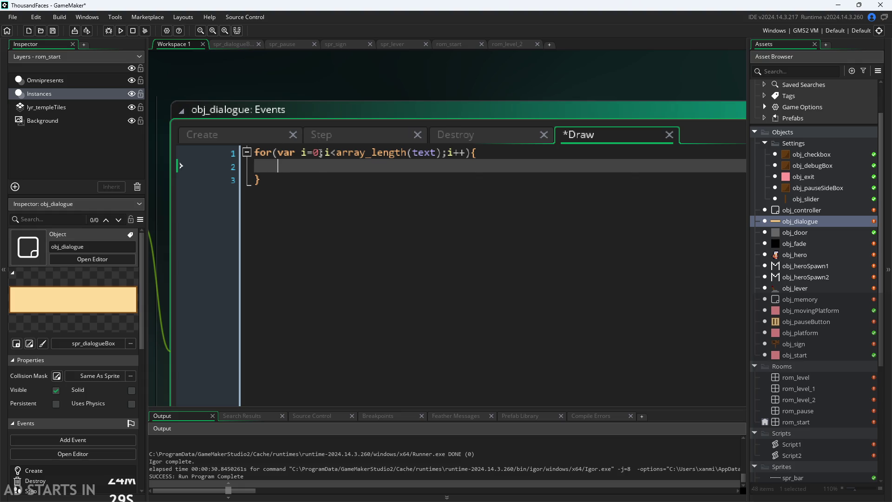
Step: Write draw_text(x,y,text[i]); in the loop body
click(355, 147)
click(357, 164)
click(453, 134)
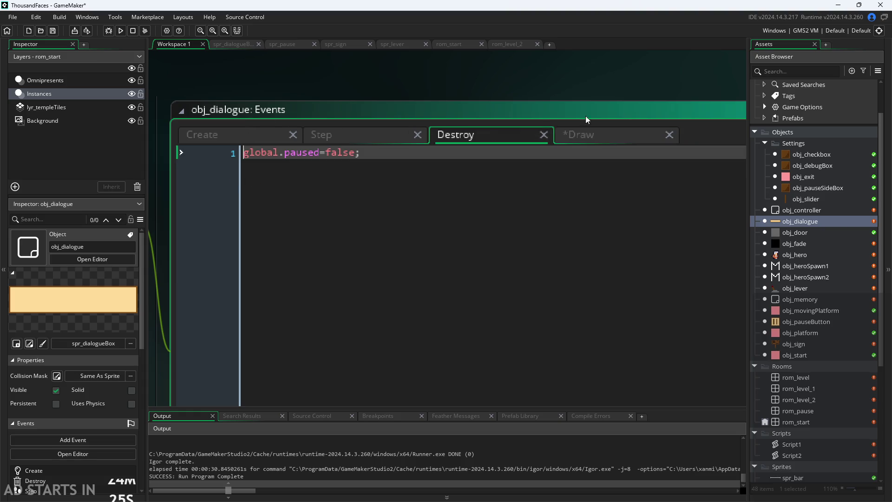
click(620, 139)
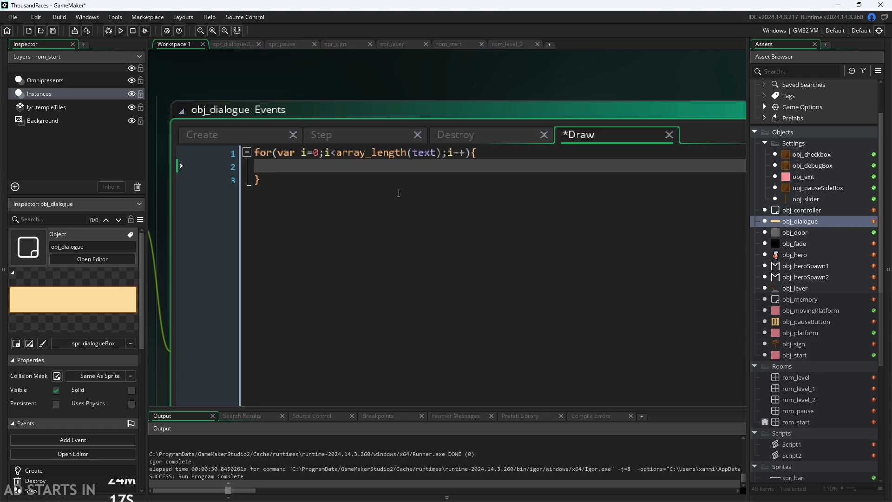
text(text)
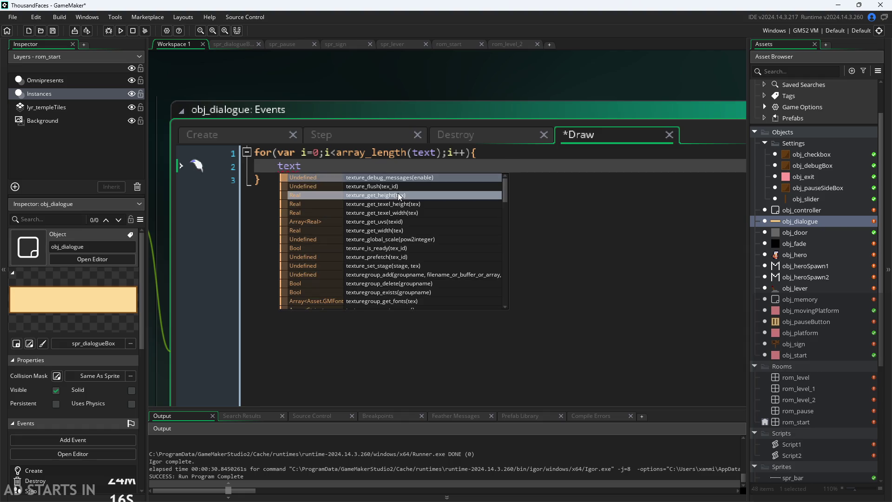
text([i])
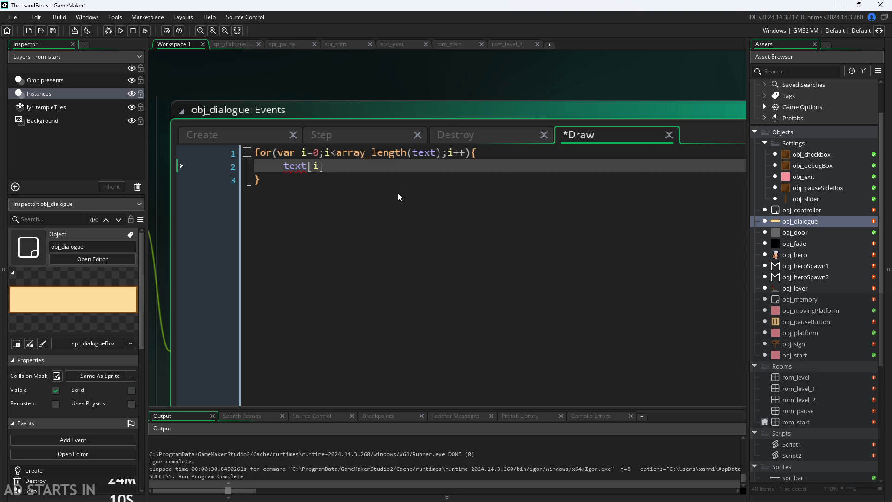
text( draw_t )
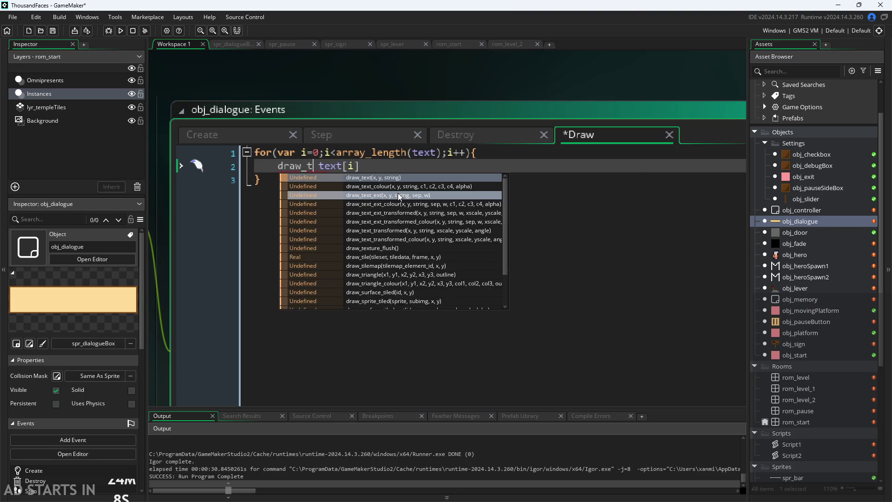
text(ext)
key(Return)
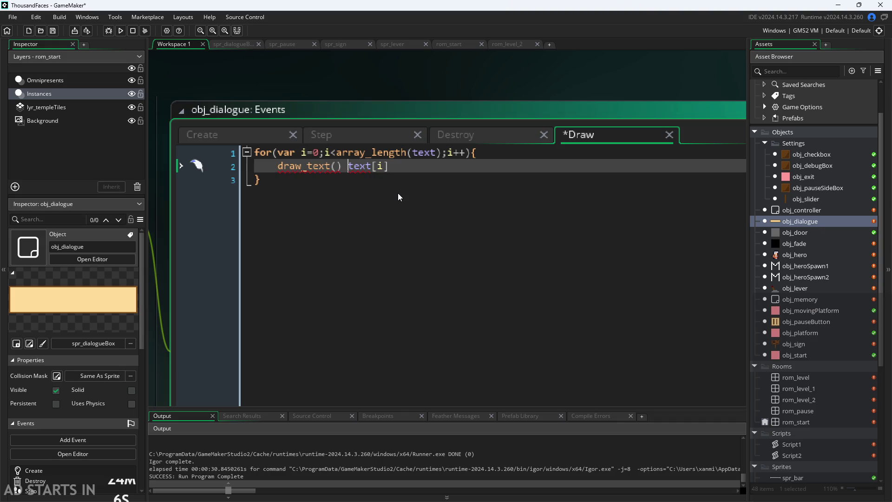
key(BackSpace)
key(BackSpace)
key(BackSpace)
text(()
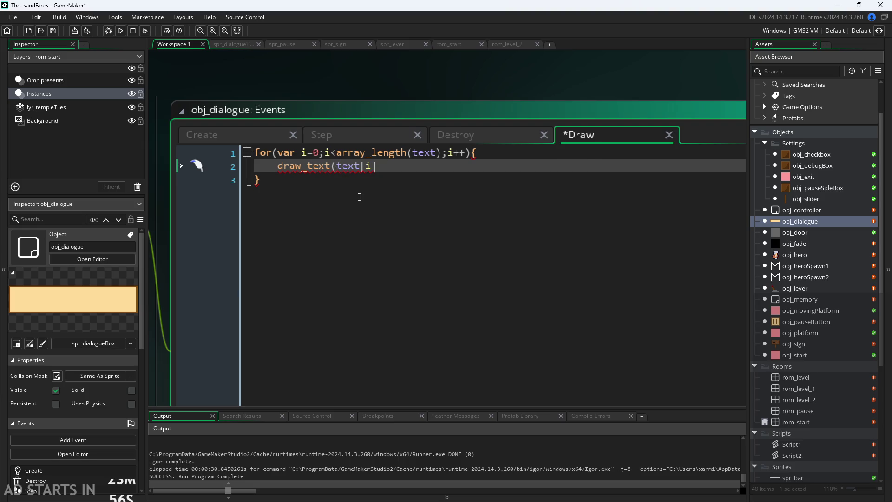
text(x,y)
text(,)
key(Right)
key(Right)
key(Right)
text())
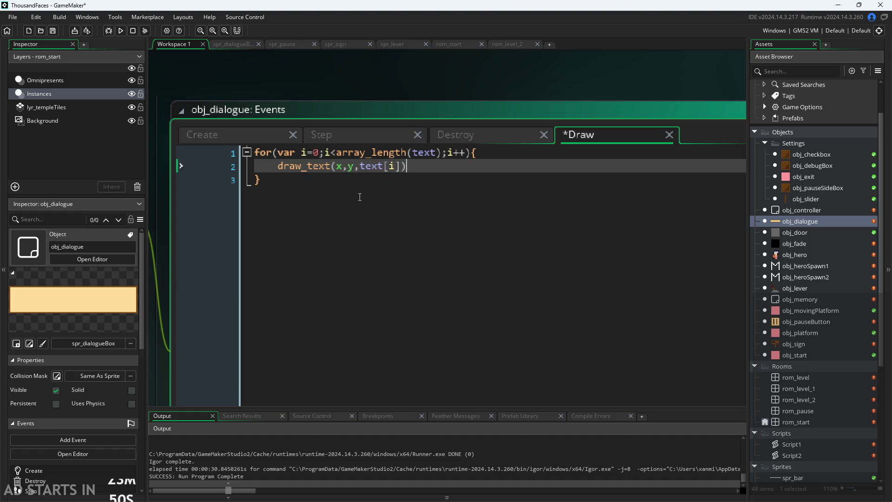
text(;)
Step: Change the call to draw_text_ext_transformed and remove the stray empty parentheses
key(Up)
key(Down)
key(Left)
key(Left)
key(Left)
key(Left)
key(Left)
key(Left)
text(_ext)
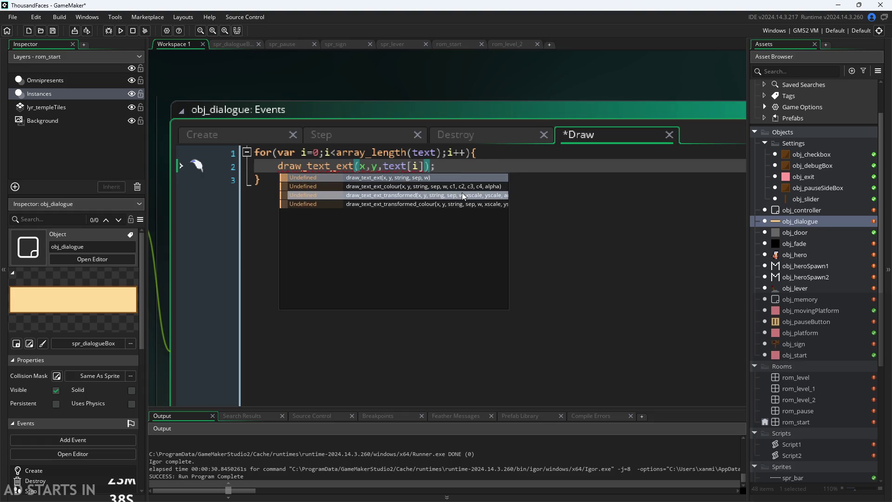
click(462, 193)
click(438, 174)
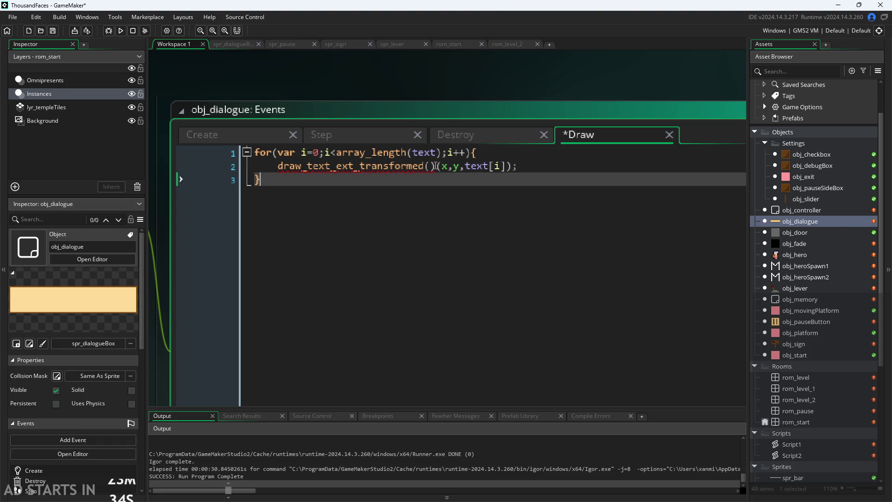
click(435, 166)
key(BackSpace)
key(BackSpace)
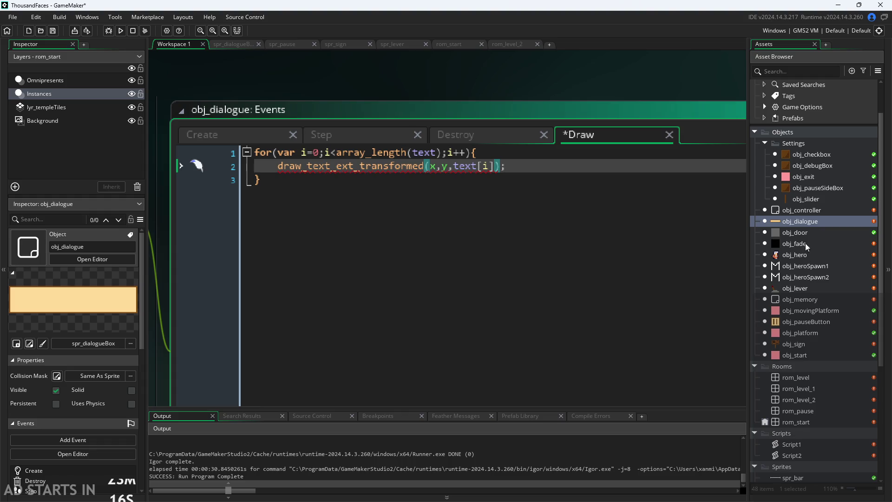
Step: Check obj_controller's Draw GUI code, then reopen obj_dialogue and switch the call to draw_text_transformed
double_click(800, 210)
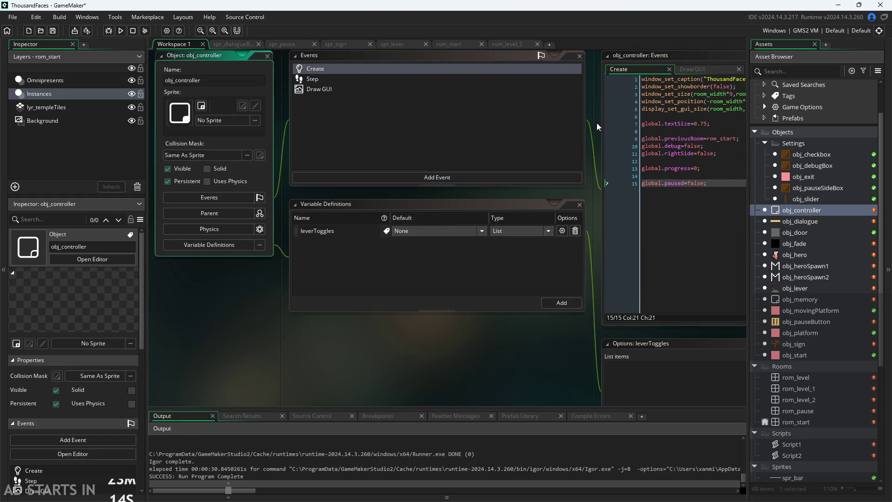
click(540, 127)
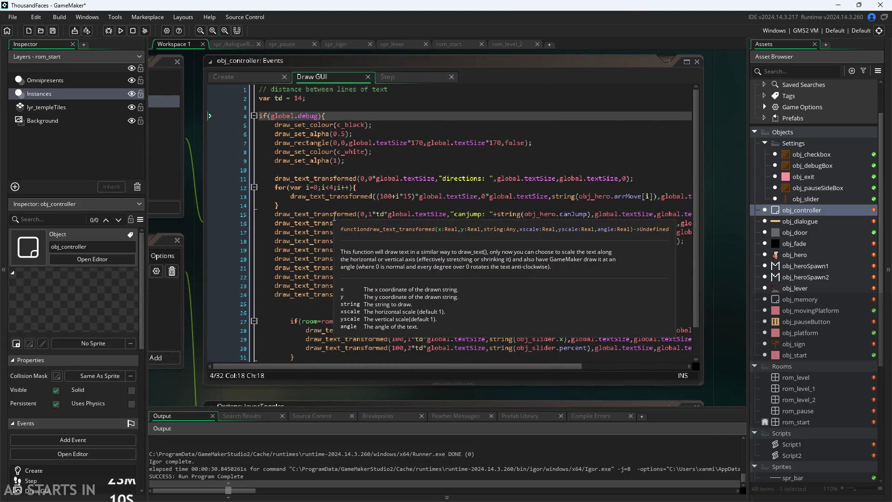
double_click(796, 222)
text(draw_text_ext_transformed(x,y,text[i]);)
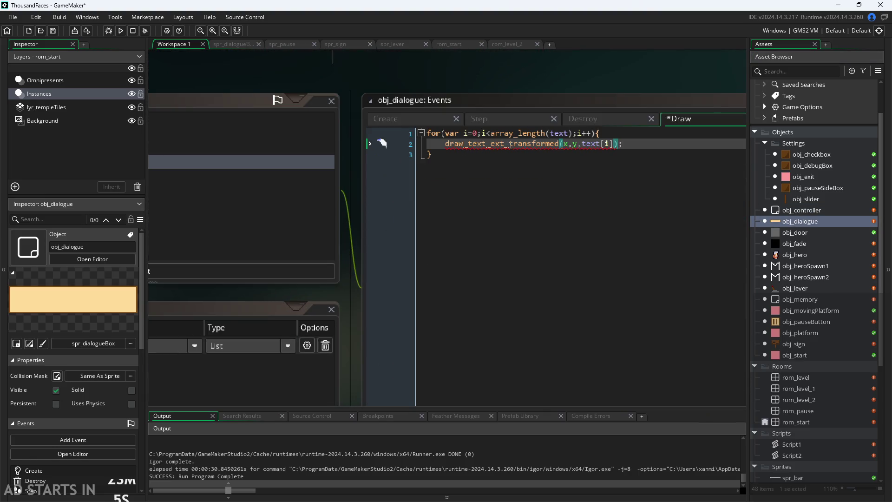
click(510, 144)
key(BackSpace)
key(BackSpace)
key(BackSpace)
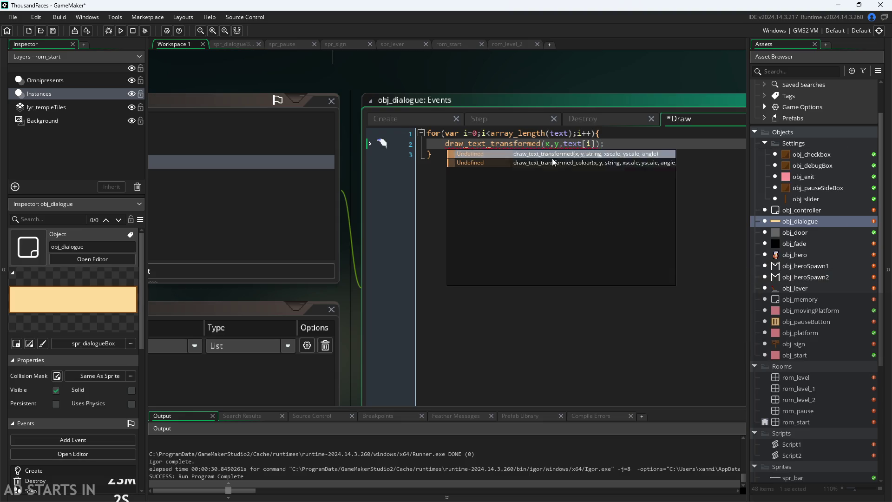
click(598, 143)
text(,)
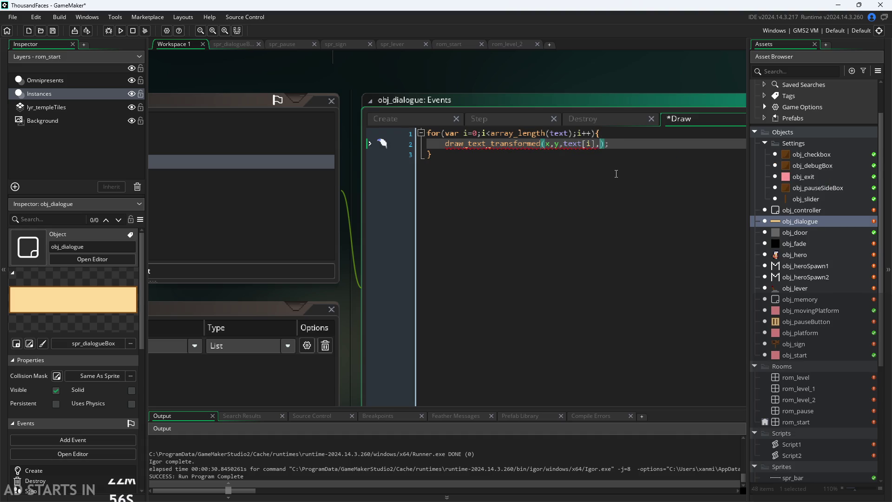
text(text)
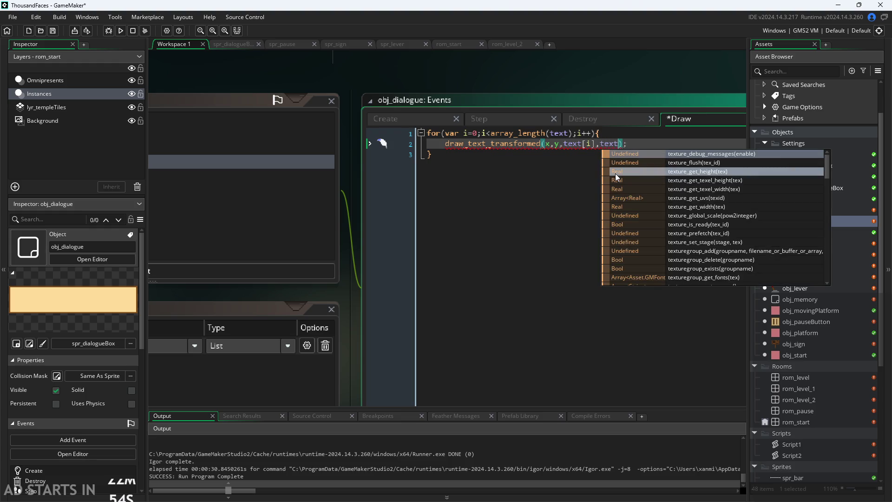
key(BackSpace)
key(BackSpace)
key(BackSpace)
text(global.t)
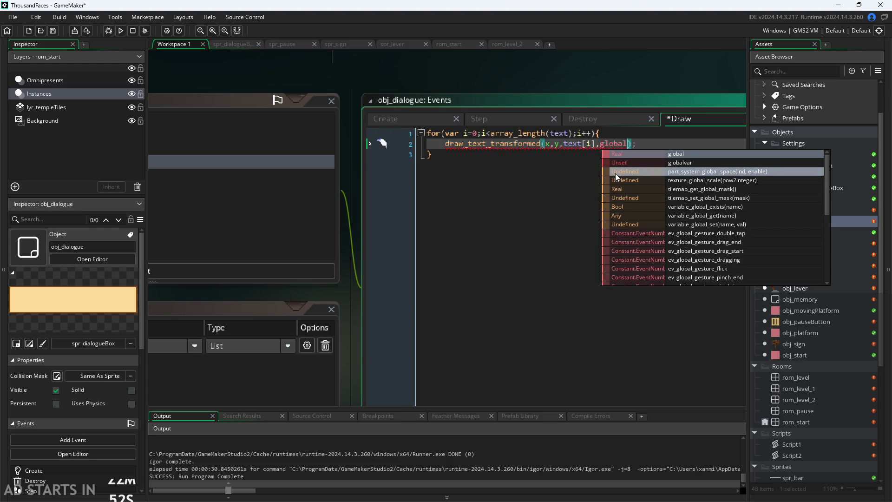
key(Return)
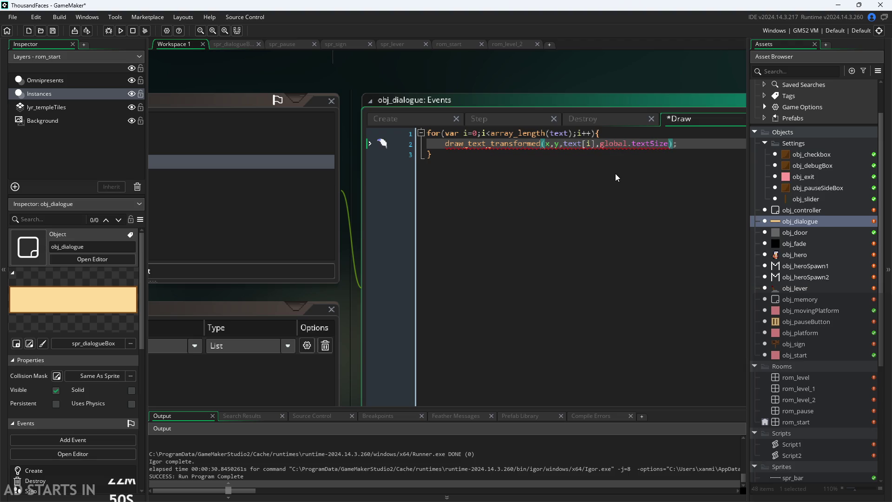
text(,global.t)
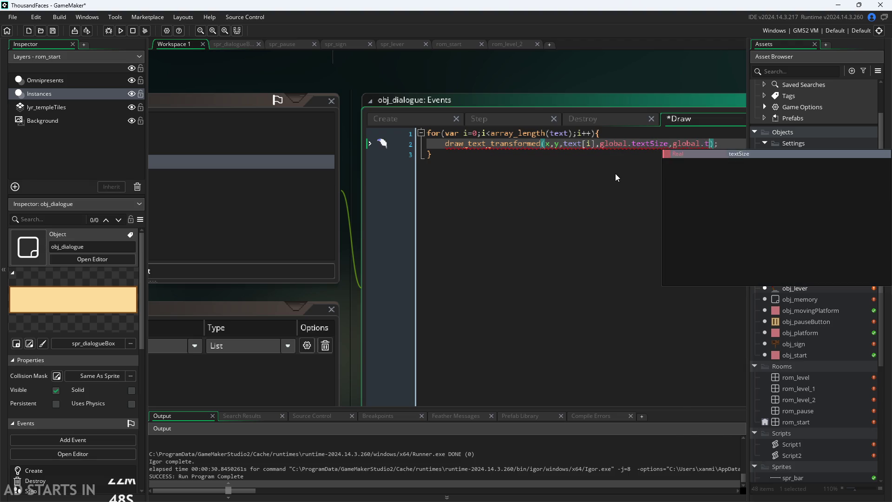
text(e)
key(Return)
text(,0;)
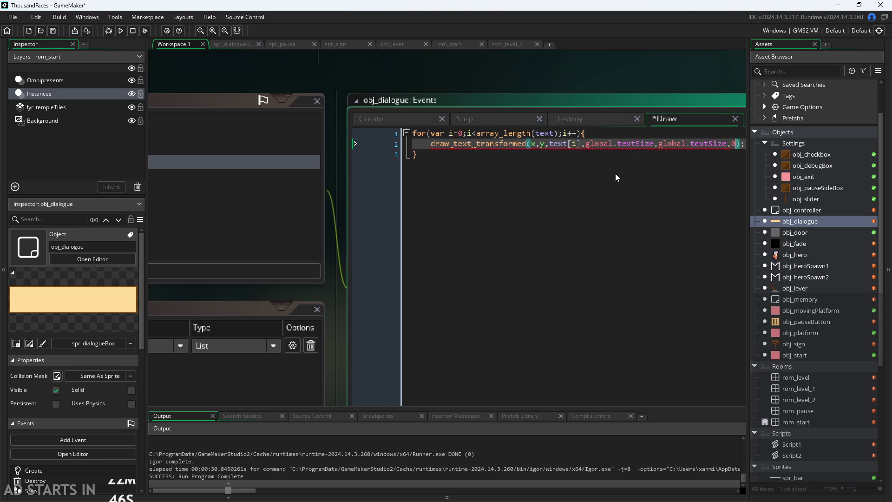
key(BackSpace)
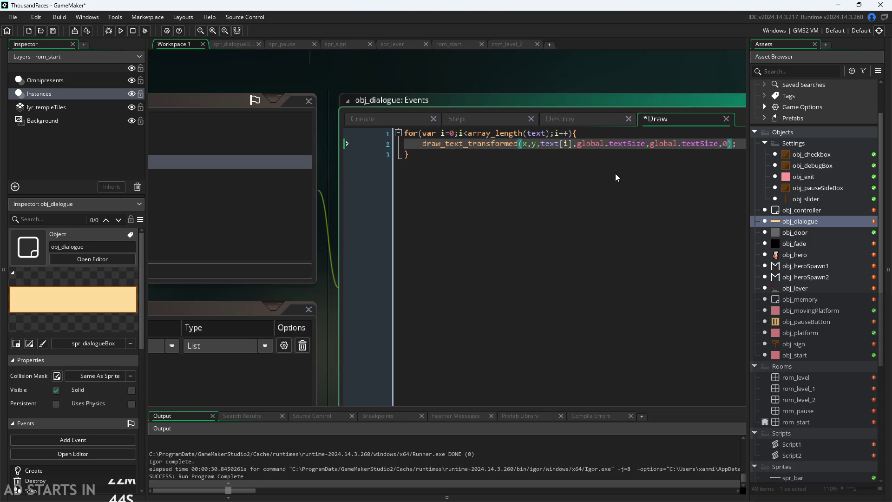
key(Down)
key(ctrl+s)
scroll(590, 88, down, 1)
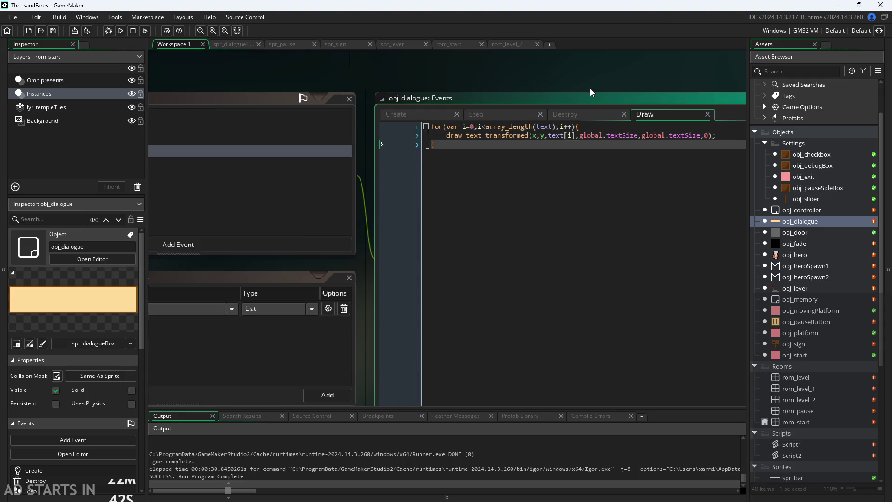
scroll(501, 151, up, 2)
scroll(501, 151, up, 2)
click(470, 214)
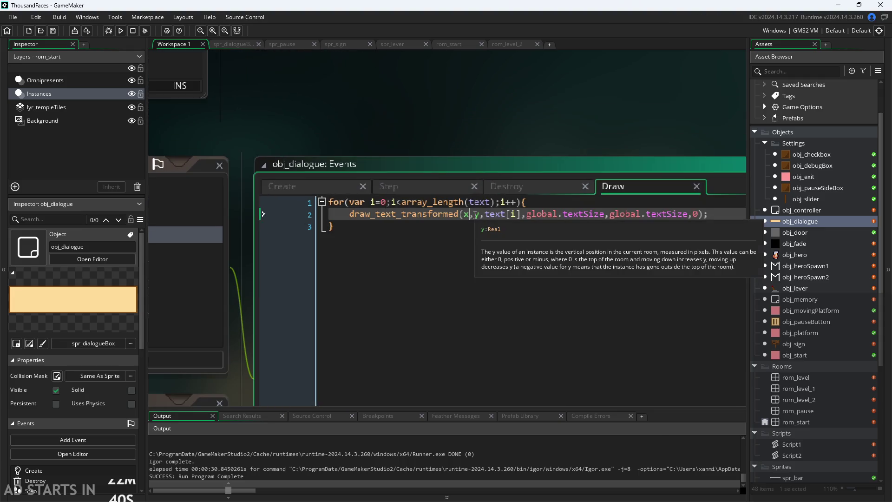
text(+20,y)
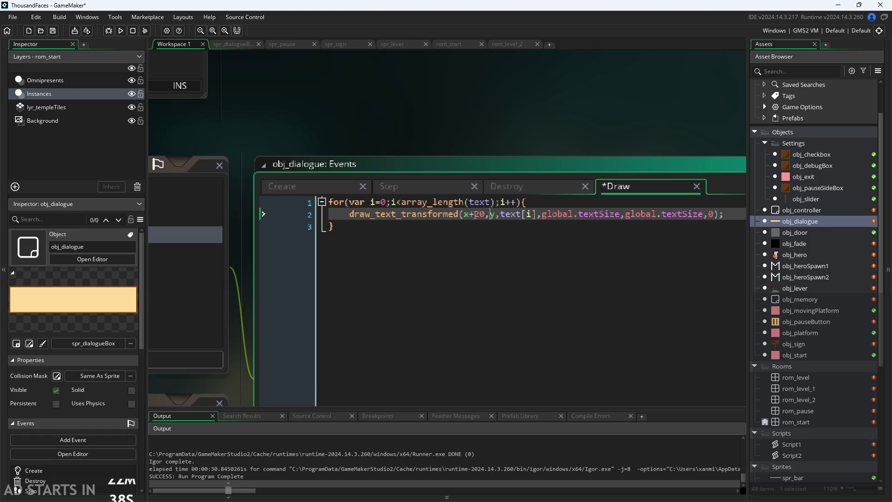
text(+20)
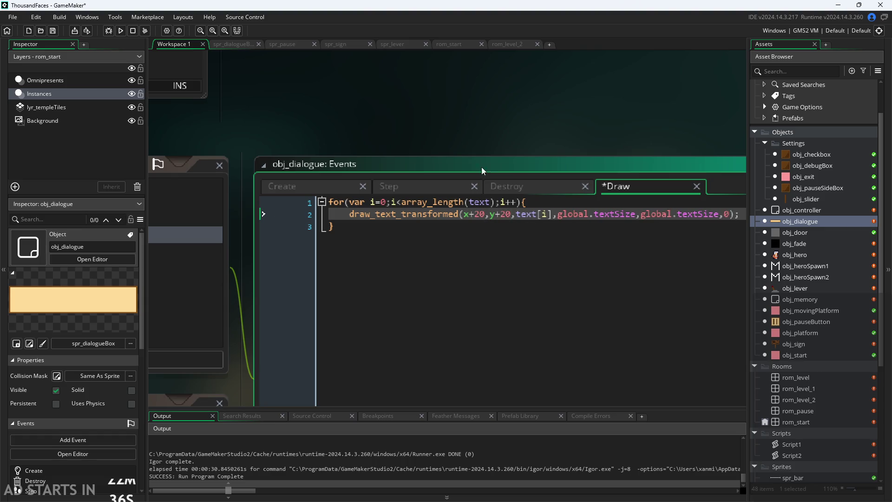
key(ctrl+s)
scroll(545, 56, down, 2)
scroll(493, 97, down, 1)
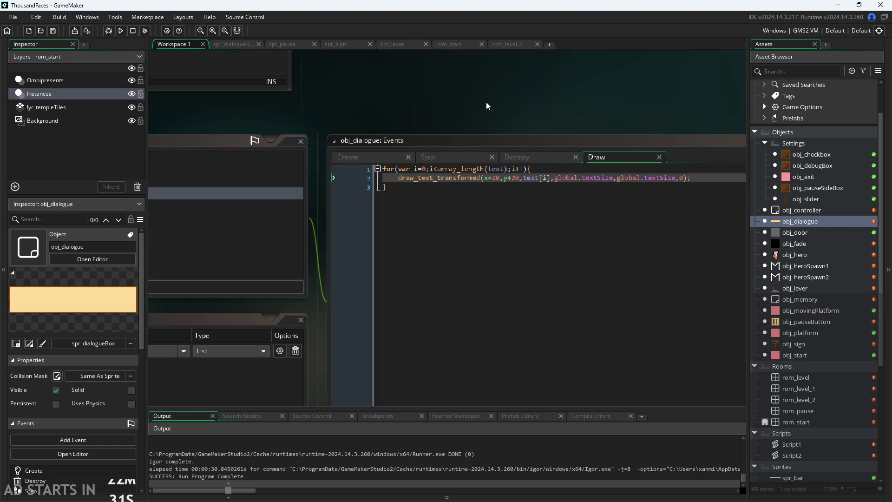
mouse_move(564, 125)
mouse_down()
mouse_move(732, 100)
mouse_move(462, 135)
mouse_up()
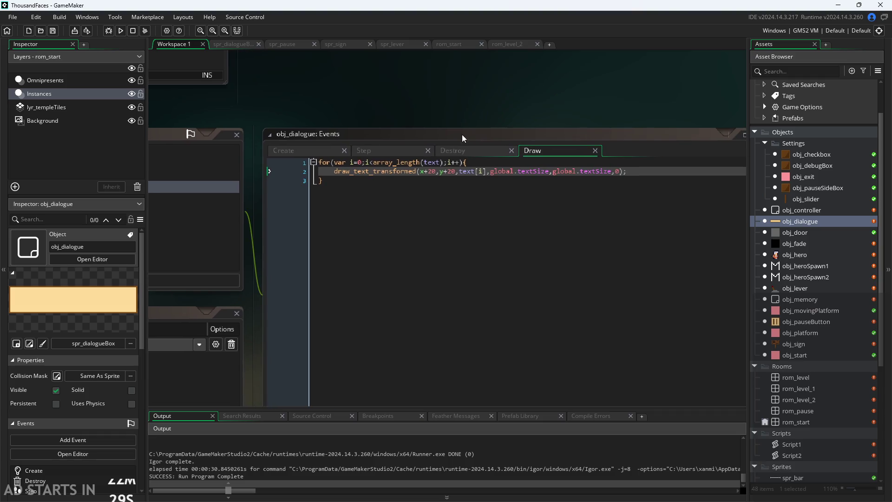
click(315, 152)
click(536, 154)
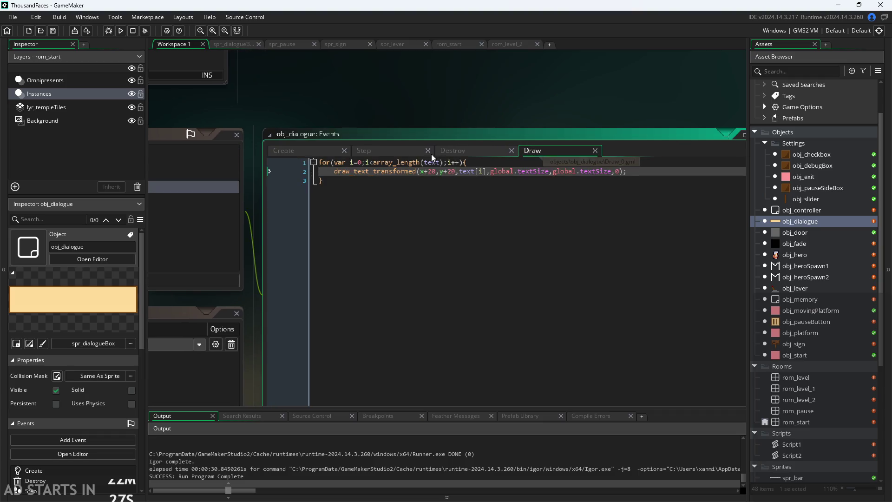
scroll(462, 121, up, 2)
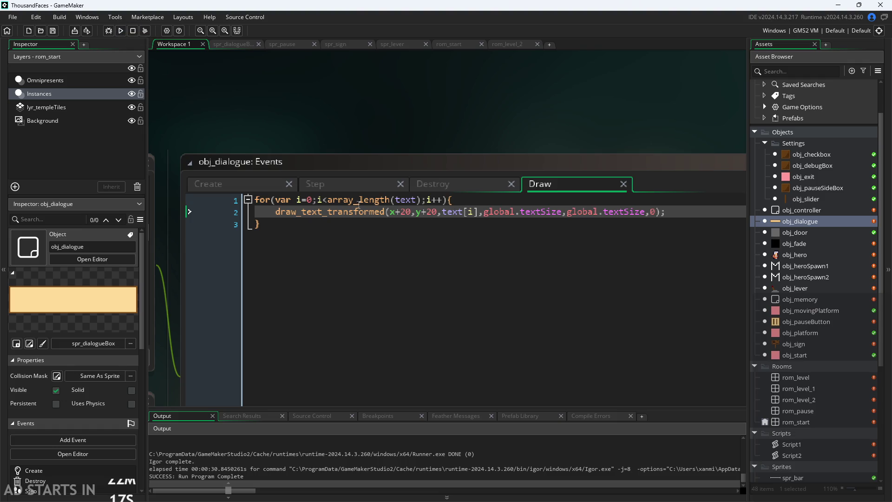
mouse_move(356, 214)
mouse_move(394, 200)
click(319, 199)
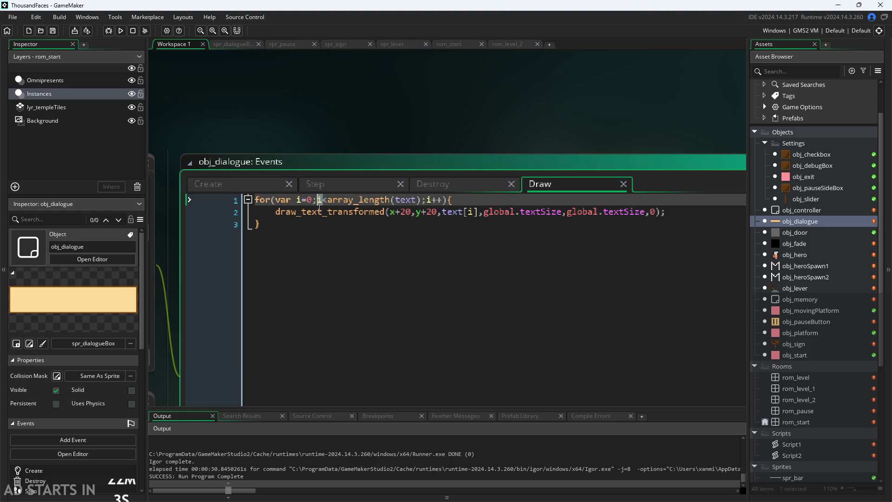
Step: Delete the for-loop header, closing brace and blank line, keeping only draw_text_transformed
drag(467, 201, 172, 196)
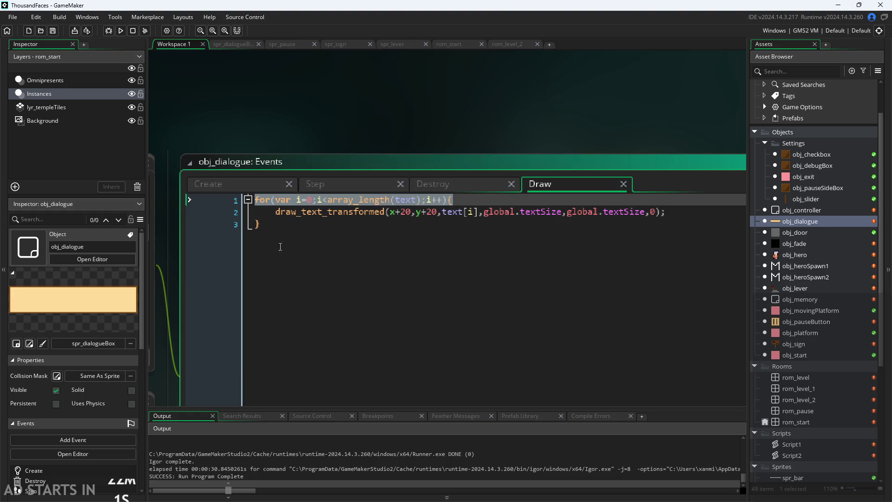
mouse_move(281, 213)
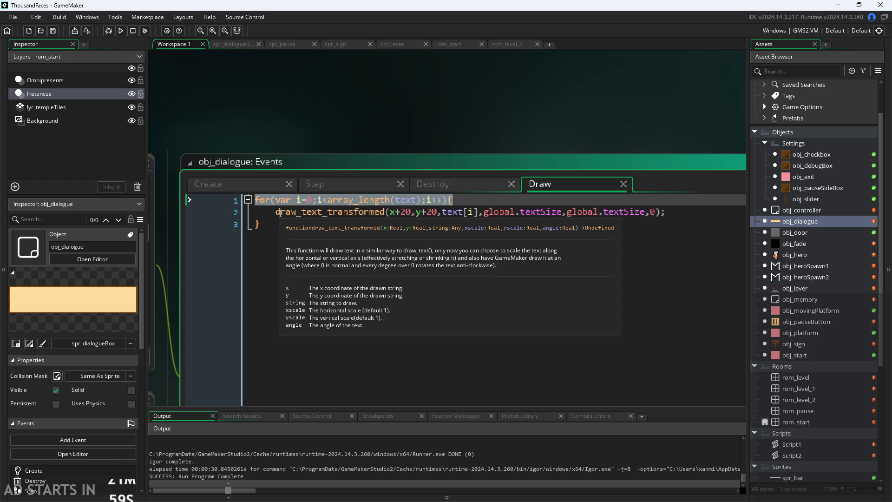
key(Delete)
key(Delete)
key(Delete)
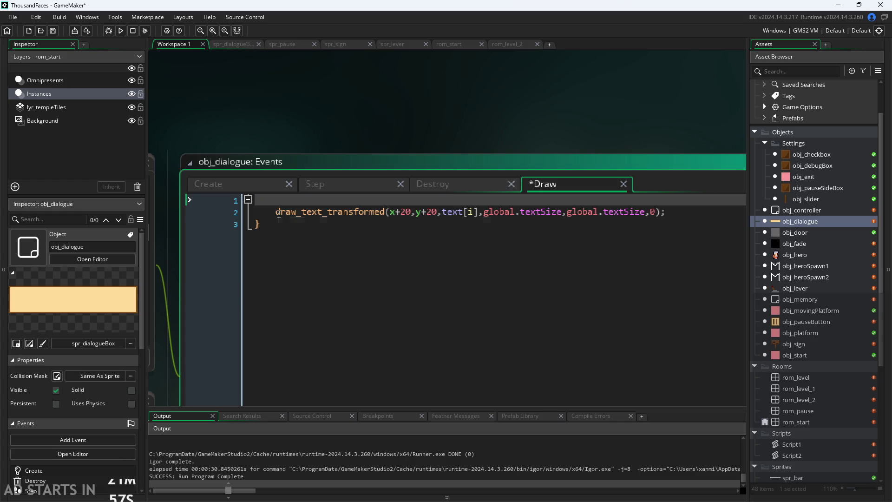
key(BackSpace)
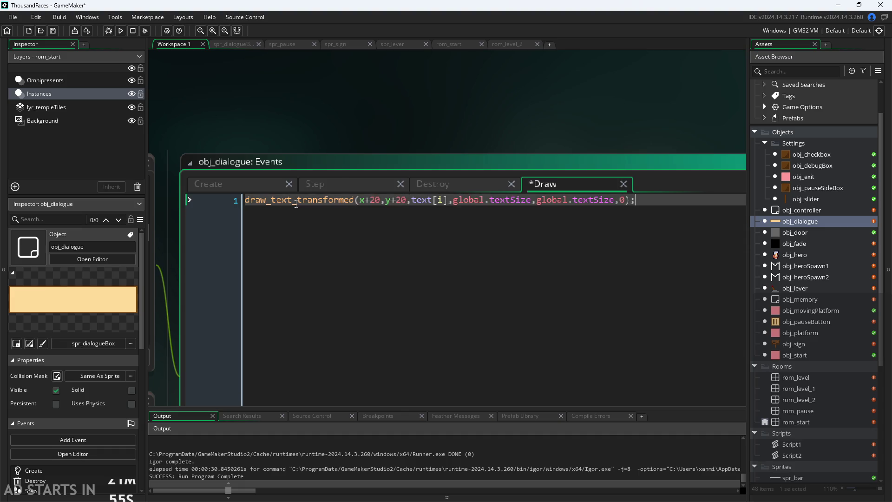
Step: Add index=0; on a new line after global.paused=true in the Create code
click(354, 191)
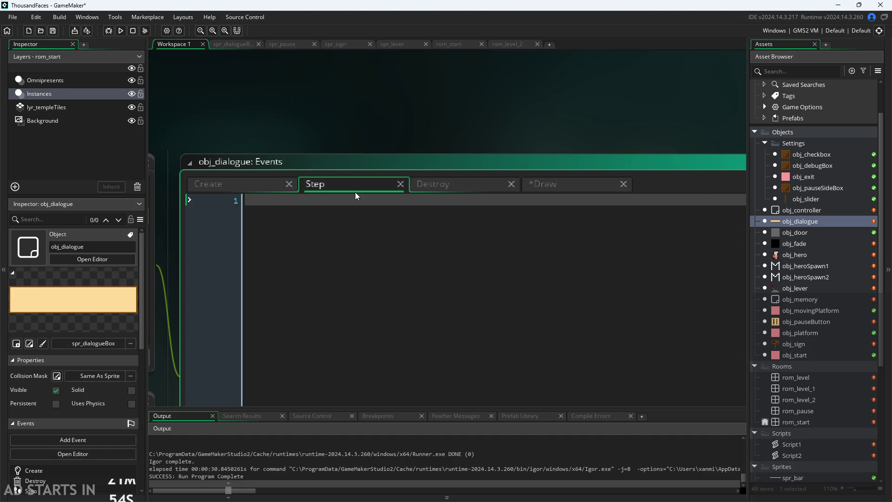
click(235, 188)
key(Return)
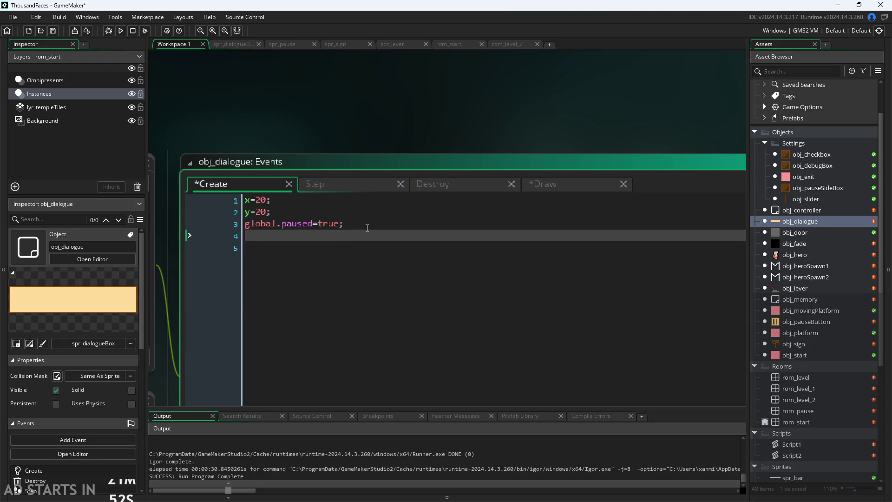
text(index)
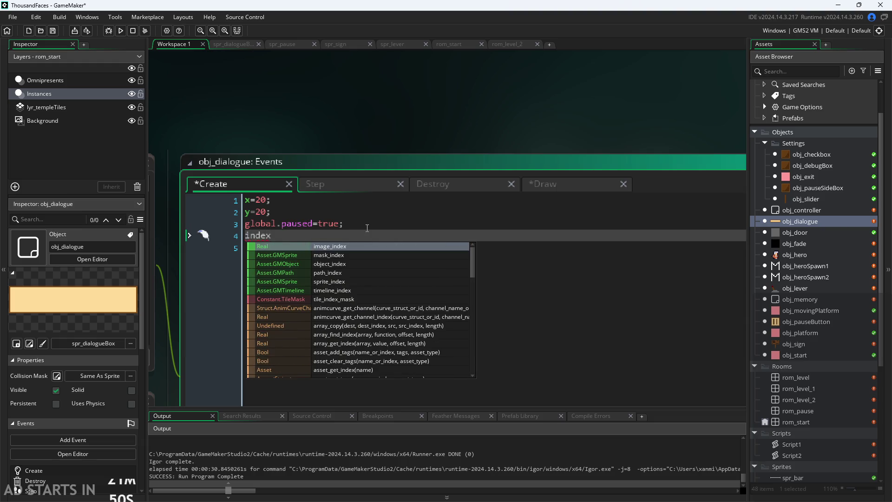
text(=0;)
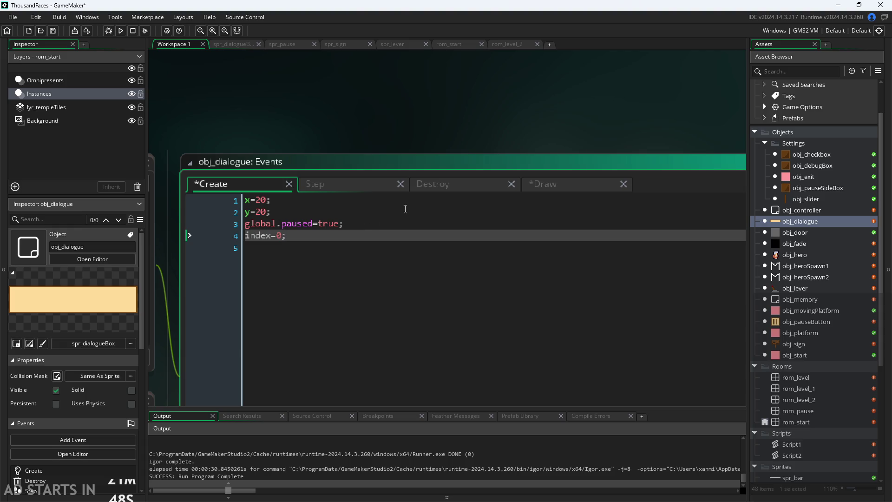
click(346, 189)
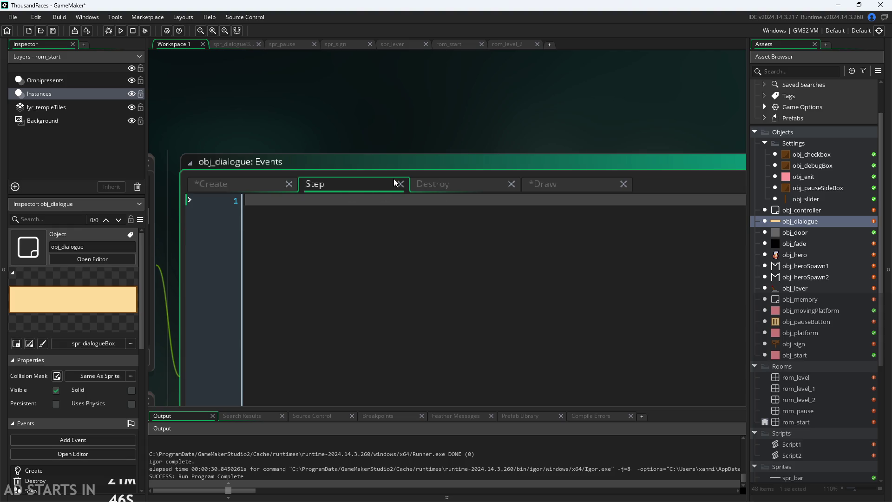
Step: Add a Left Pressed mouse event and clear its template comments
scroll(447, 125, down, 3)
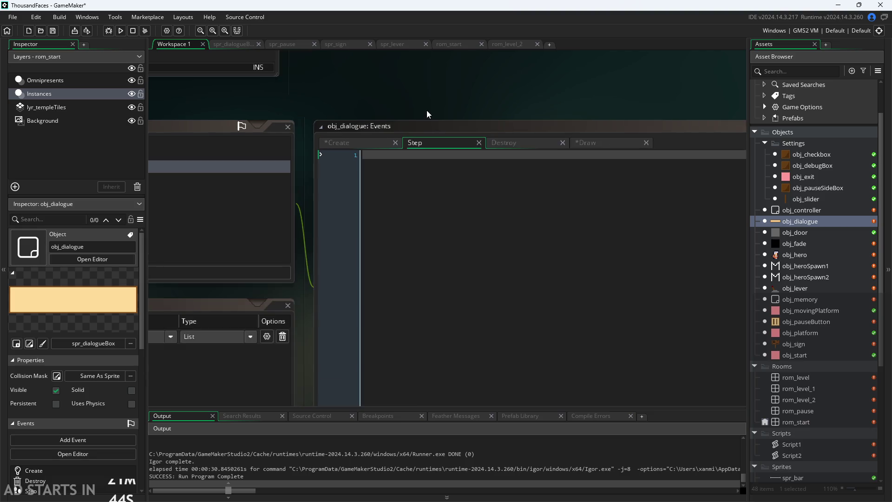
click(396, 261)
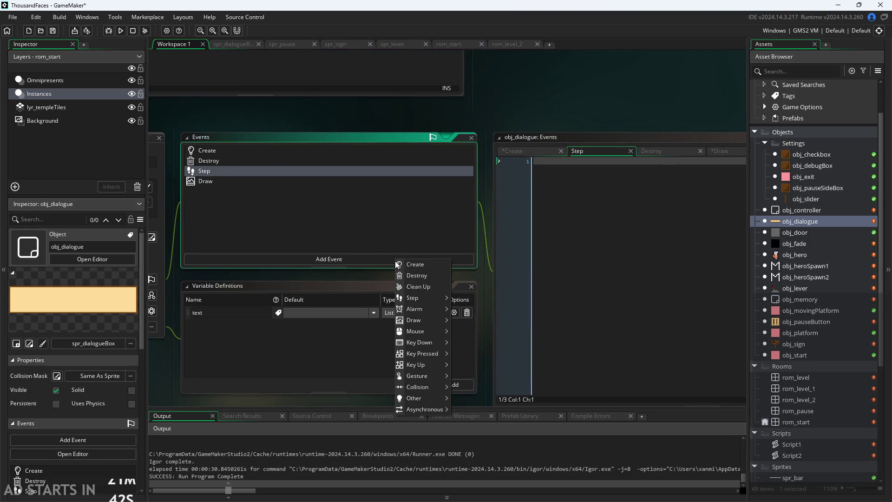
mouse_move(426, 332)
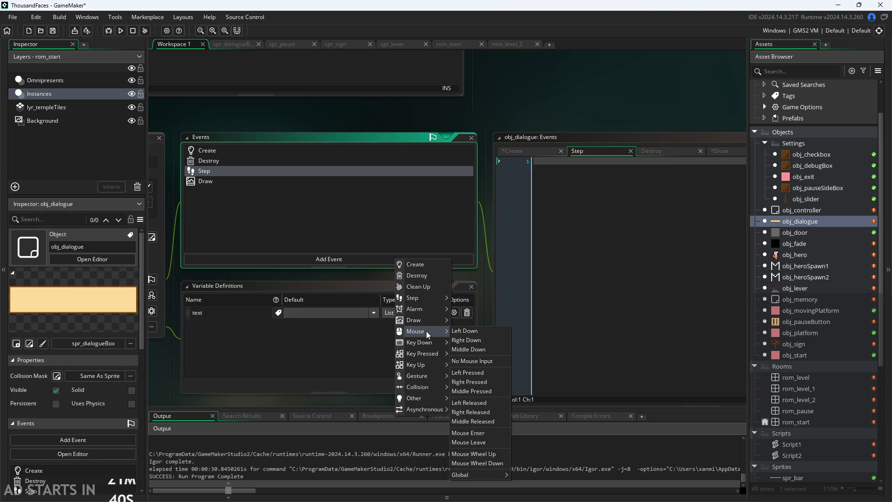
click(478, 373)
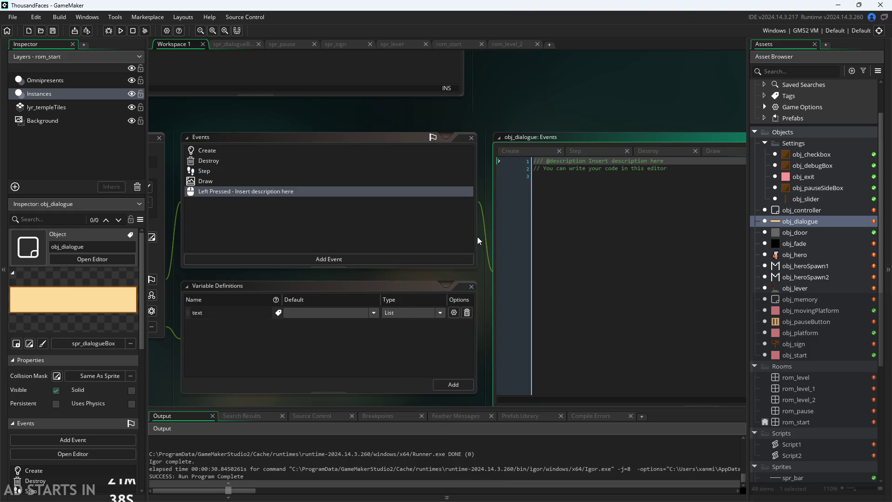
key(ctrl+a)
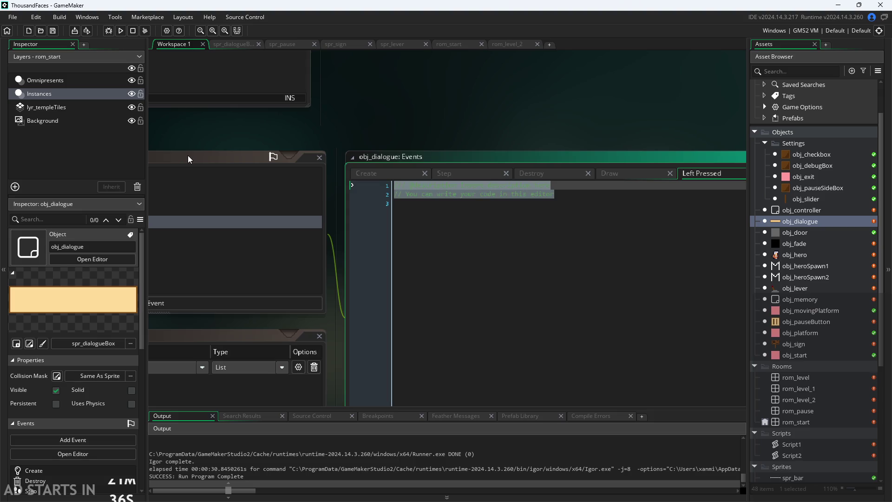
key(Delete)
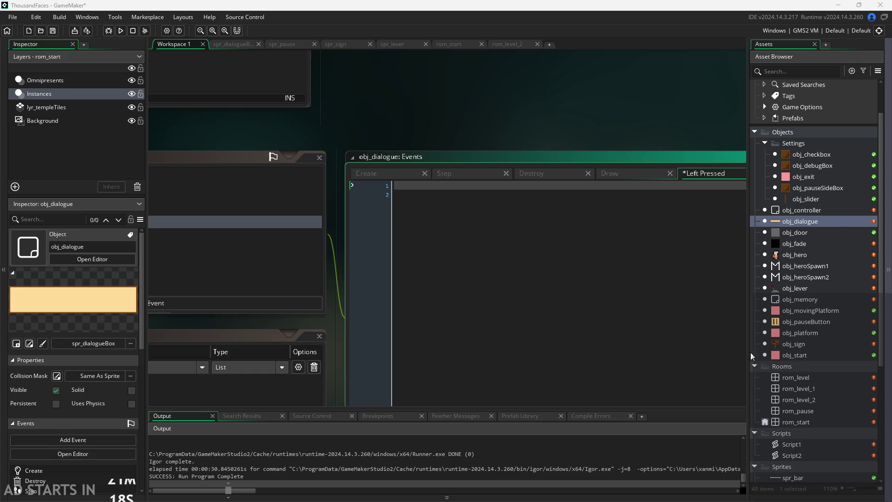
Step: Make the Left Pressed code index++; and review the Step, Destroy and Draw tabs
click(506, 194)
click(513, 185)
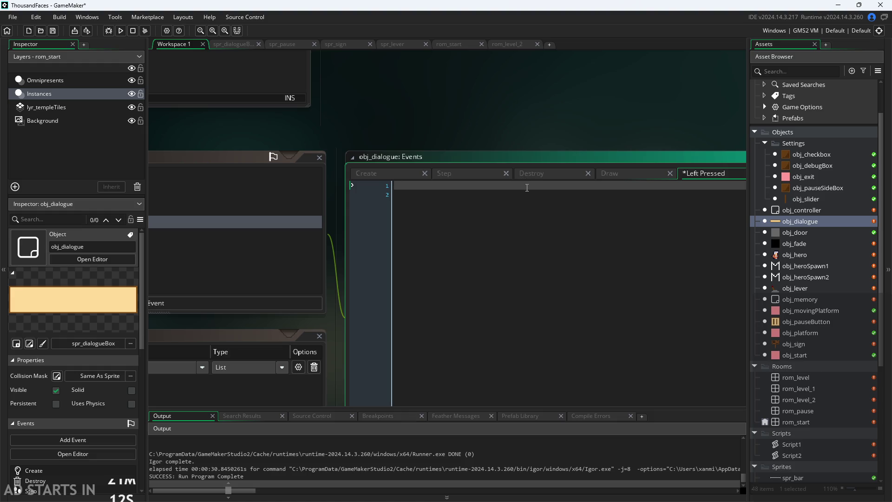
text(index++)
text(;)
click(481, 174)
click(530, 173)
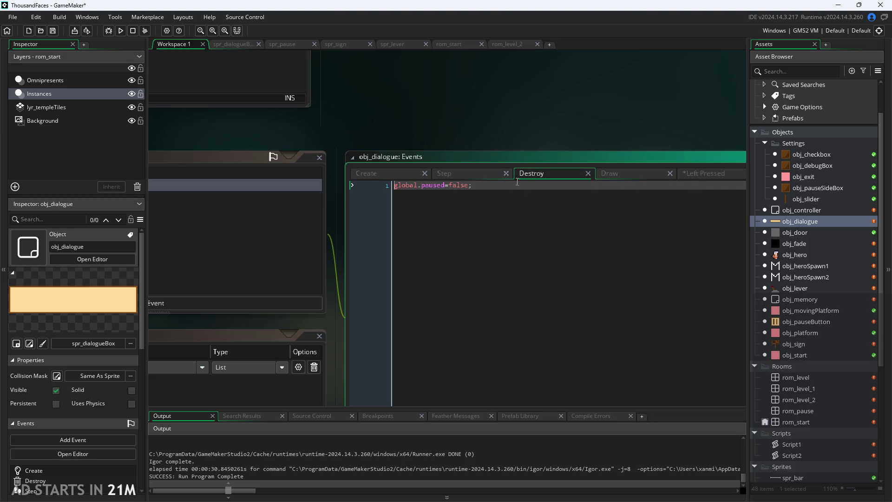
click(596, 174)
Step: Declare a local variable with var i = index; above the draw call
mouse_move(399, 188)
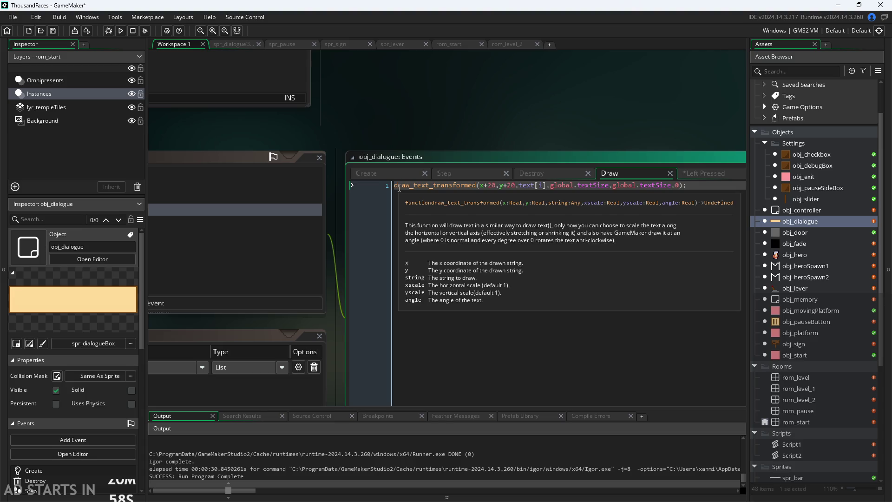
key(Return)
key(Up)
text(for()
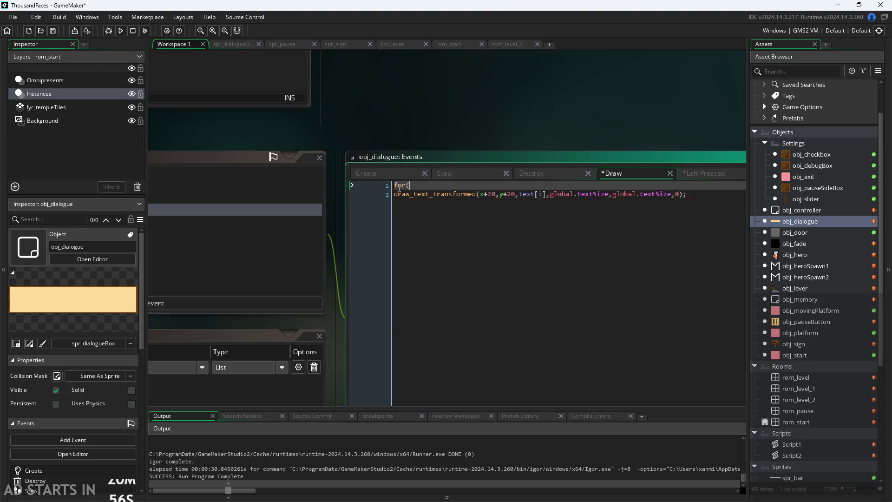
text(in)
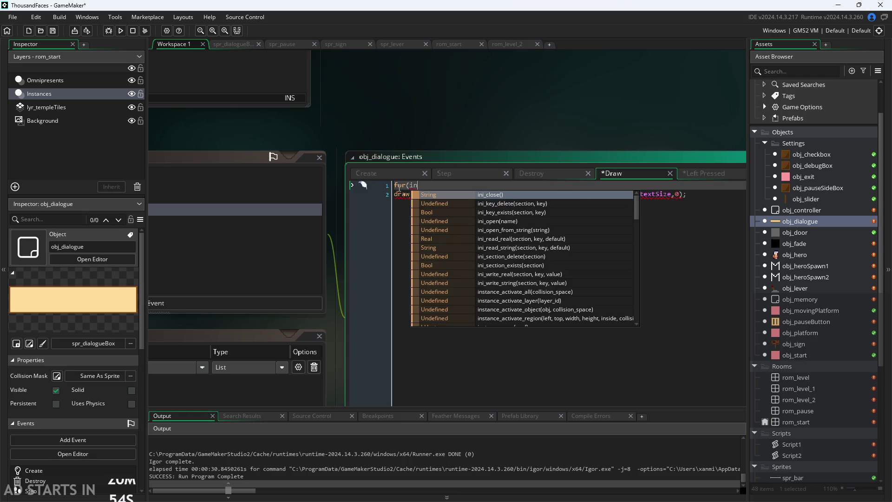
key(BackSpace)
text(=0)
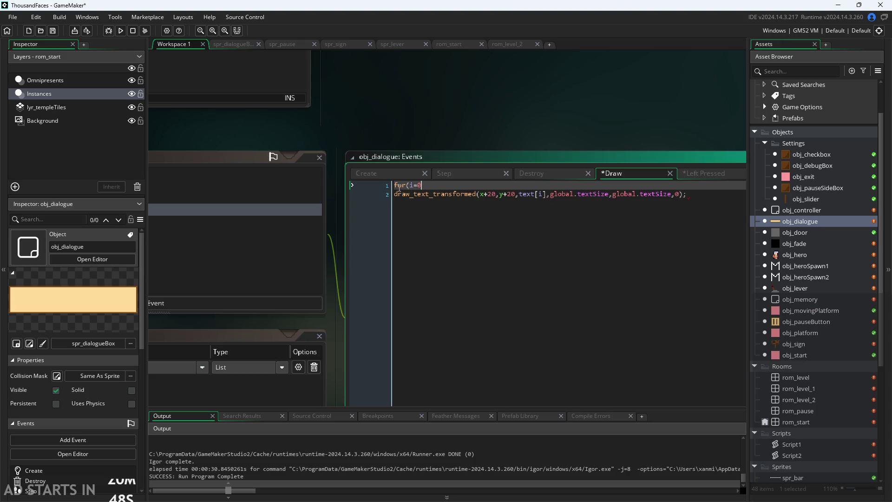
key(BackSpace)
key(BackSpace)
key(BackSpace)
text(vari)
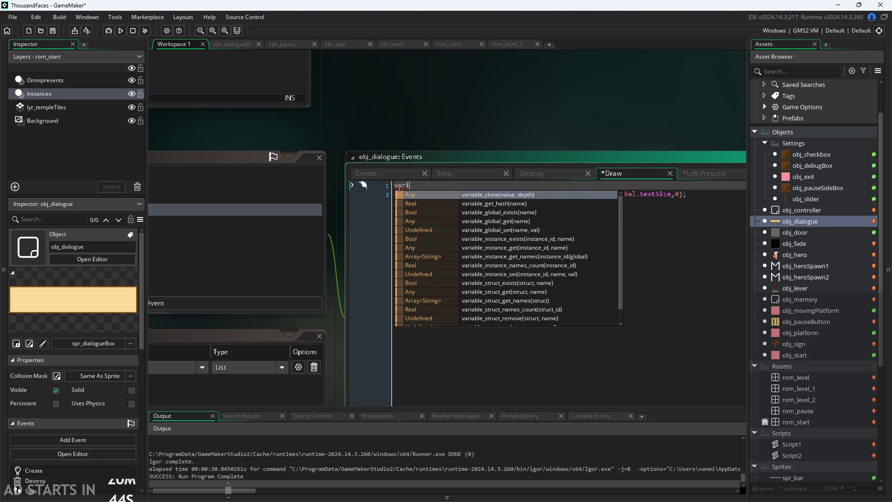
key(BackSpace)
text(i = index;)
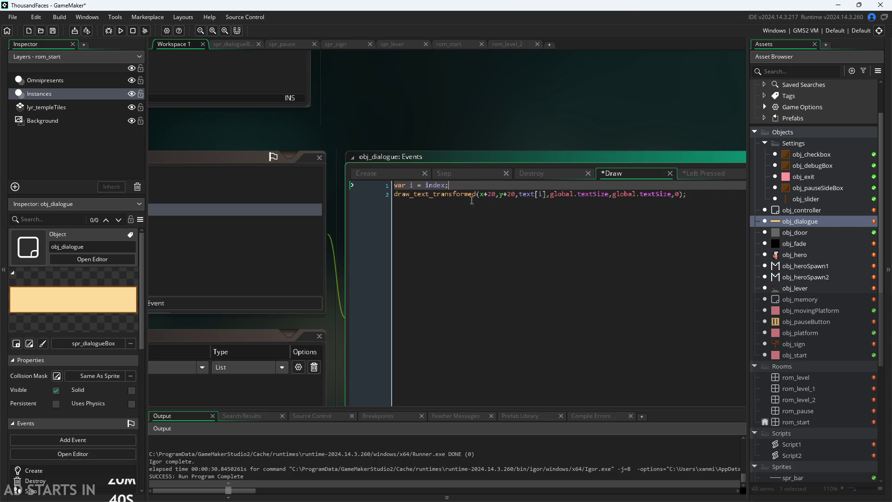
Step: Wrap draw_text_transformed in an if(i<array_length(text)){ } block
key(Return)
key(Down)
key(Tab)
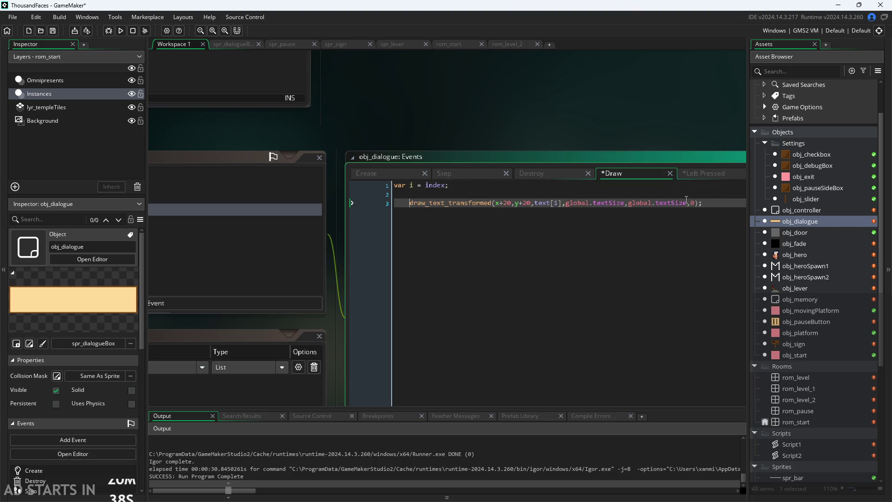
key(Up)
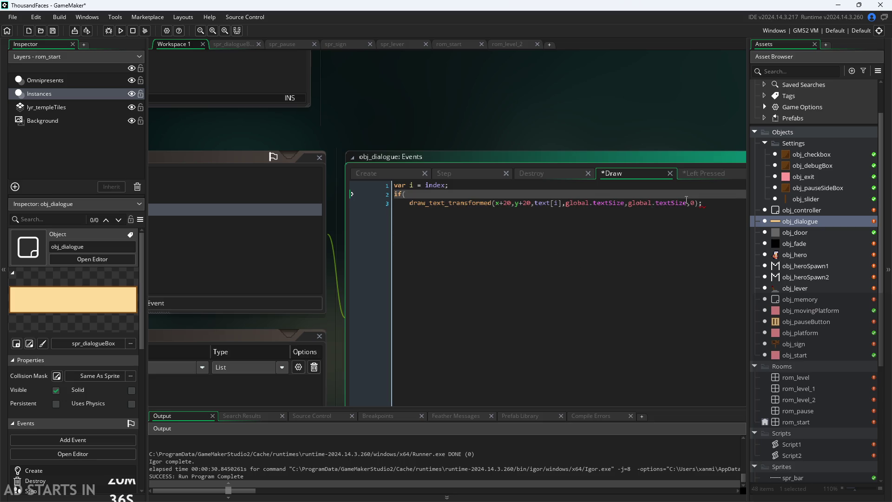
text(i<)
text(arr)
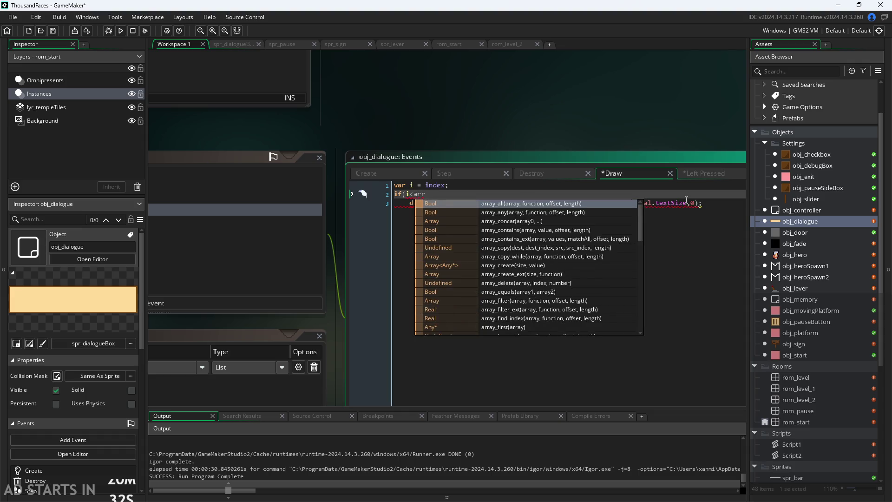
text(ay)
key(BackSpace)
key(BackSpace)
key(BackSpace)
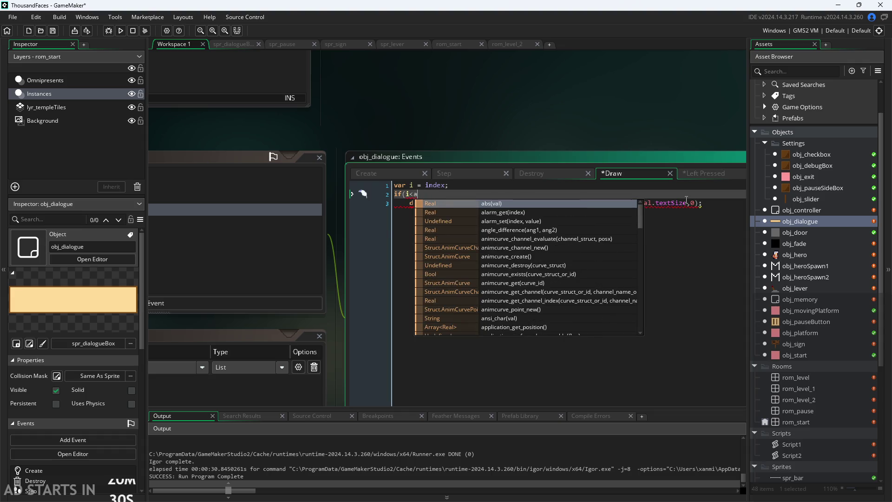
text(rray_len)
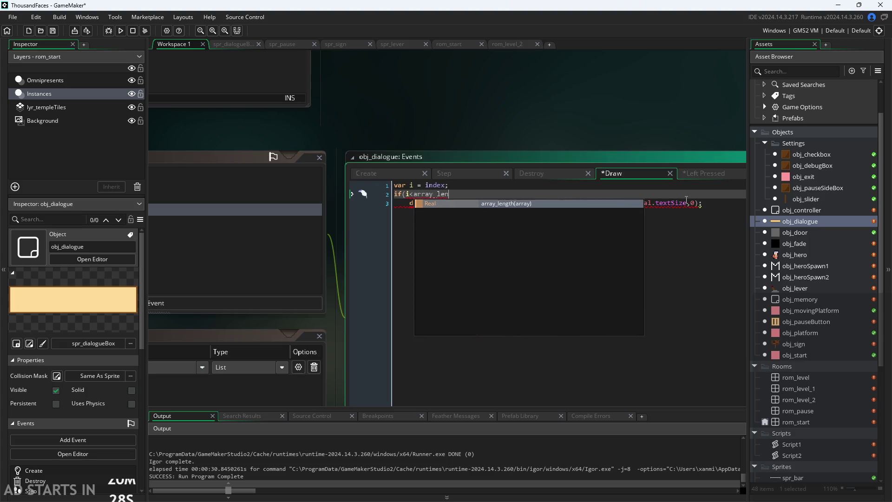
key(Return)
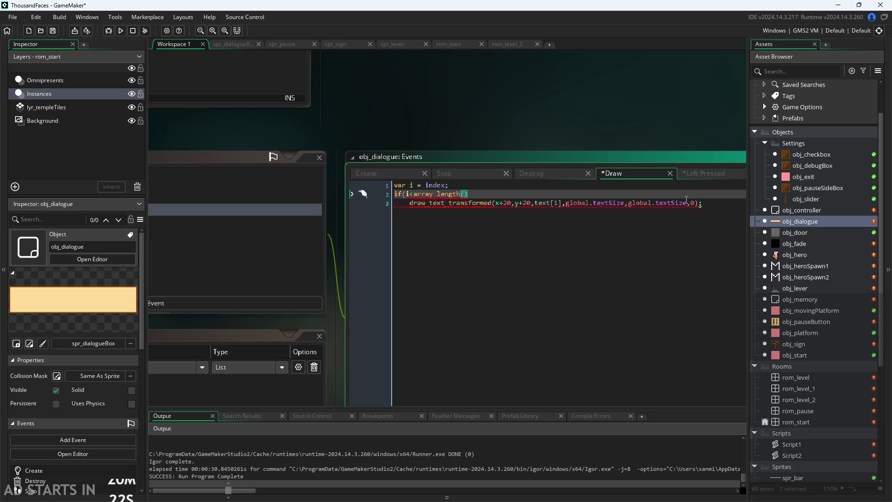
text(text)
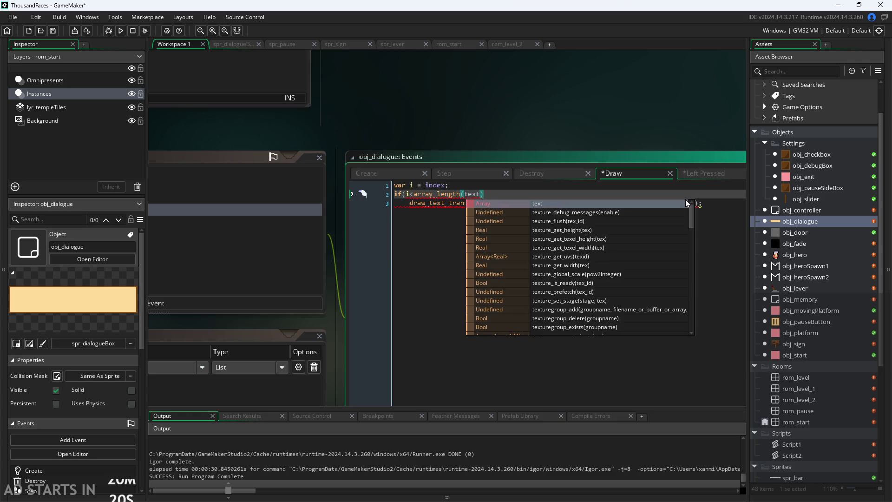
text())
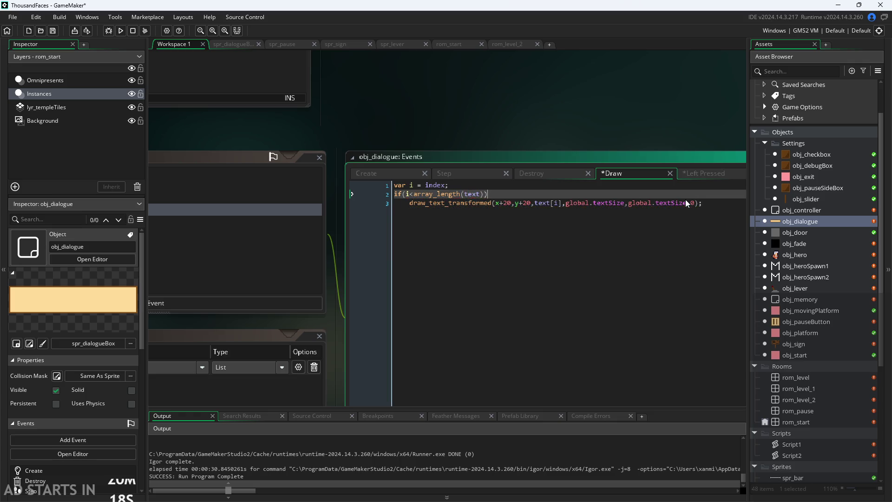
text({)
text({)
click(741, 212)
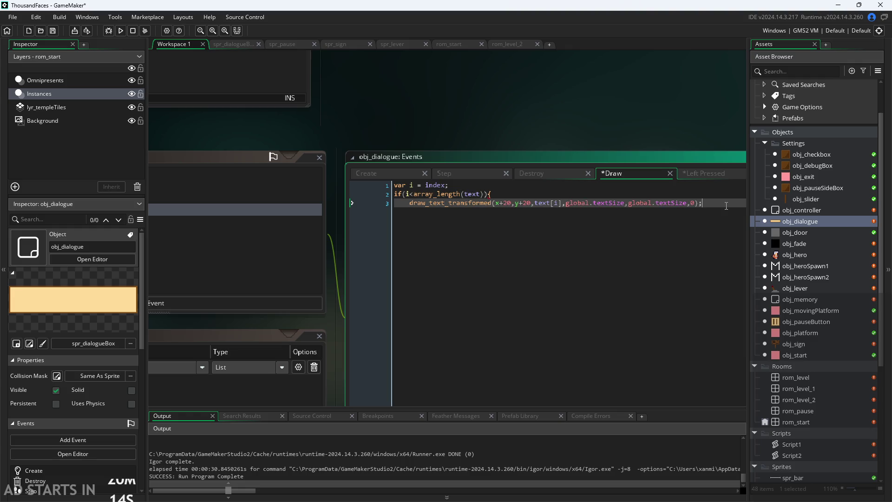
key(Return)
text(})
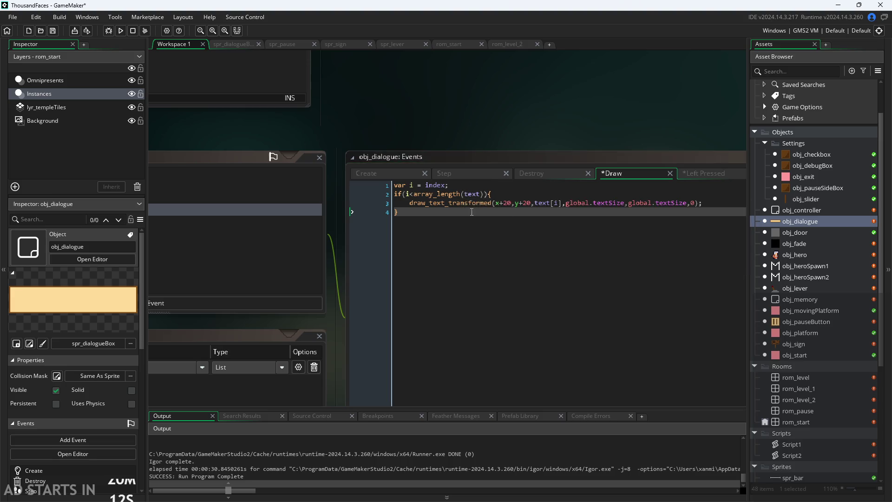
Step: Check the brackets and braces of the array_length condition and the if block
scroll(474, 115, up, 3)
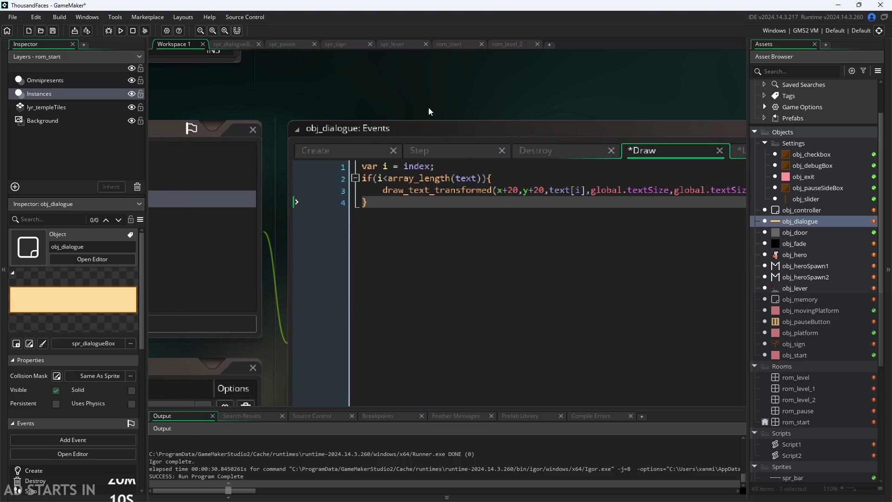
click(400, 166)
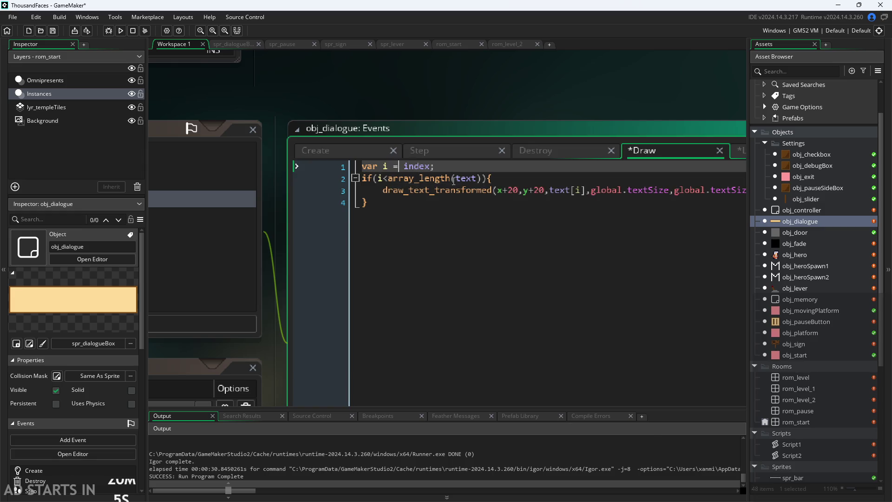
scroll(432, 87, down, 2)
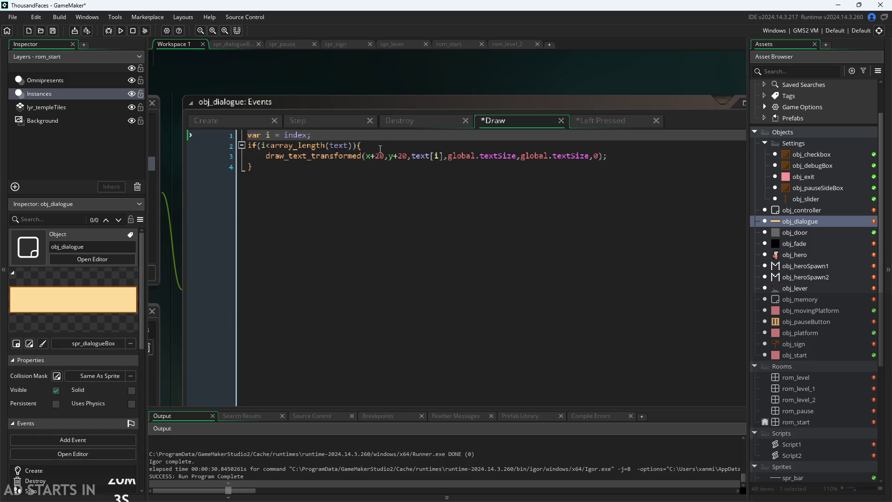
click(325, 156)
click(328, 145)
click(361, 145)
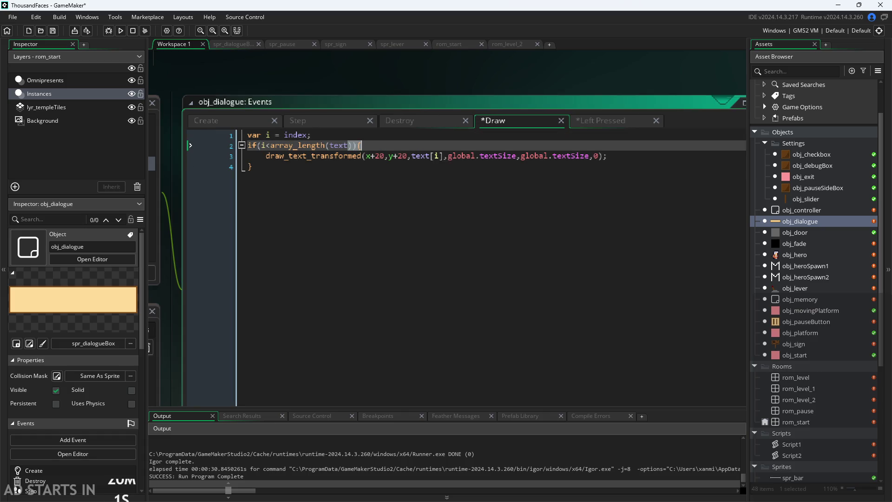
click(335, 166)
click(349, 146)
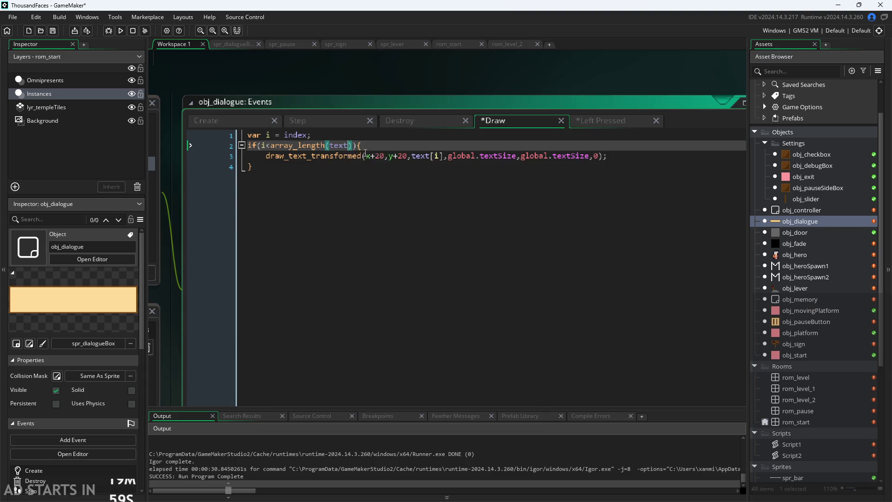
click(360, 156)
click(365, 145)
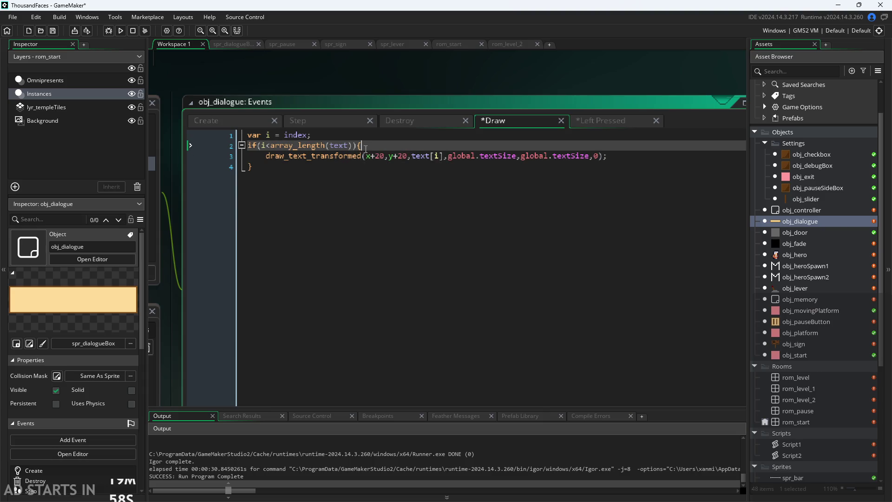
click(299, 160)
click(304, 167)
Step: Add else{instance_destroy(self);} after the if block and save the Draw code
key(Return)
text(else)
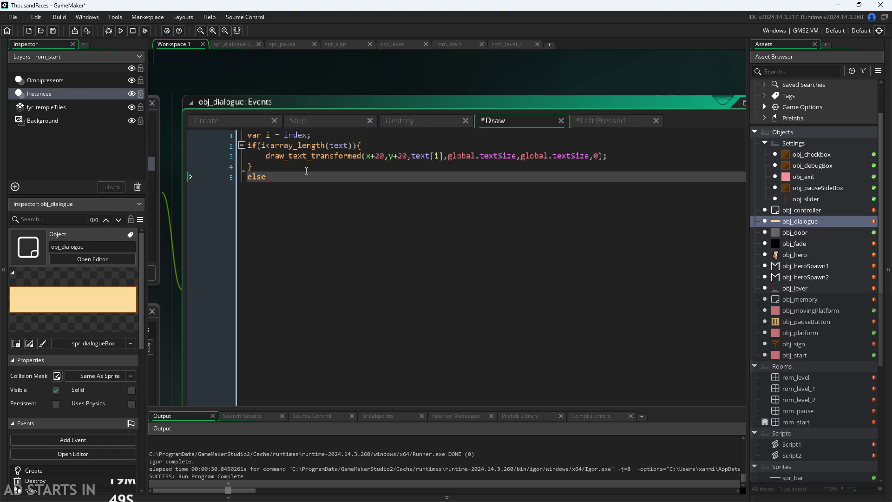
text({i)
text(nstance_d)
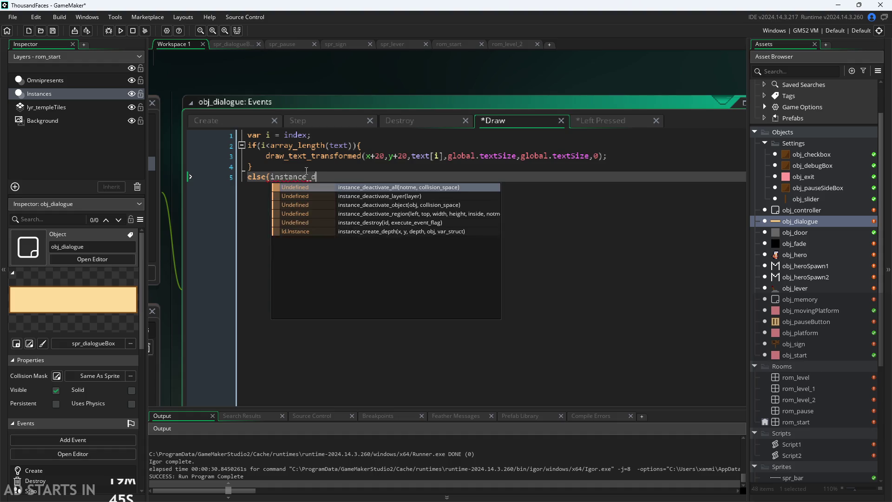
text(estroy(sel)
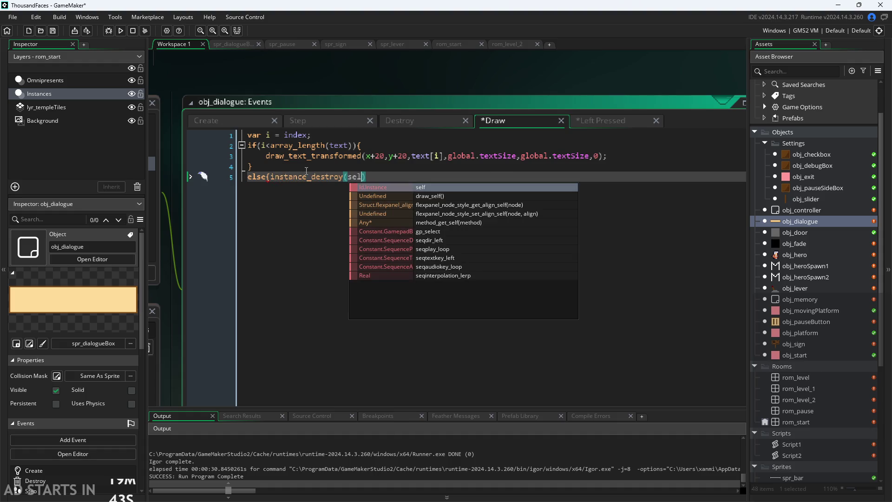
text(f)
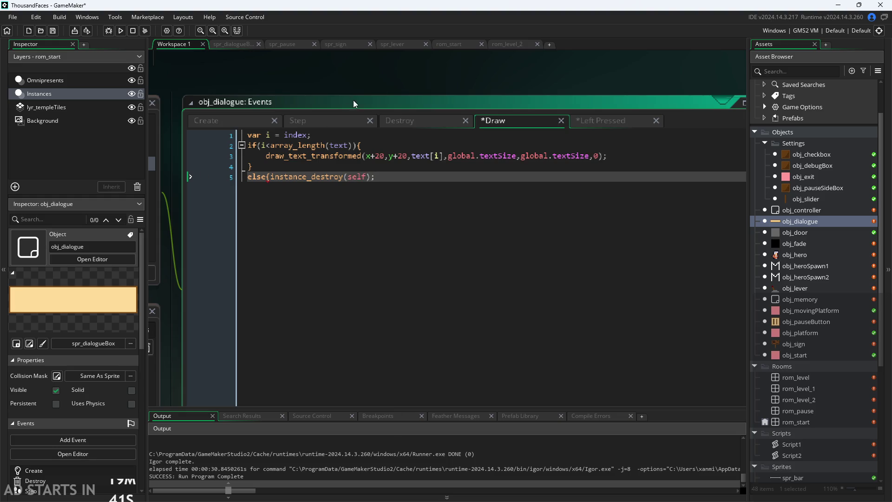
key(ctrl+s)
click(269, 177)
click(374, 186)
text(})
click(201, 71)
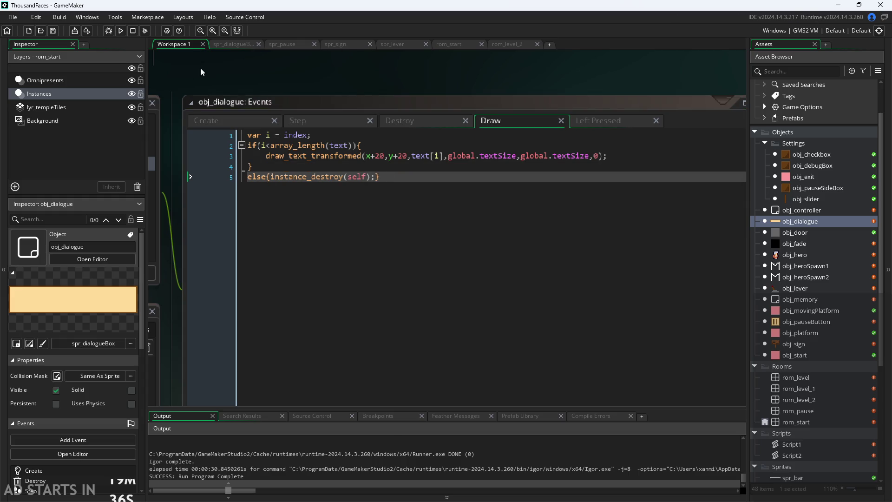
Step: Test-run the game, close it, and open obj_sign from the Asset Browser
click(121, 29)
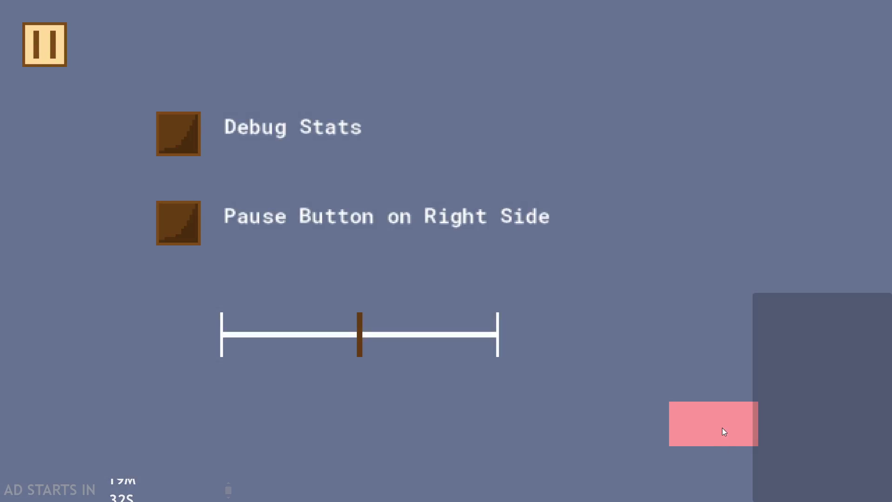
click(724, 431)
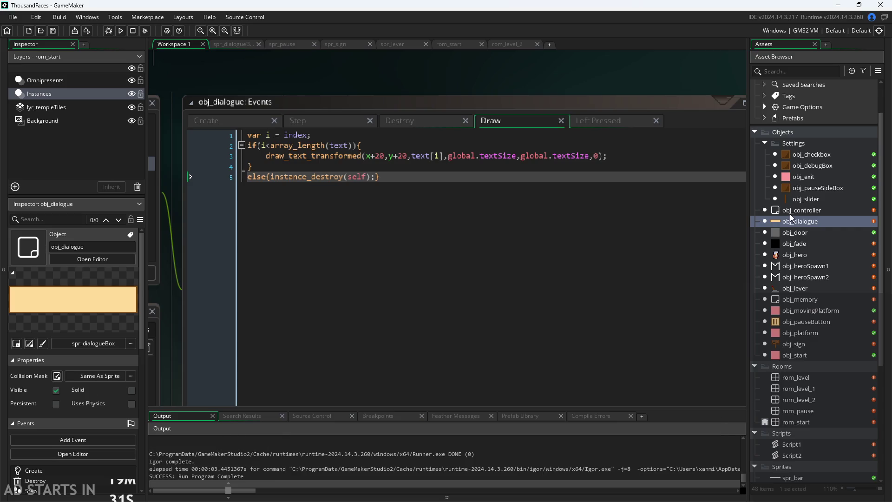
double_click(794, 344)
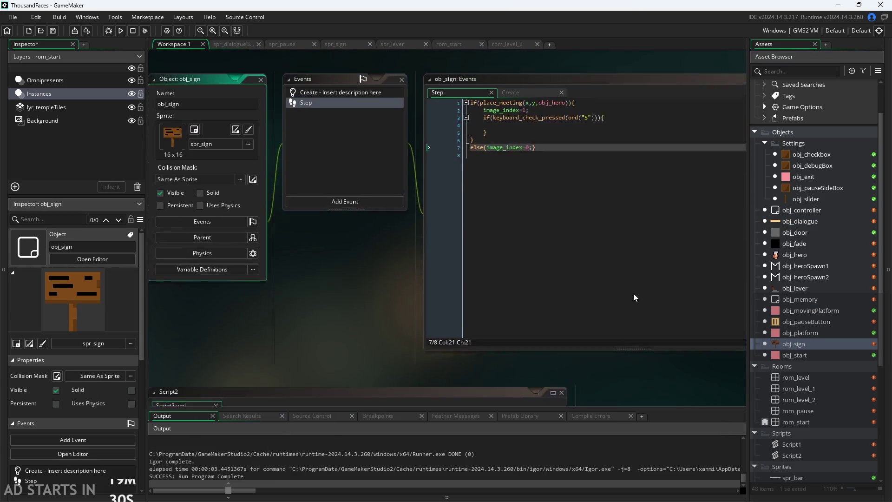
Step: Start an instance_create_layer call for obj_dialogue inside the S-key check
scroll(355, 348, up, 1)
mouse_move(355, 347)
mouse_down()
mouse_move(312, 353)
mouse_move(224, 282)
mouse_move(297, 311)
mouse_up()
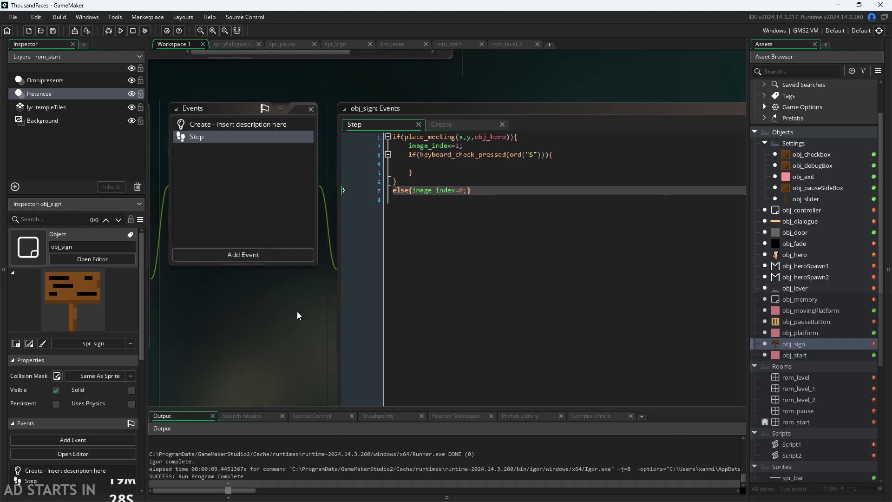
click(533, 163)
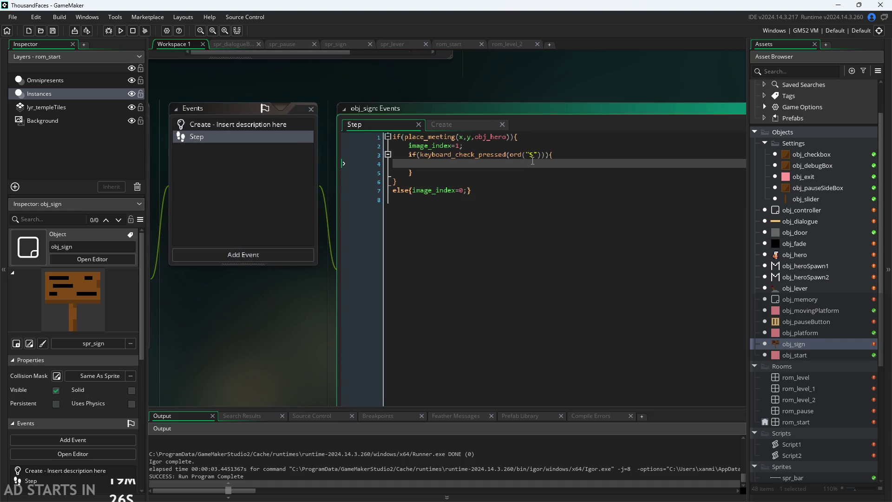
key(Tab)
key(Tab)
text(inst)
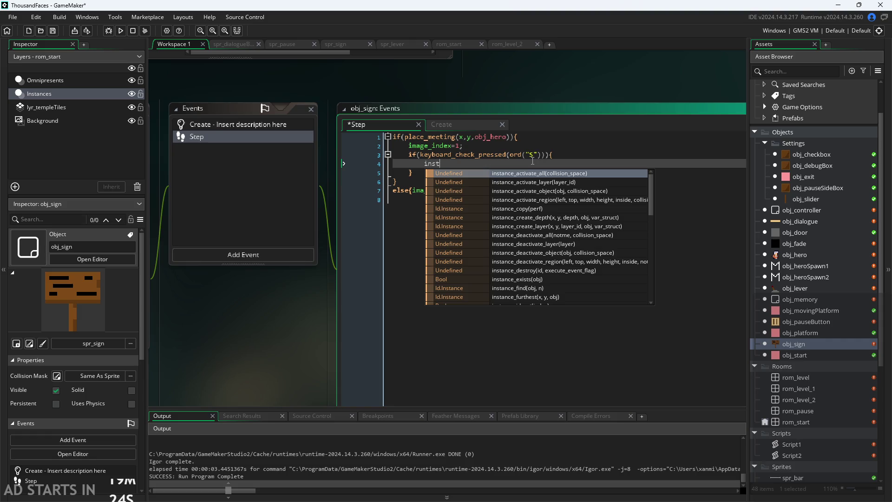
text(ance_create_depth()
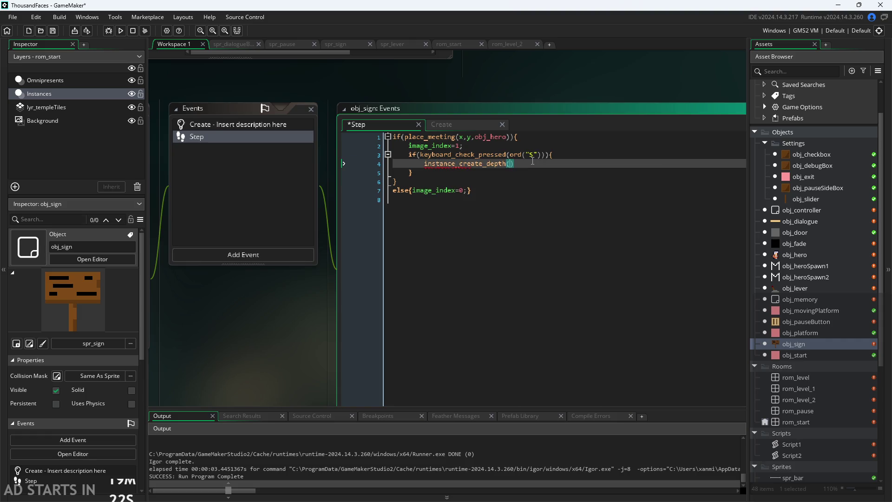
key(BackSpace)
key(BackSpace)
text(o)
key(BackSpace)
text(l)
key(Return)
text(obj)
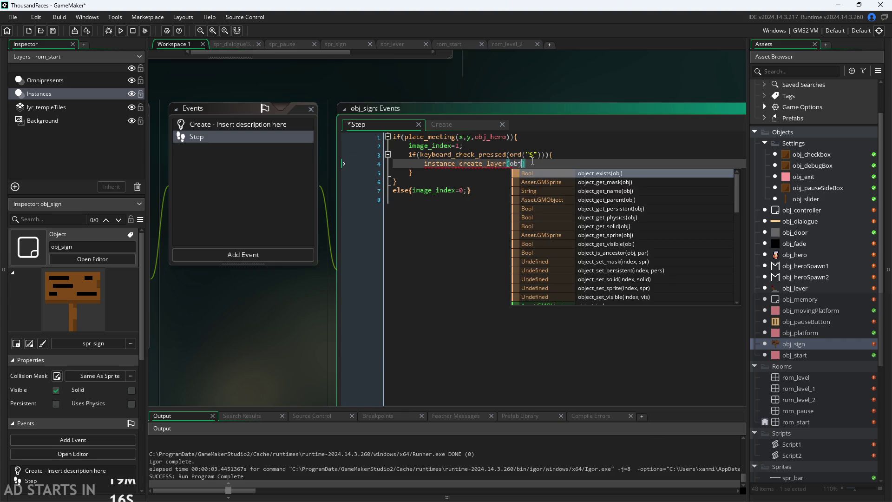
text(_di)
key(Return)
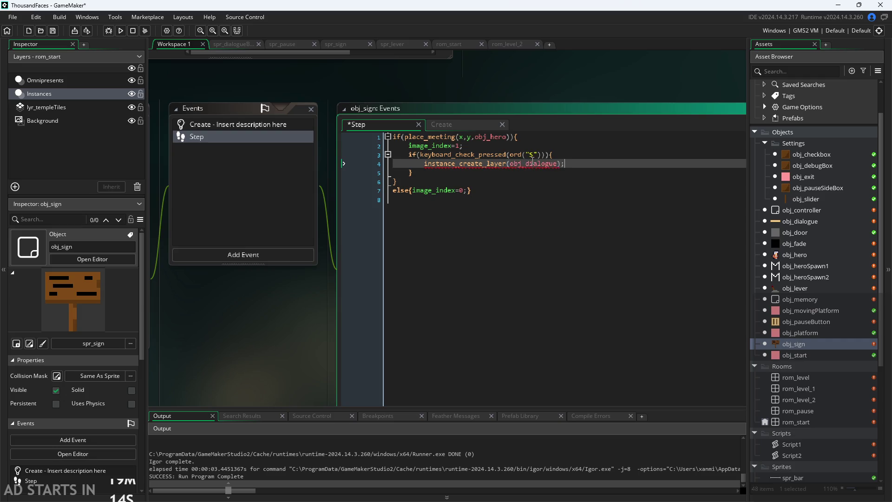
Step: Pass a {text: textarr} struct after obj_dialogue in the instance_create_layer call
click(558, 166)
click(583, 157)
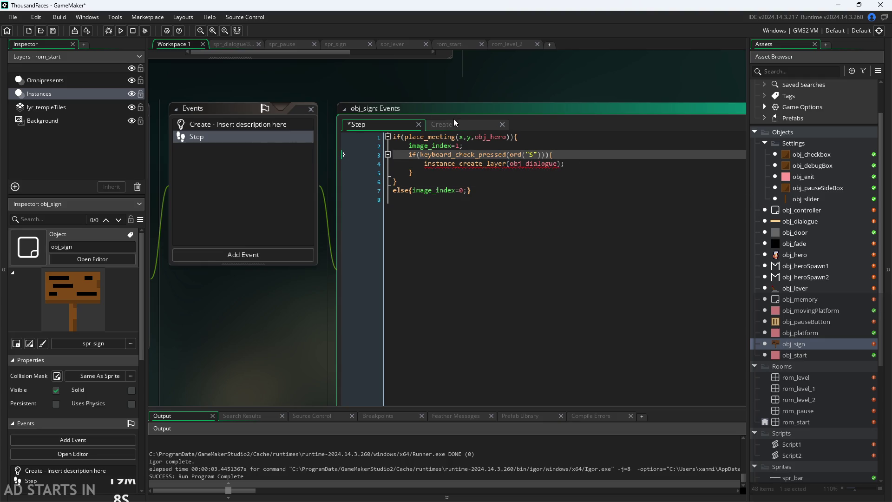
click(434, 125)
click(384, 125)
text(,{te)
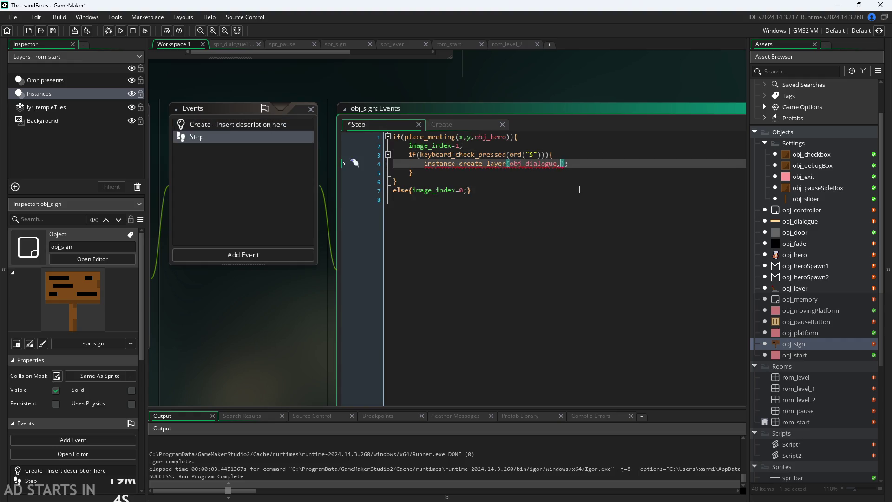
text(xt=)
key(BackSpace)
text(: )
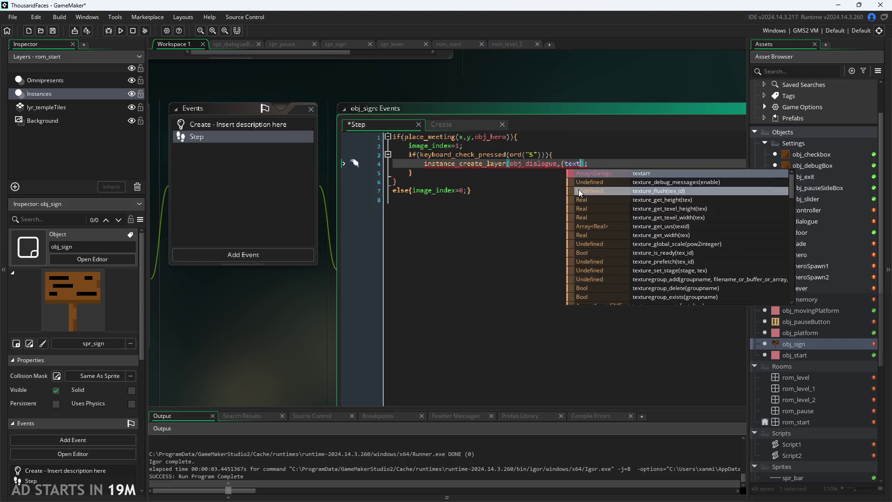
text(textarr)
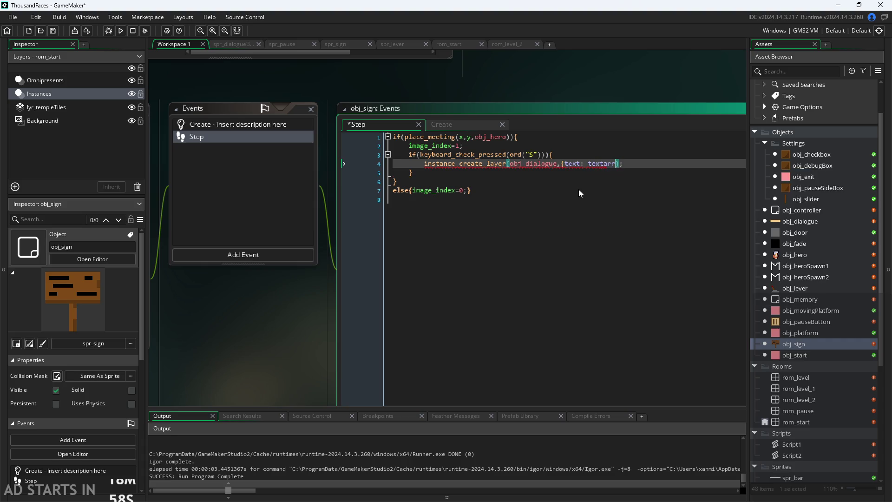
key(Left)
key(Left)
text(})
Step: Add x,y coordinates before obj_dialogue, commit the Step code, and run the game
ctrl+scroll(579, 189, up, 1)
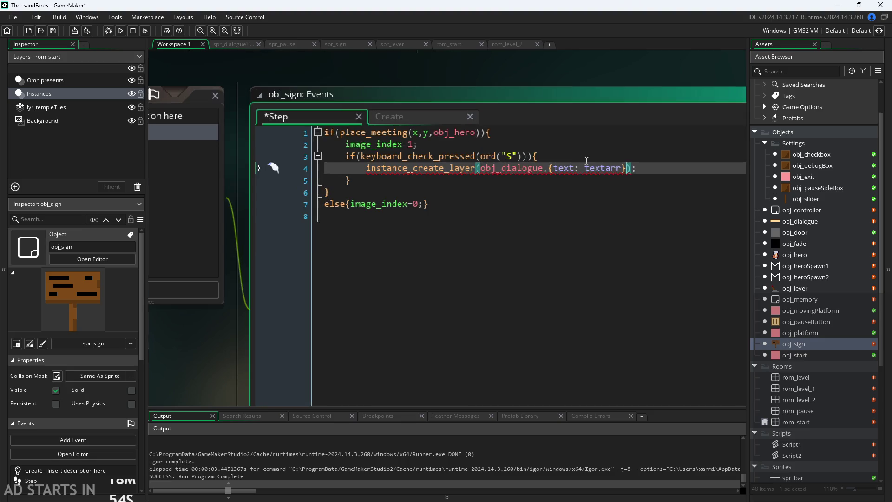
mouse_move(437, 173)
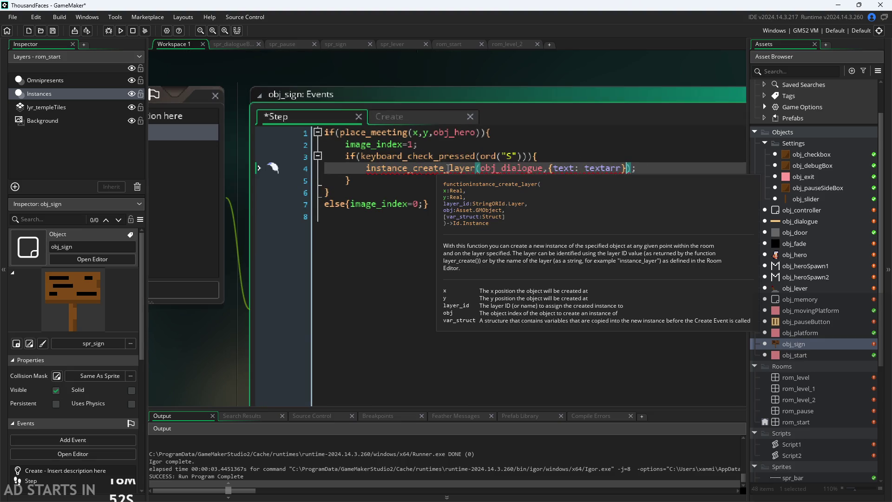
click(482, 171)
text(x)
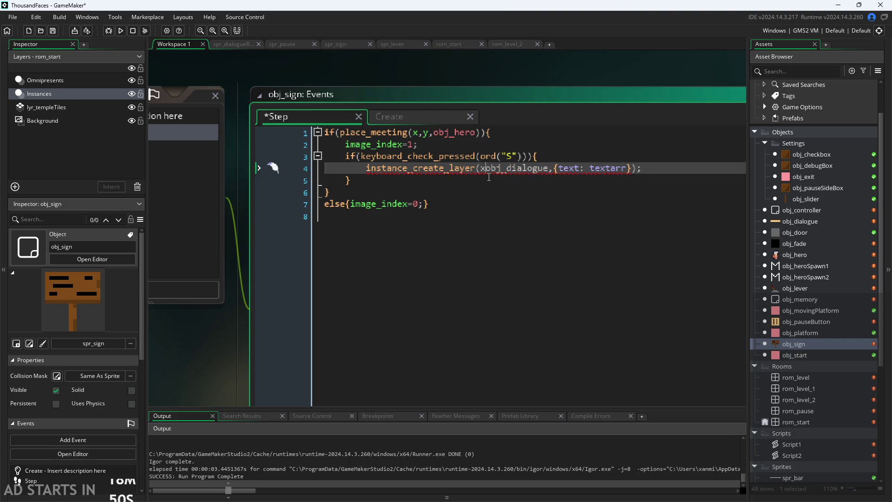
text(,y,)
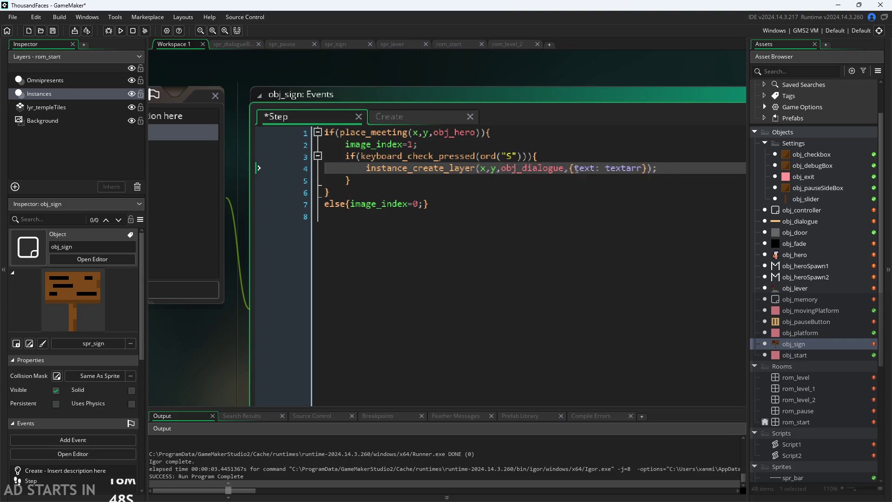
ctrl+scroll(577, 170, down, 1)
ctrl+scroll(578, 169, down, 1)
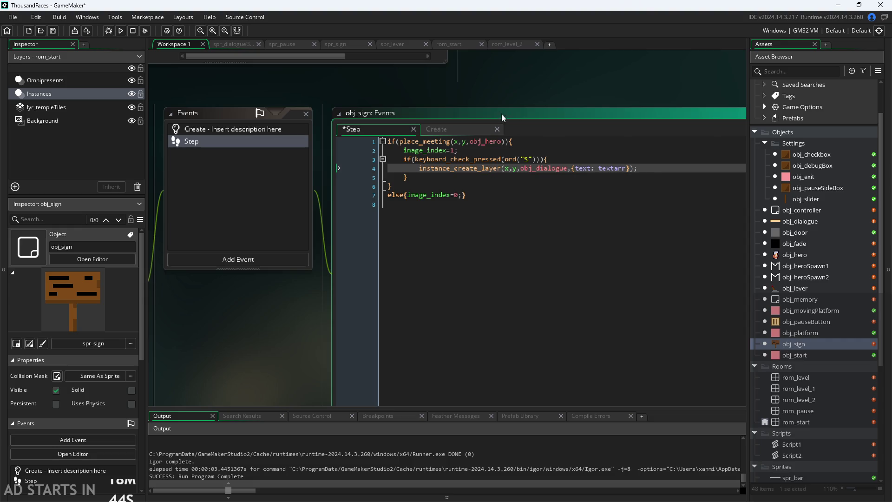
click(495, 100)
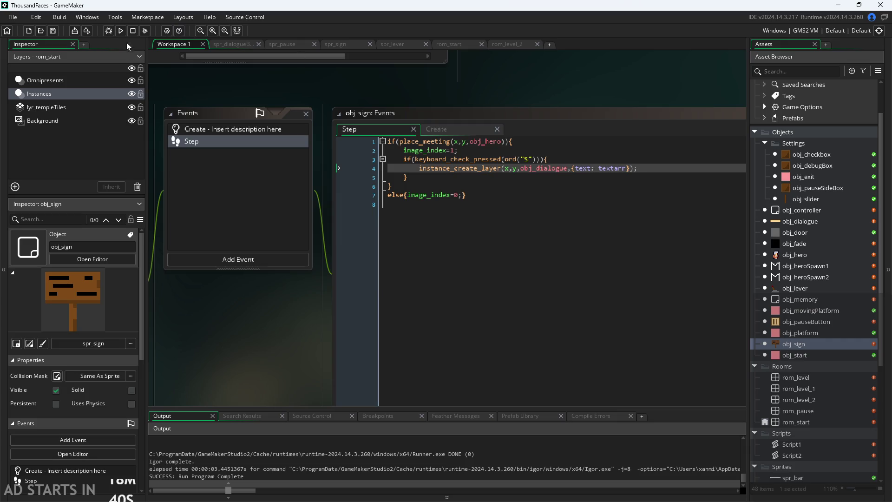
click(120, 33)
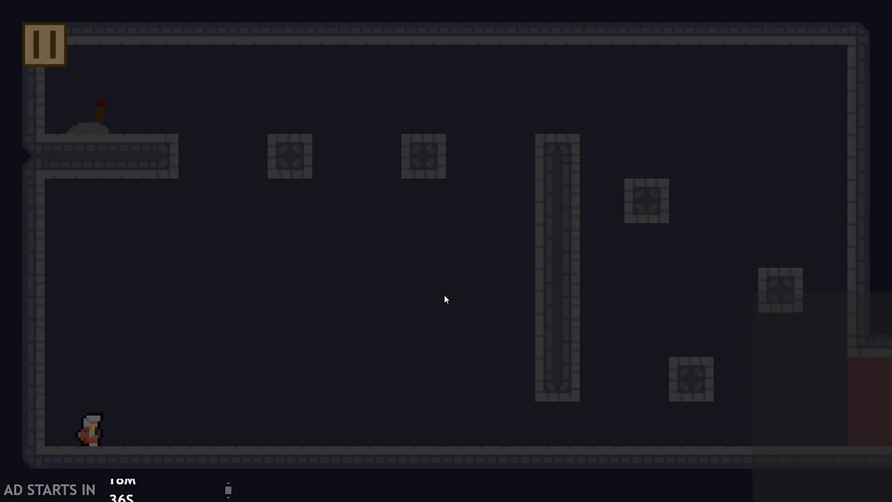
Step: Play through the lever rooms to the signpost and trigger its dialogue
key(Right)
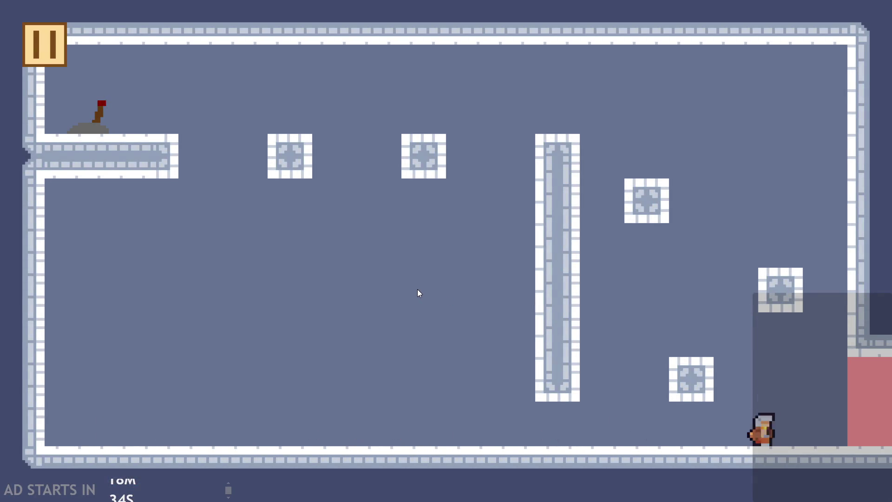
key(Up)
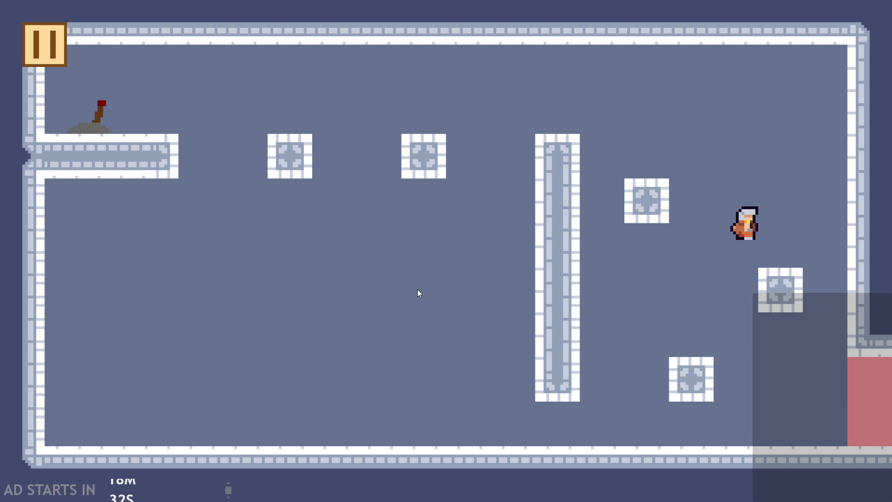
key(Up)
key(Up)
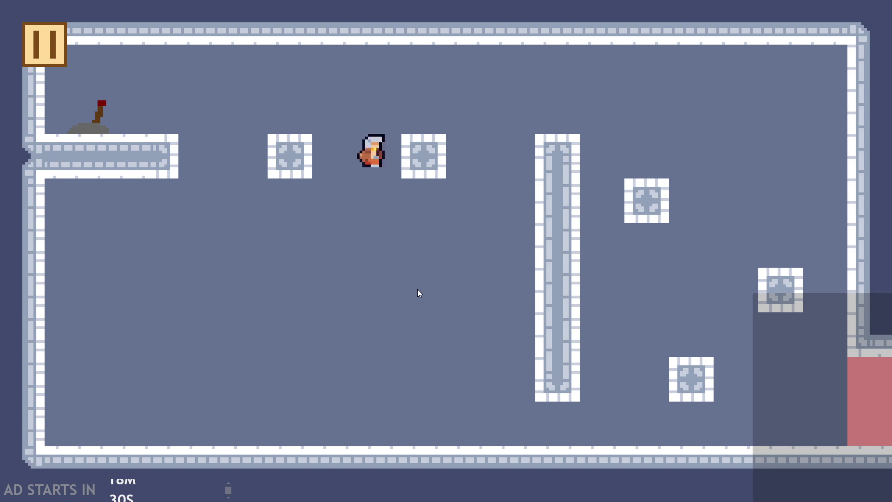
key(Right)
key(Up)
key(Up)
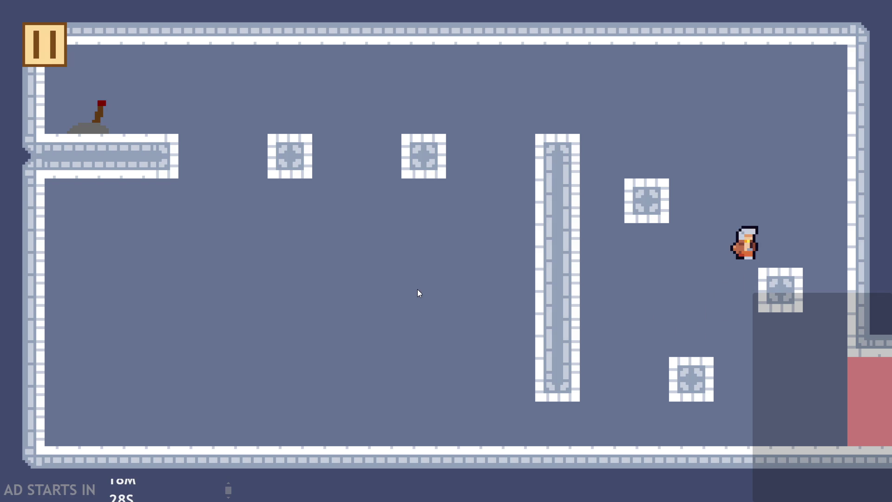
key(Up)
key(Up)
key(Up)
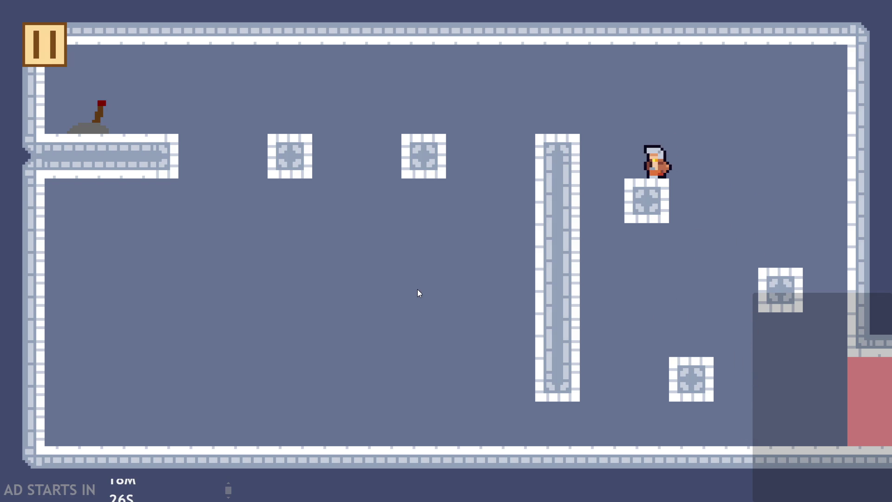
key(Up)
key(Left)
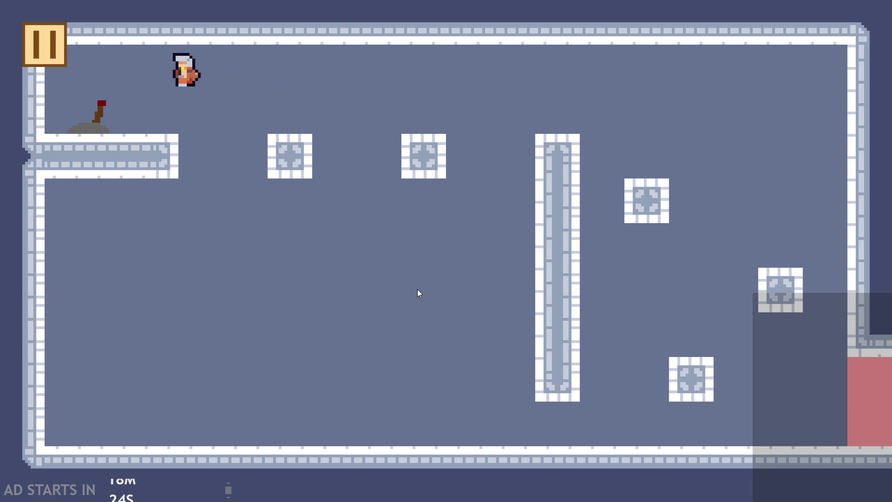
key(Right)
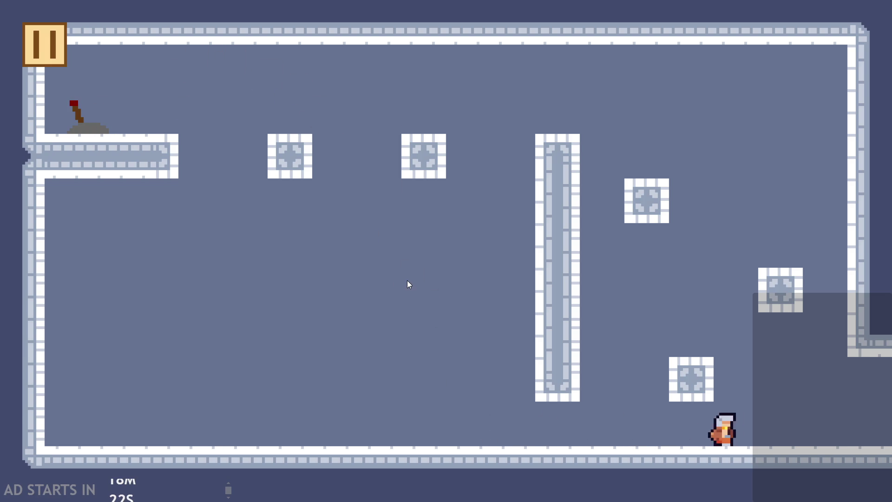
key(Up)
key(Left)
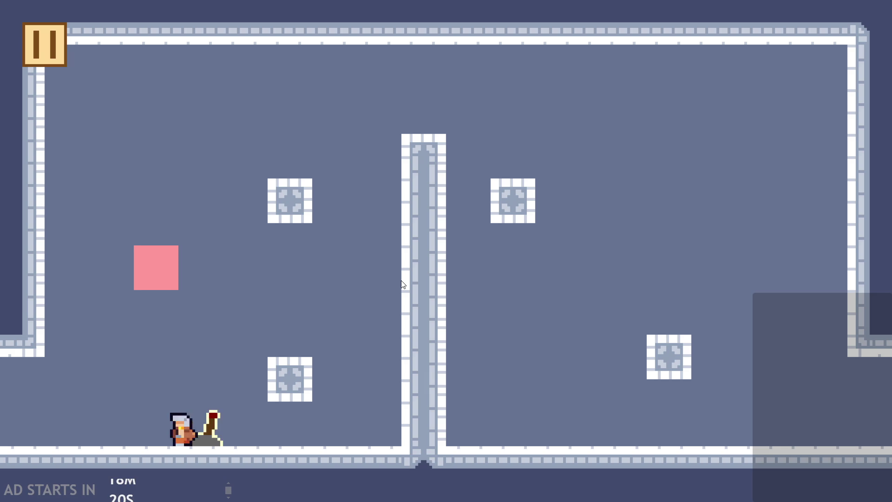
key(Up)
key(Right)
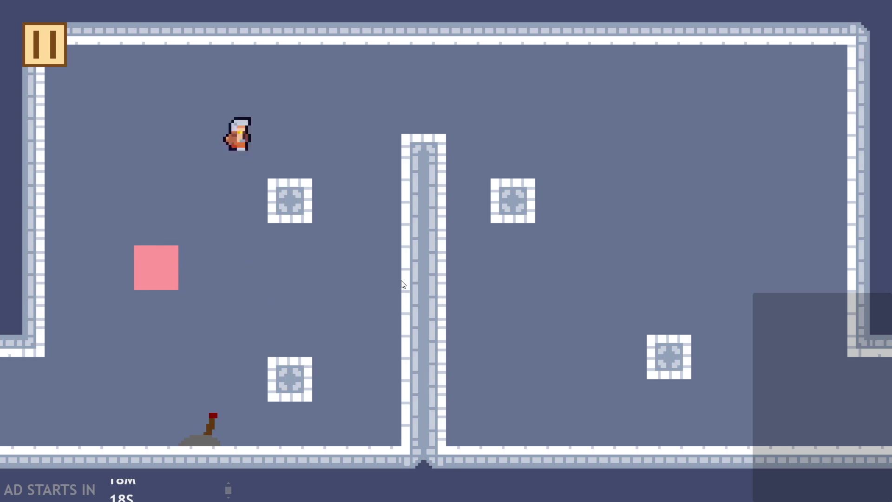
key(Down)
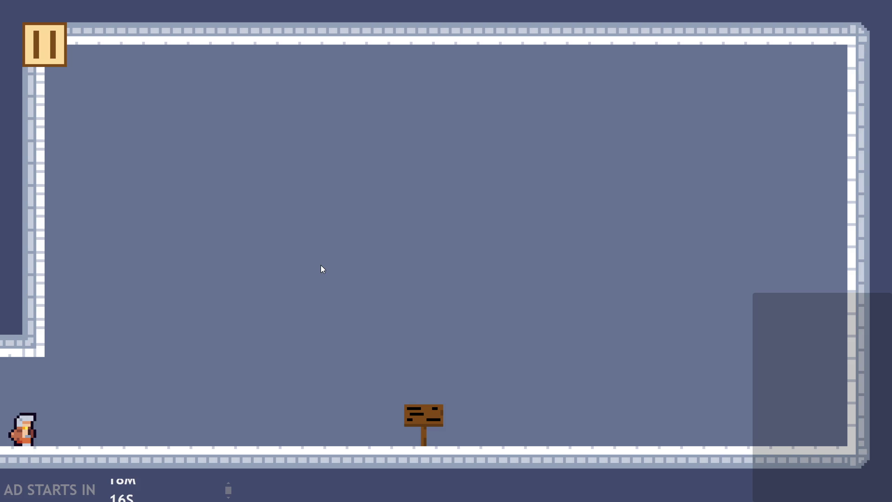
key(Right)
key(Up)
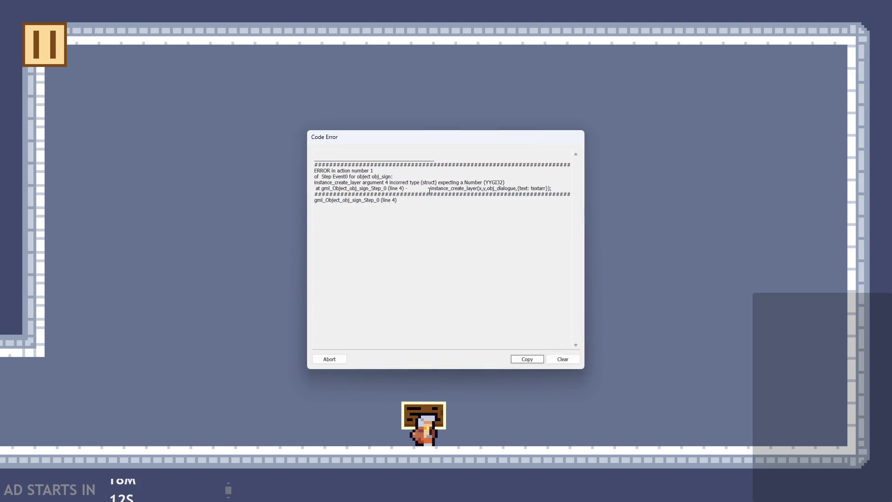
Step: Read the Code Error: instance_create_layer argument 4 is a struct, expecting a Number
click(414, 187)
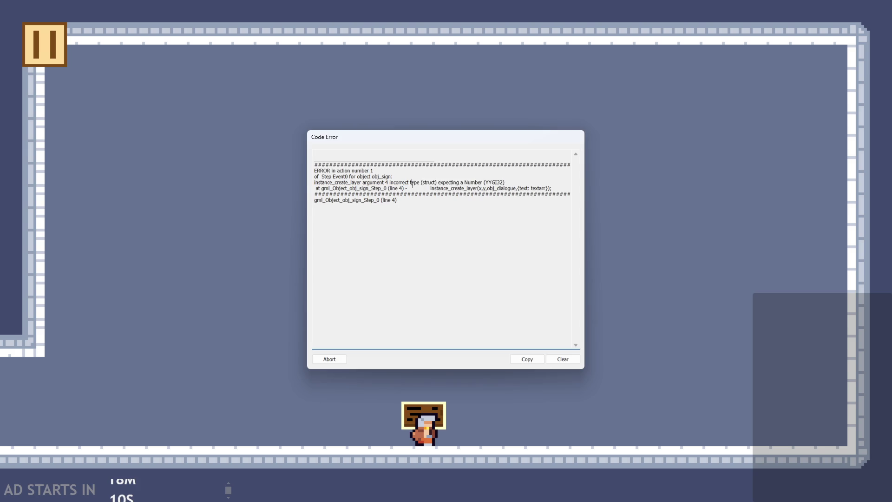
drag(412, 188, 444, 188)
click(453, 196)
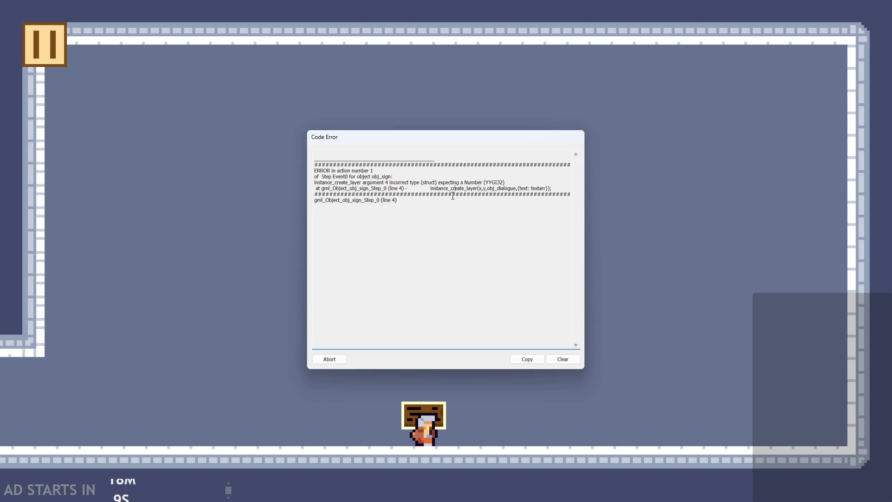
Step: Abort the crash, insert layer as the third argument before obj_dialogue, and rerun
click(325, 361)
mouse_move(484, 170)
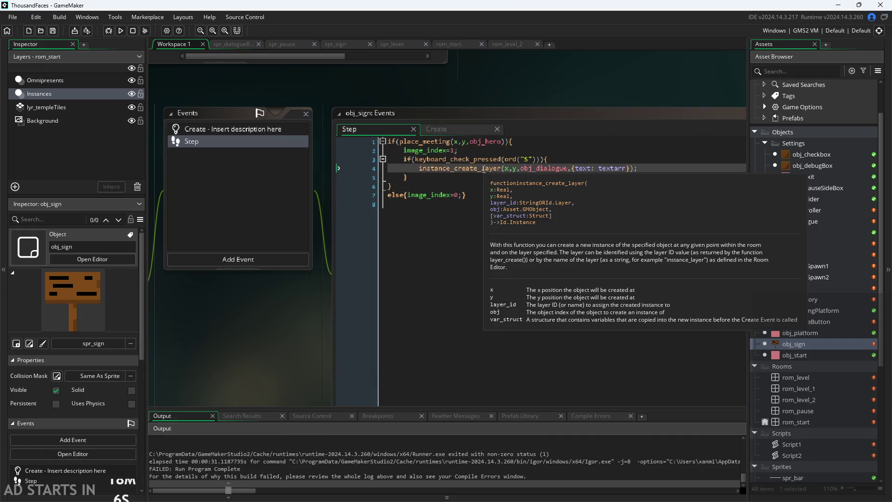
click(573, 169)
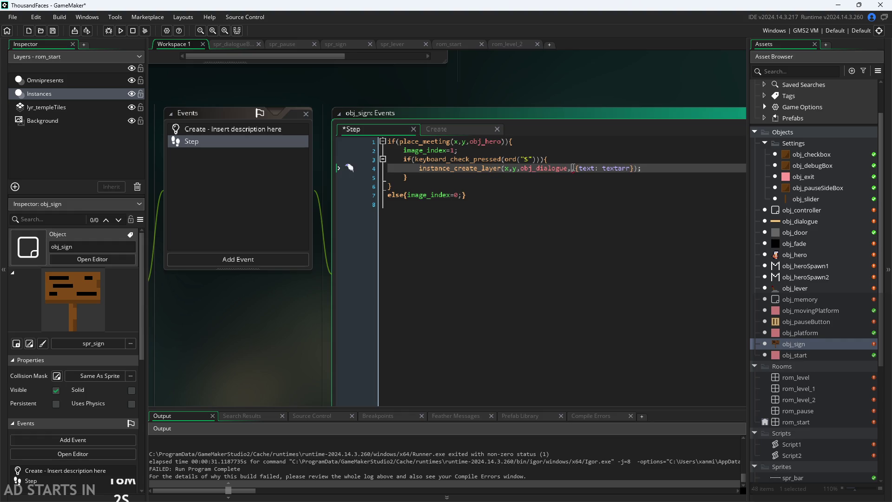
mouse_move(452, 166)
key(BackSpace)
click(522, 169)
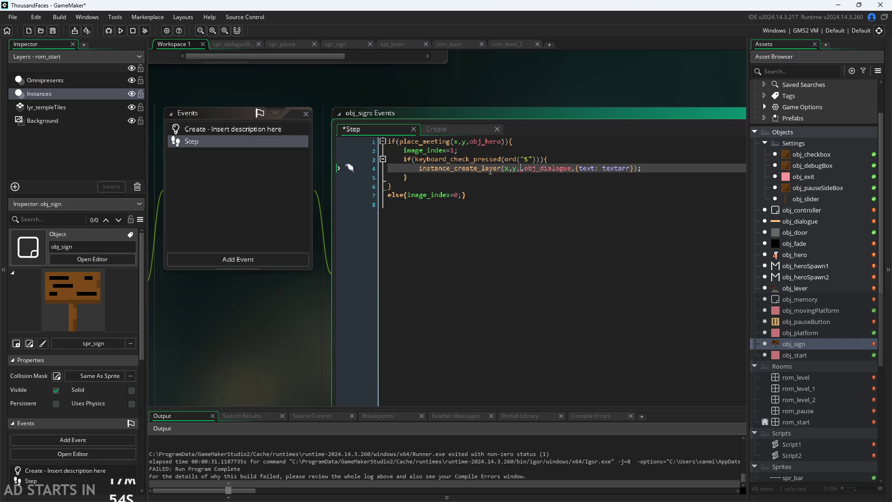
mouse_move(490, 165)
mouse_move(539, 172)
text("Inst)
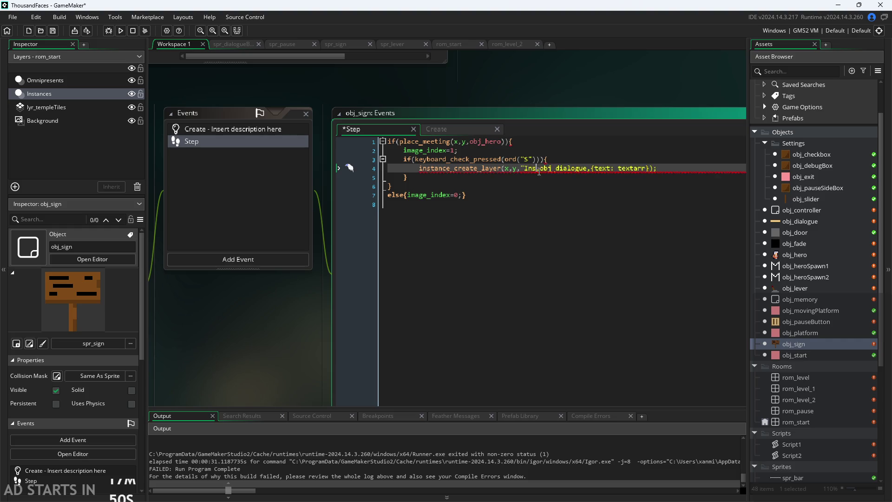
key(BackSpace)
key(BackSpace)
key(BackSpace)
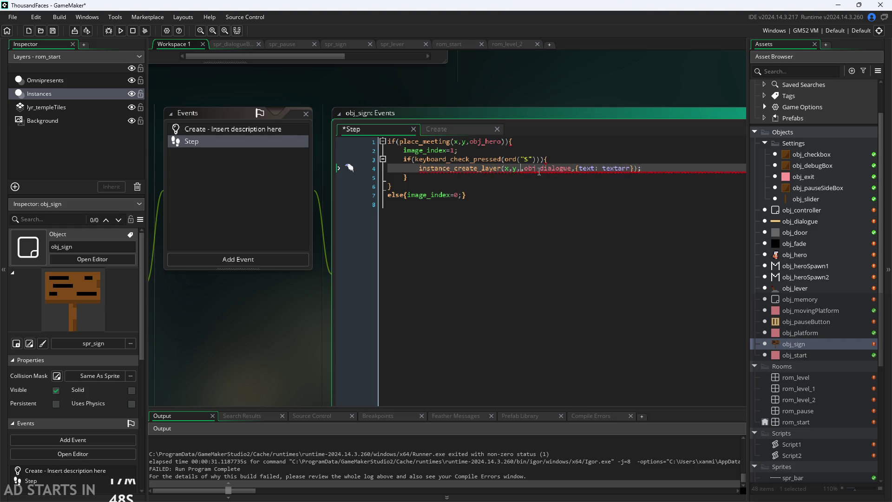
text(layer)
click(568, 97)
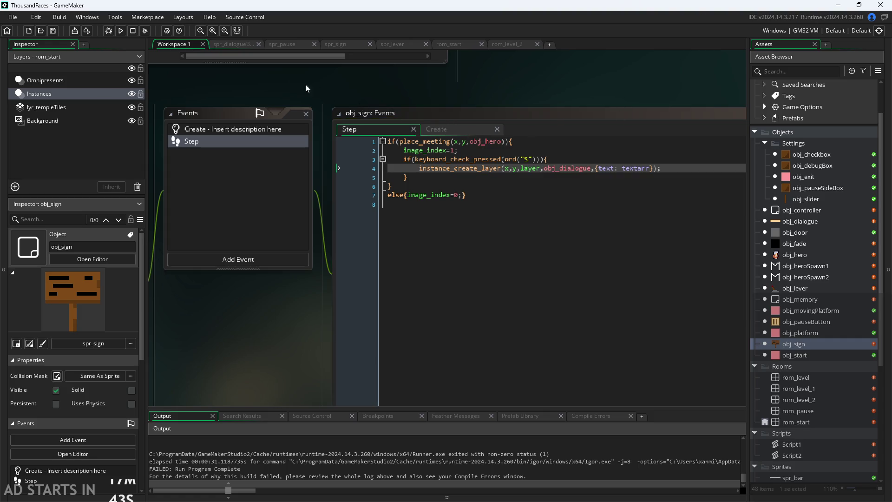
click(121, 31)
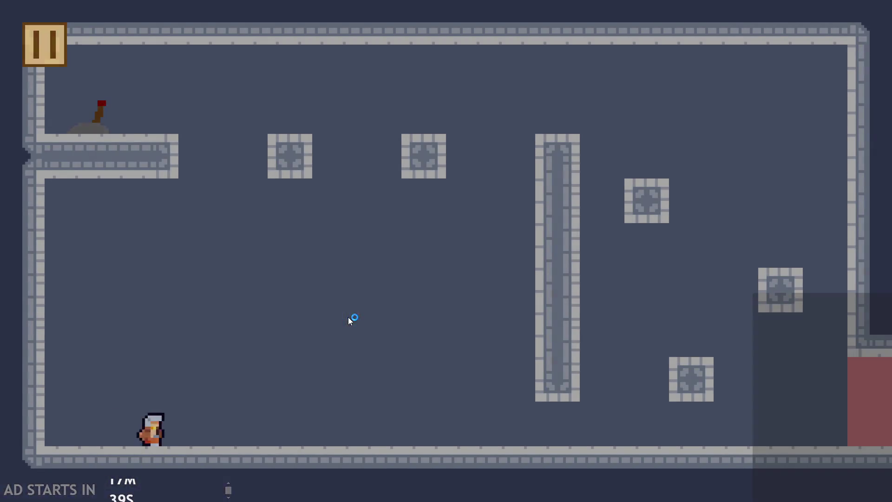
Step: Run right, wall-jump across the blocks, and flip the levers to open the way onward
key(Right)
key(space)
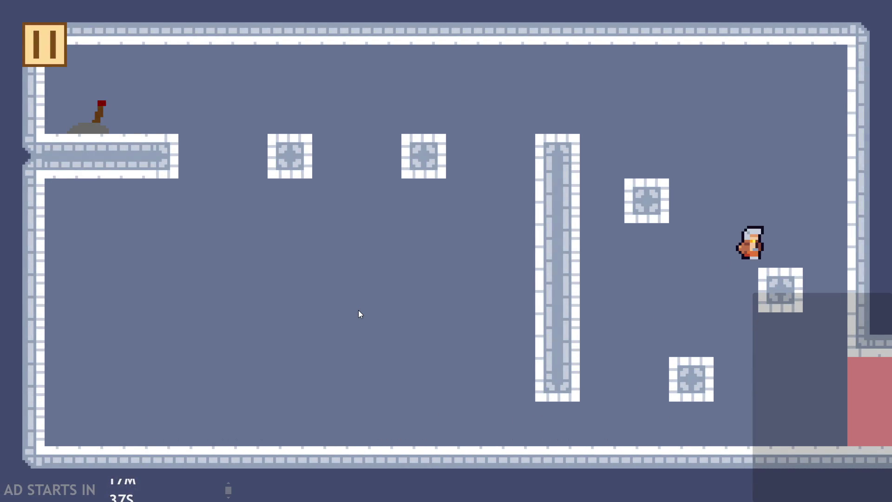
key(space)
key(space)
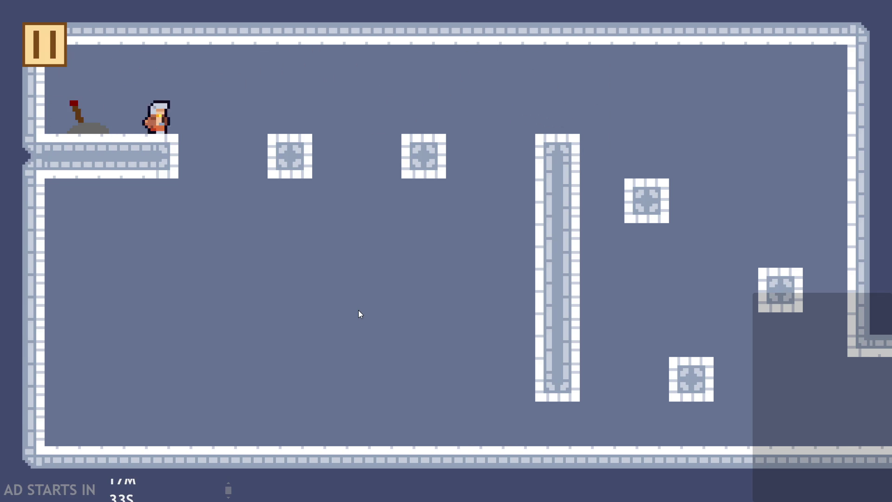
key(space)
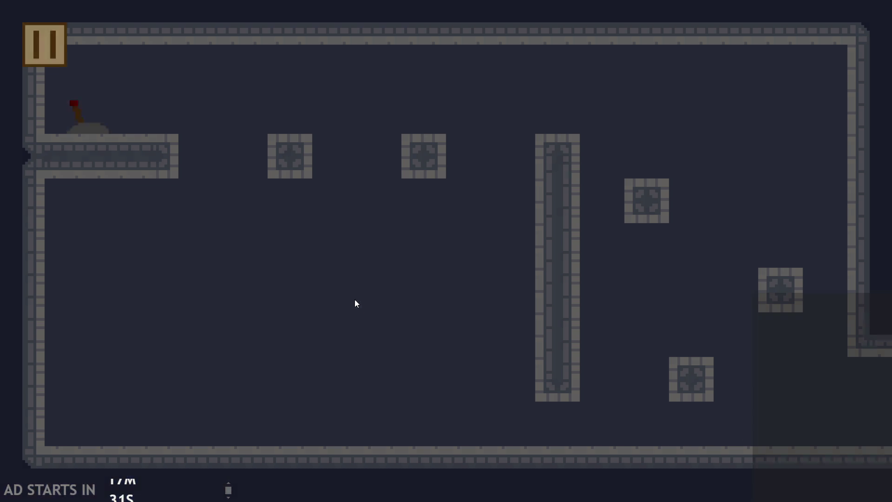
key(space)
key(space)
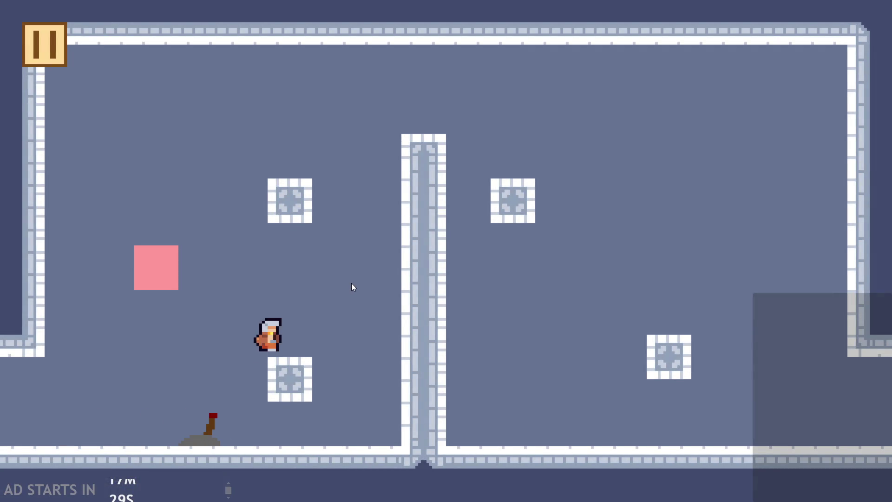
key(space)
key(space)
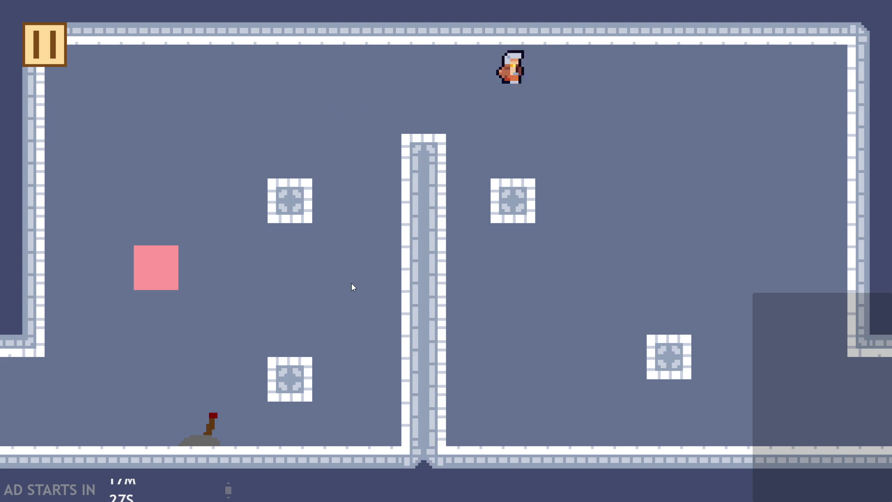
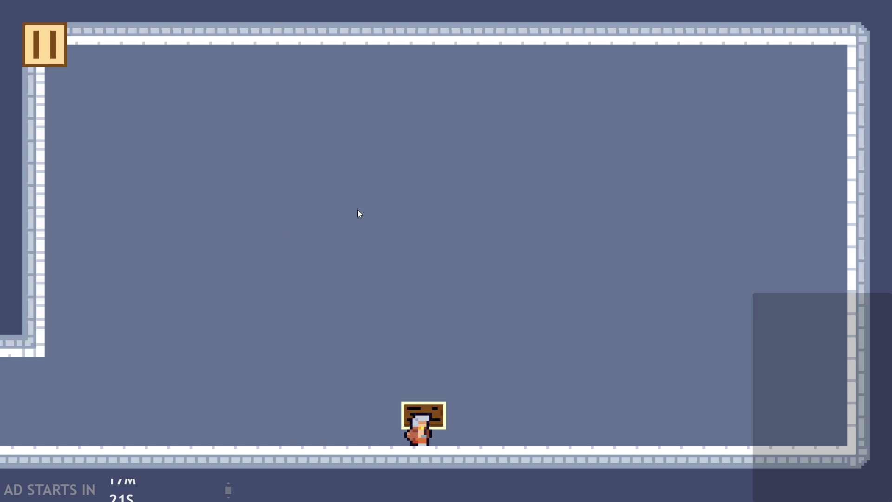
Step: Quit the running game and open obj_dialogue's Draw event code
click(60, 61)
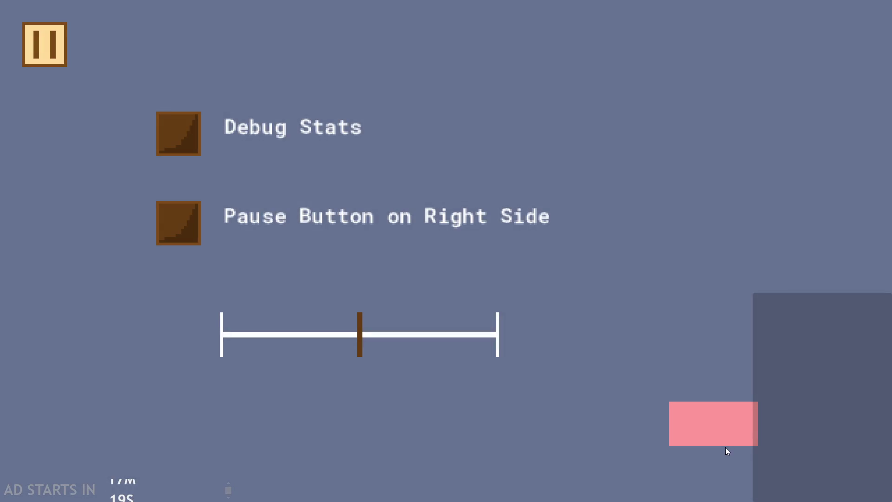
click(728, 417)
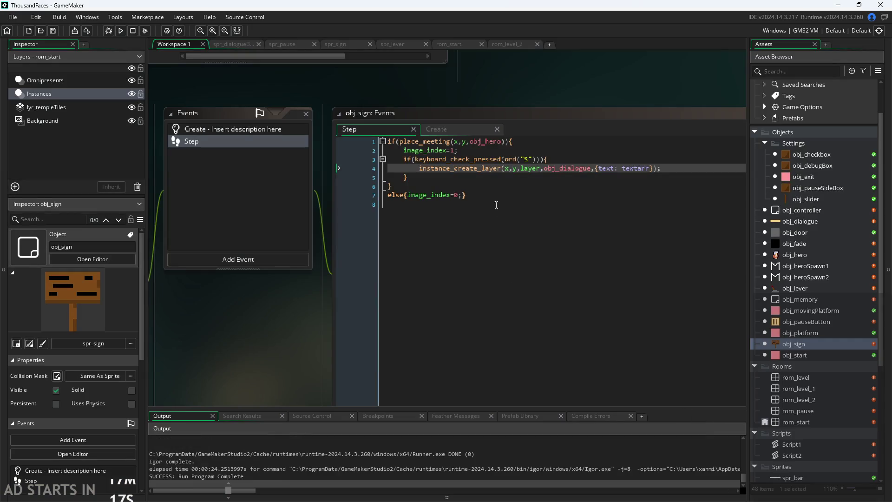
double_click(801, 221)
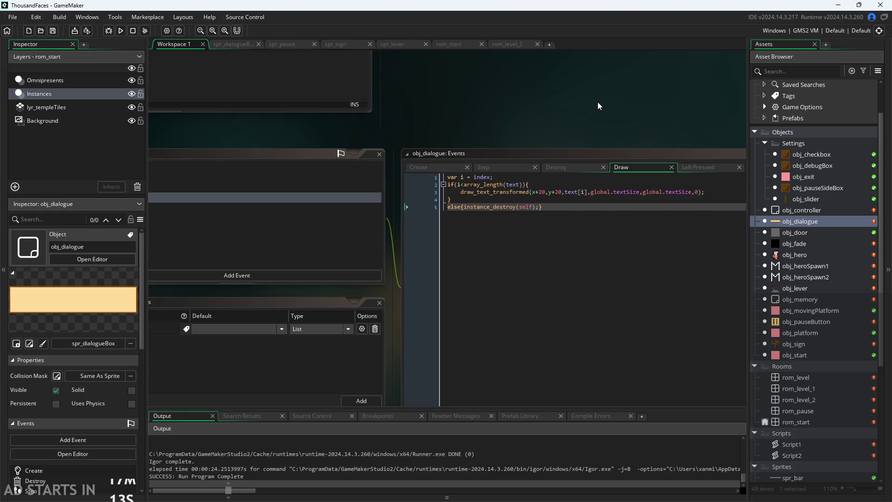
scroll(598, 102, up, 2)
Step: Add a draw_self(); line at the end of the Draw code, then cut it
click(554, 228)
key(Return)
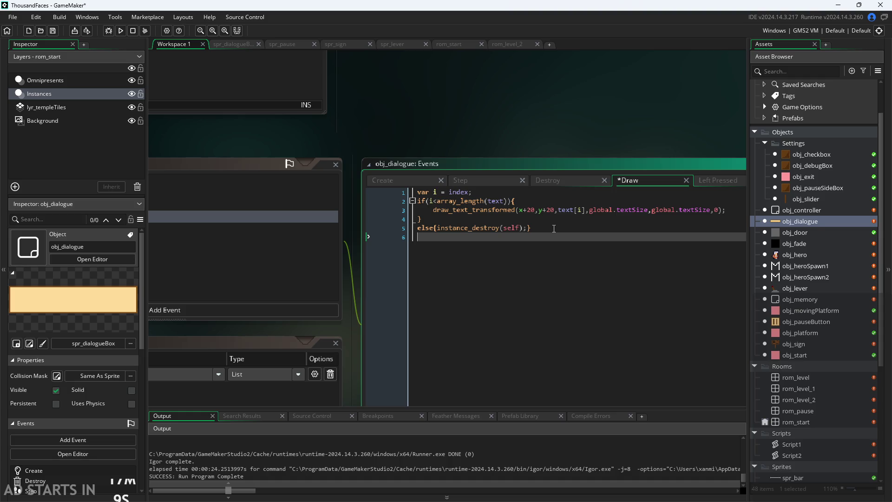
text(draw_sel)
text(f)
text(();)
click(593, 130)
click(360, 239)
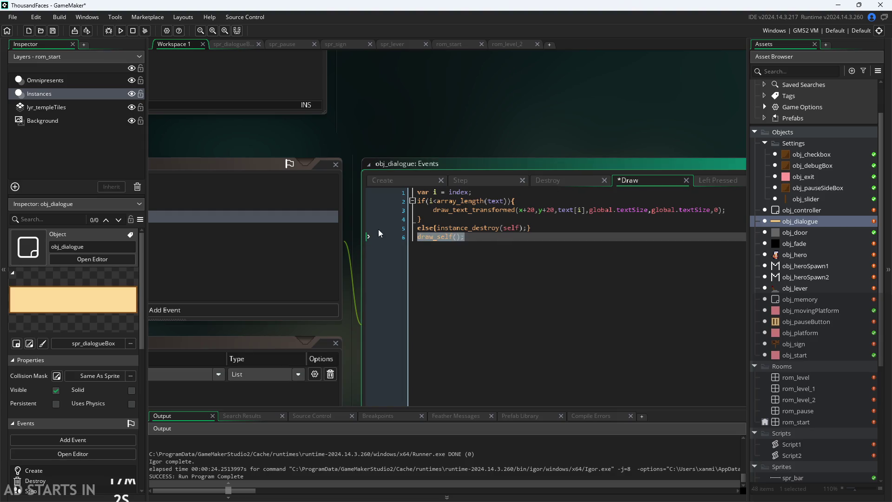
key(BackSpace)
Step: Paste draw_self(); at line 1 above the var line, save, and run the game
click(420, 192)
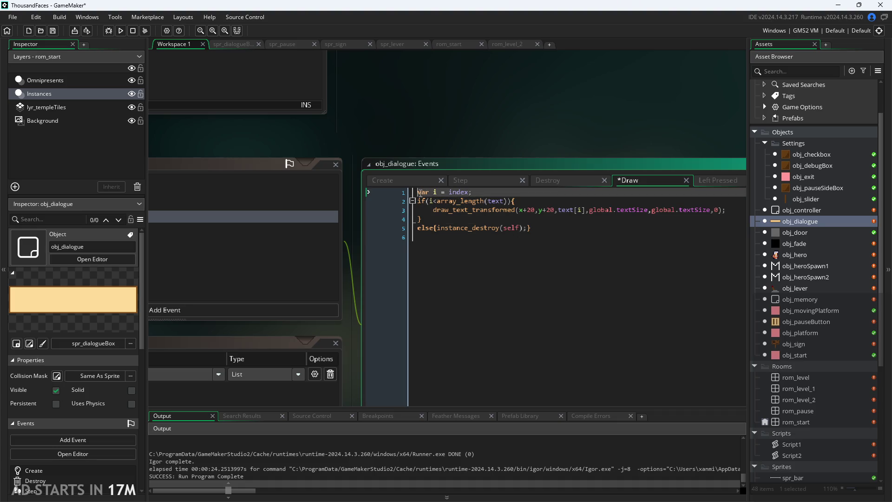
text(draw_self();)
key(ctrl+s)
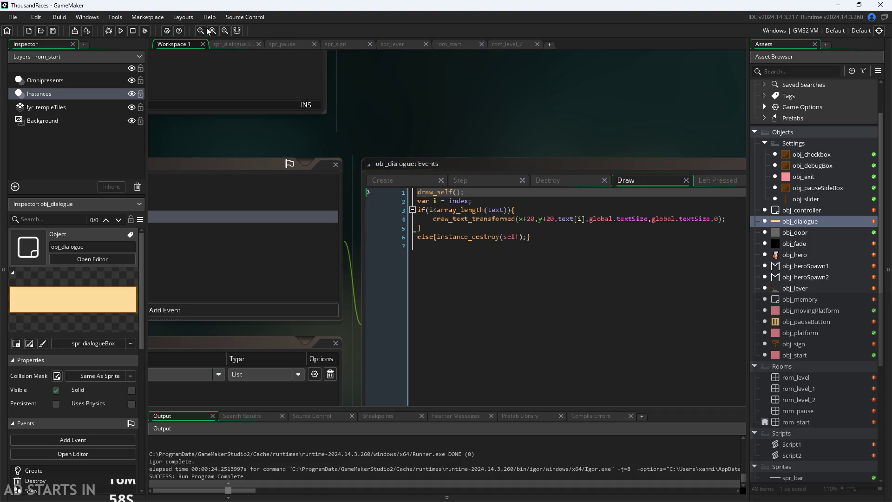
click(122, 31)
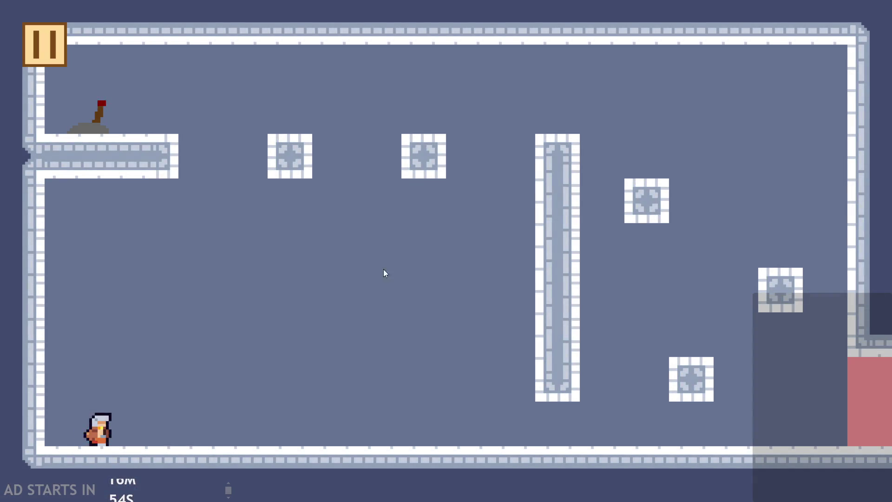
Step: Move the hero right in the test run, then quit back to the editor
key(Right)
key(Escape)
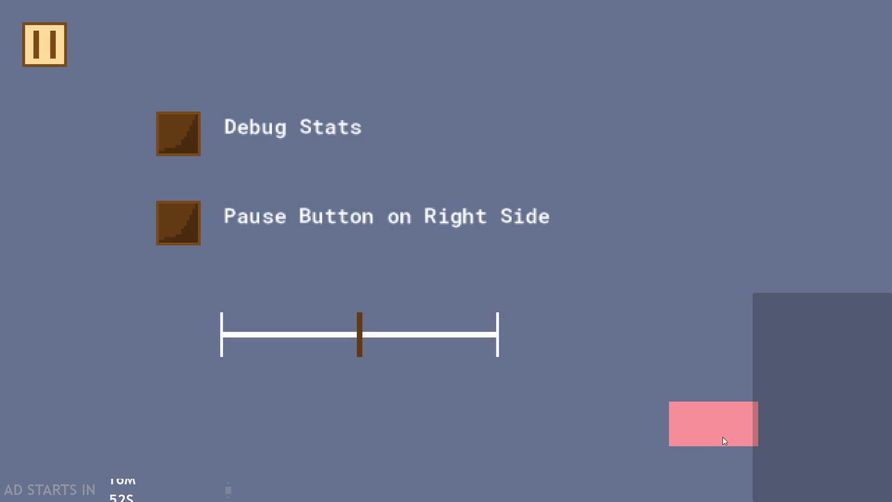
click(724, 437)
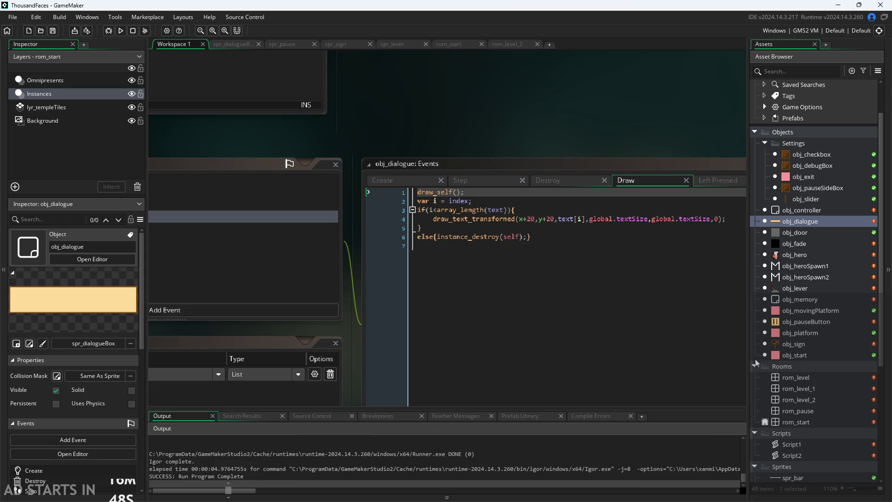
Step: Re-save obj_controller's Step event unchanged and open the rom_start room
double_click(794, 211)
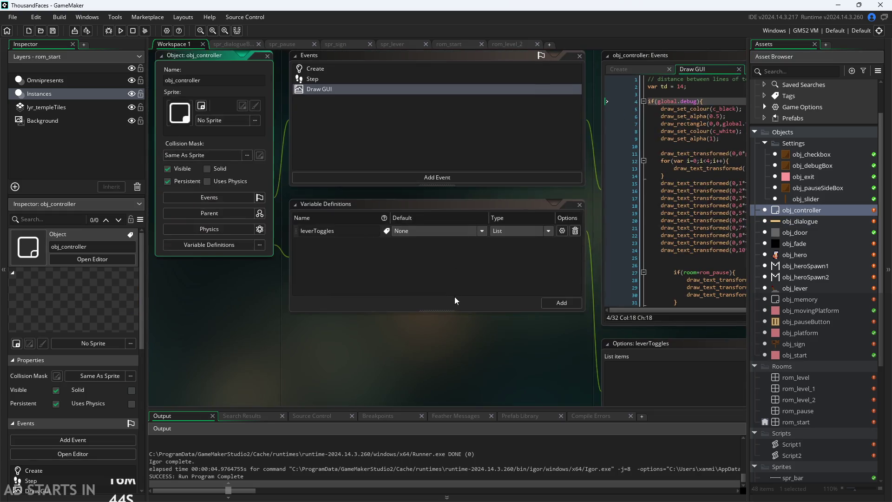
double_click(381, 132)
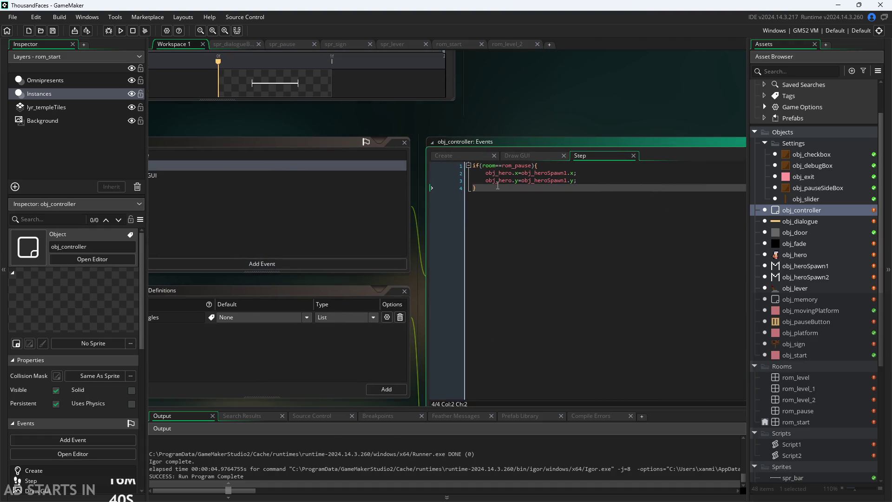
key(Return)
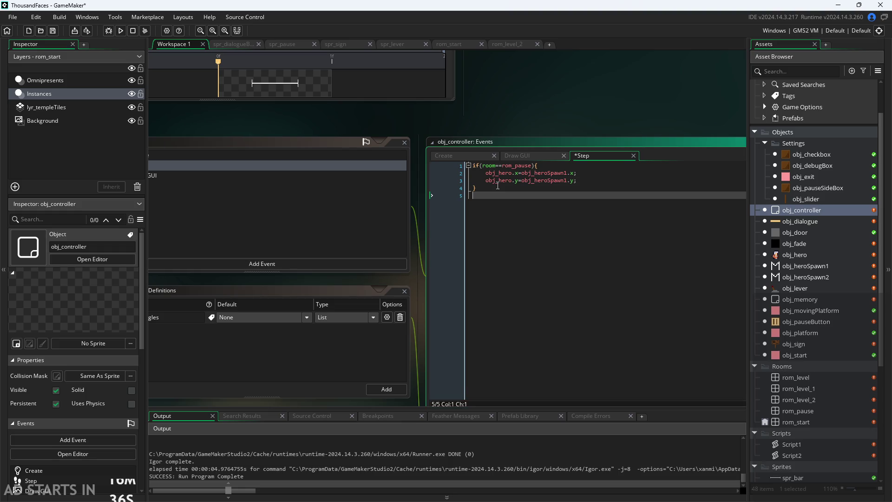
key(BackSpace)
key(ctrl+s)
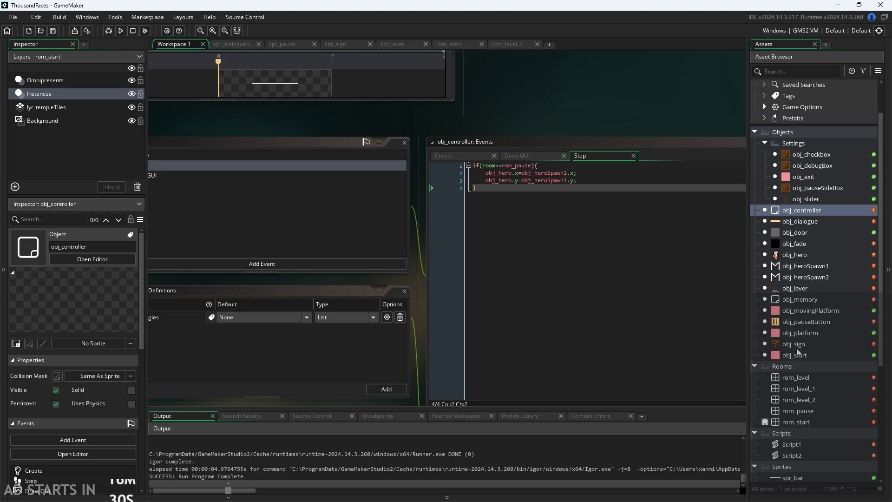
double_click(799, 421)
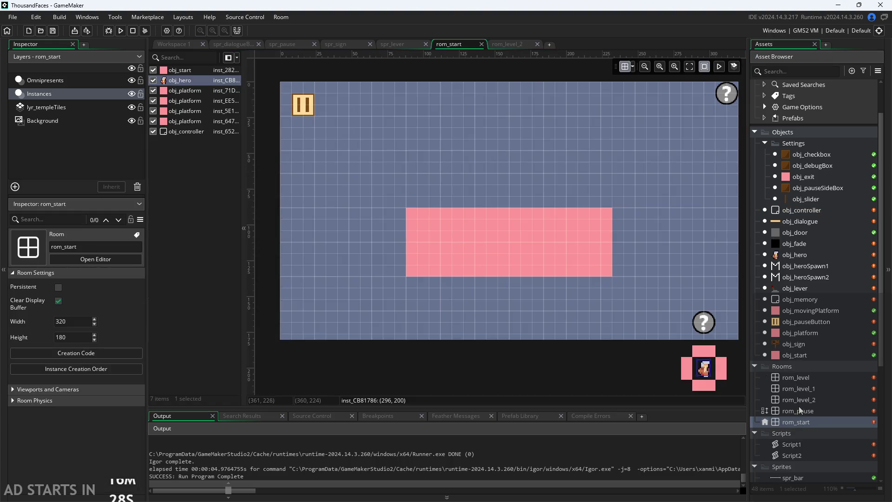
Step: Place an obj_sign instance on rom_level's floor and run the game
double_click(799, 377)
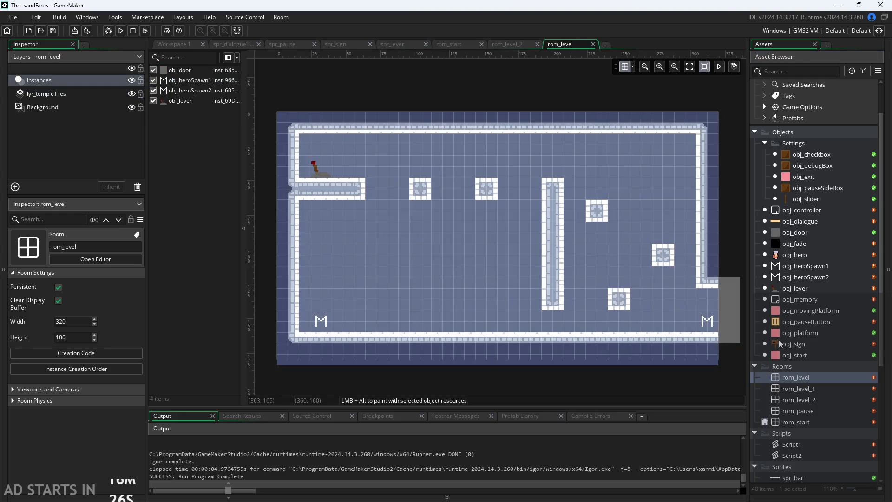
drag(779, 341, 432, 323)
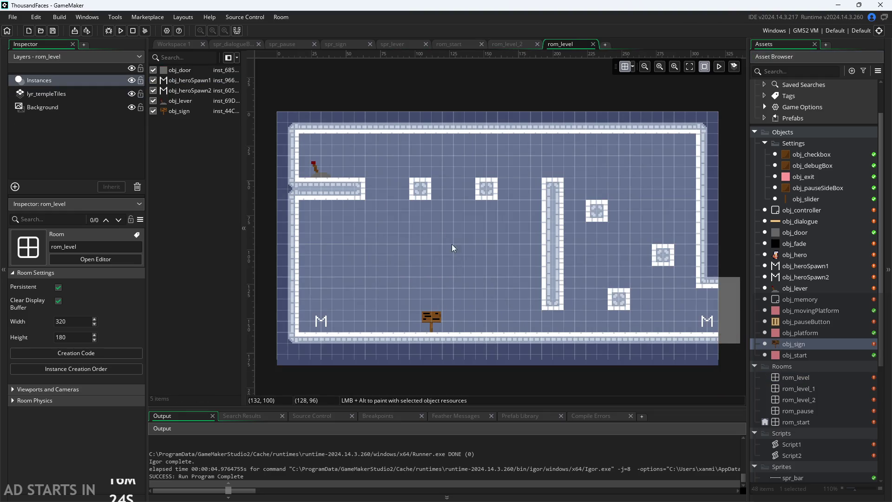
click(122, 31)
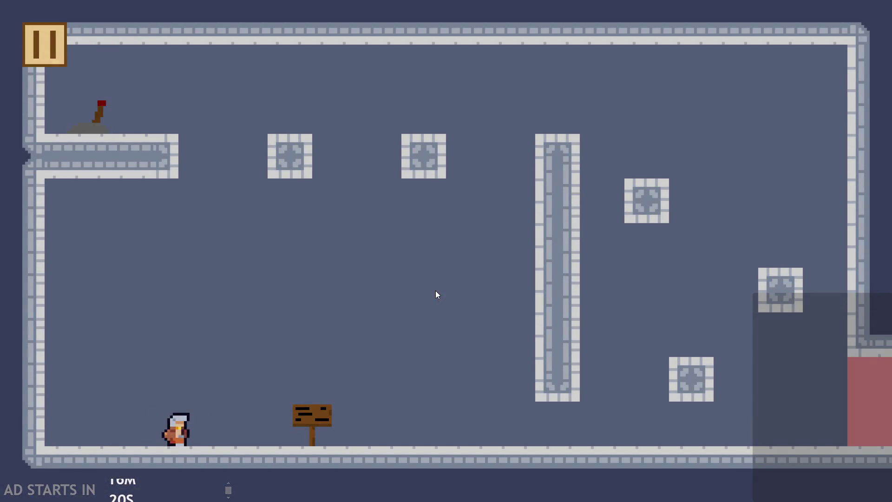
Step: Walk the hero to the sign, click through its dialogue lines, and exit
key(Right)
click(343, 172)
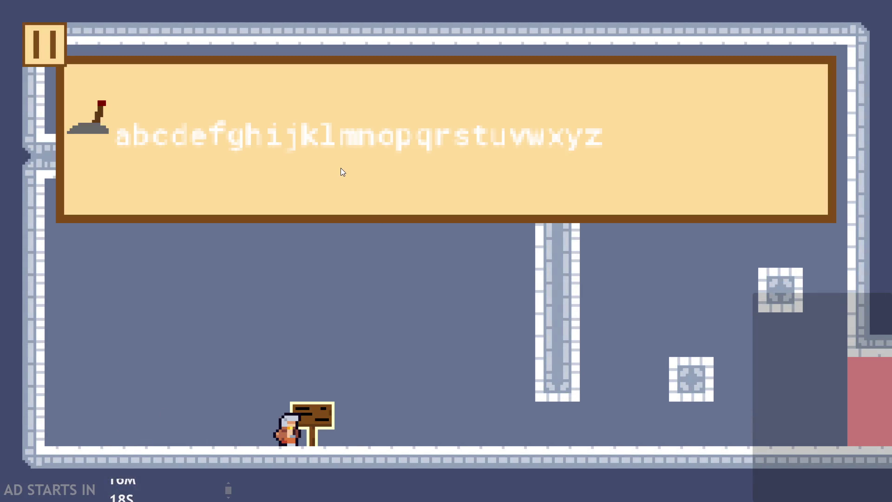
click(341, 170)
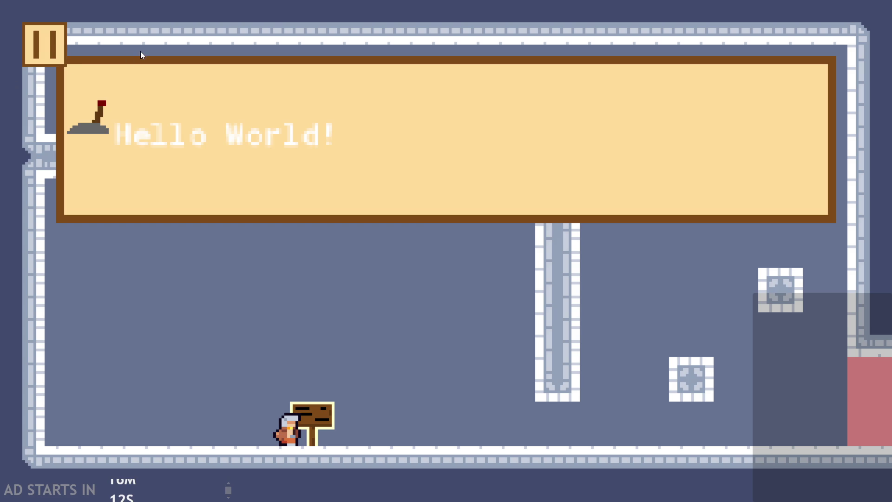
key(Escape)
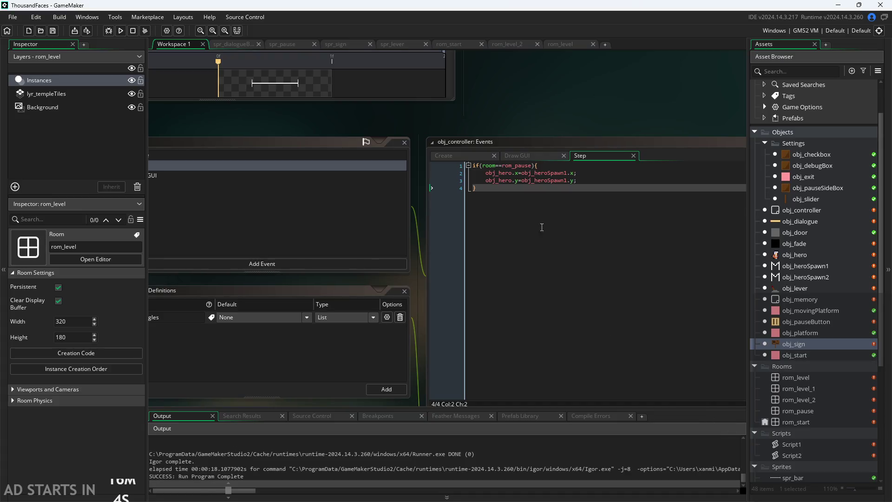
Step: In obj_dialogue's Draw code, lower the text x and y offsets by one
double_click(820, 221)
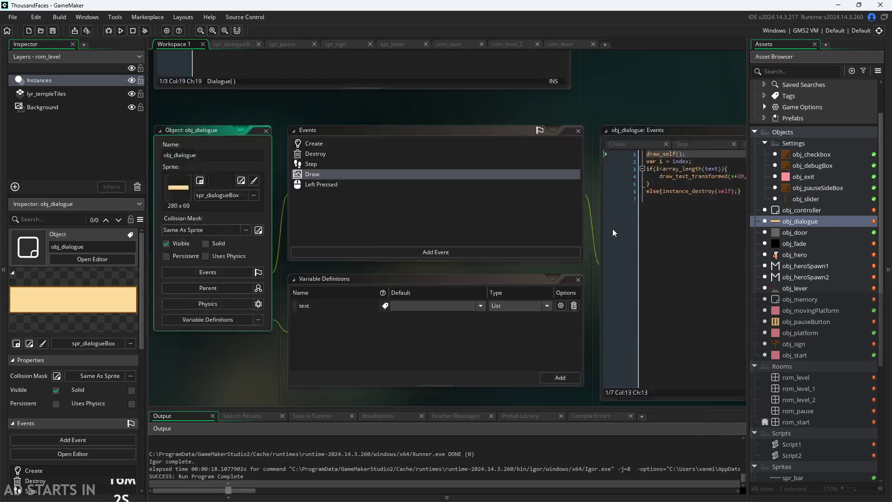
click(474, 166)
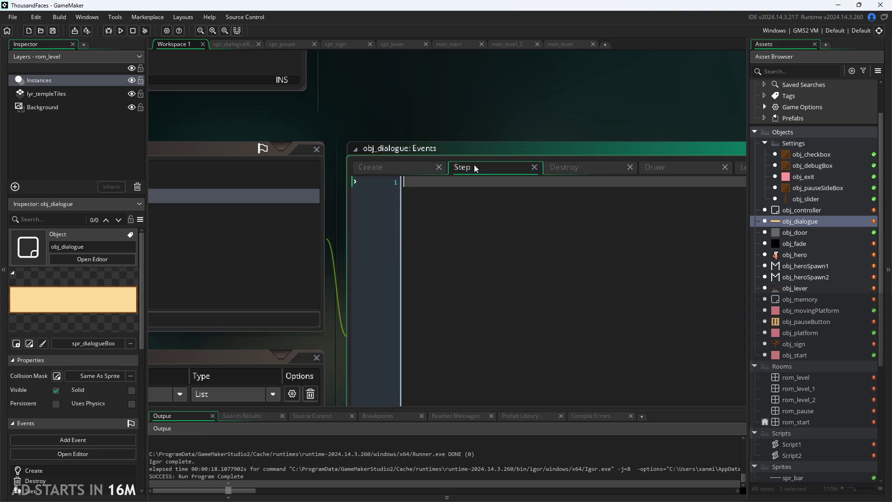
click(655, 167)
click(545, 213)
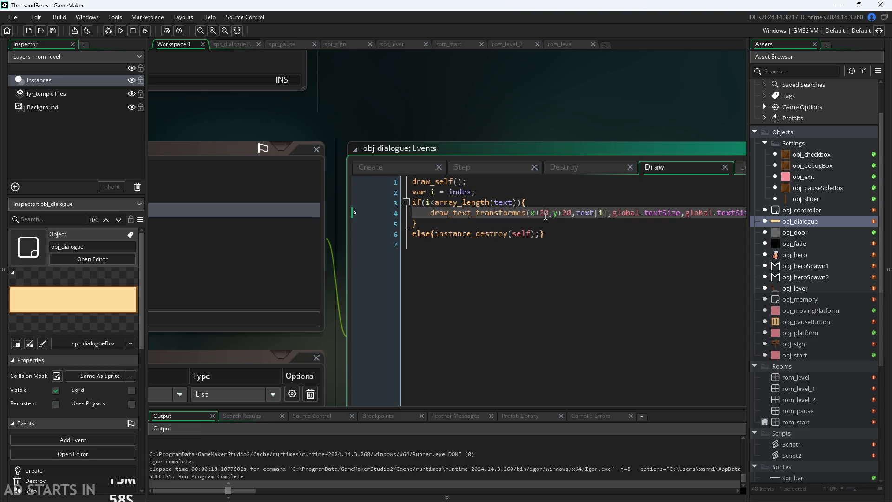
key(BackSpace)
text(1)
key(BackSpace)
text(1)
Step: Run the game, walk the hero onto the sign, then quit to the editor
click(120, 30)
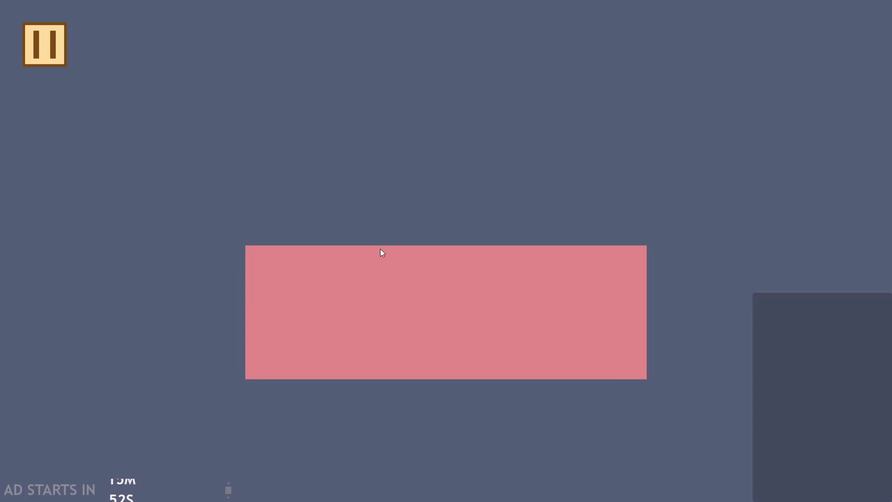
key(Right)
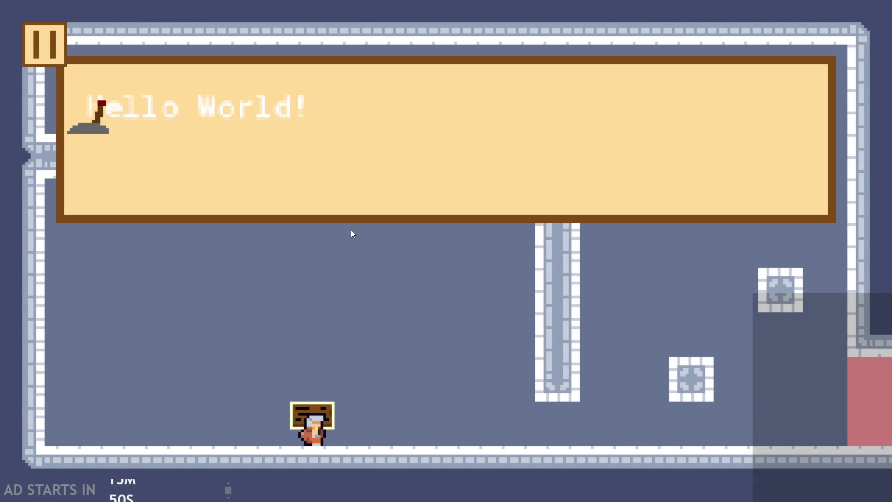
click(28, 62)
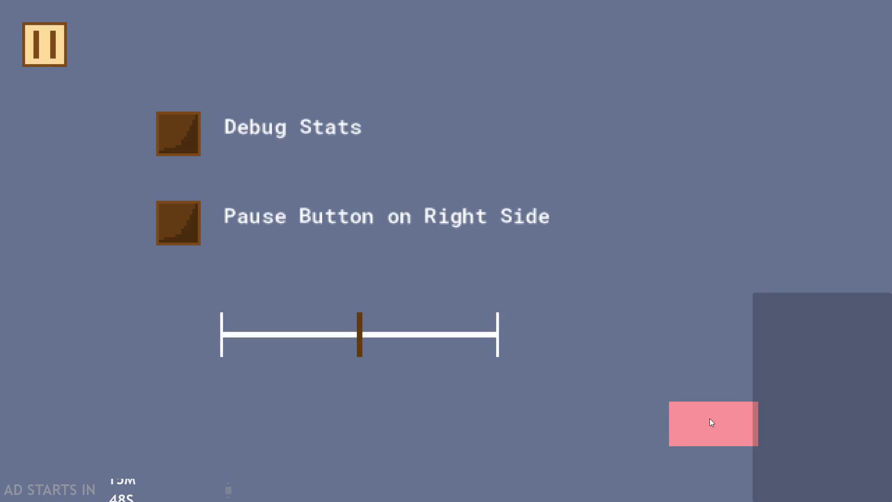
click(711, 420)
Step: Scale the text by global.textSize*0.75 at offsets x+5, y+5, save, and run
drag(563, 232, 333, 116)
click(458, 206)
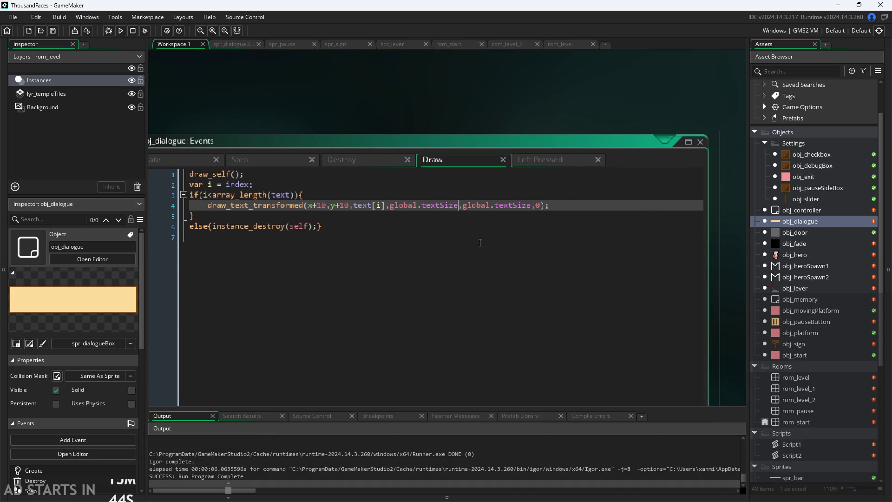
text(*0)
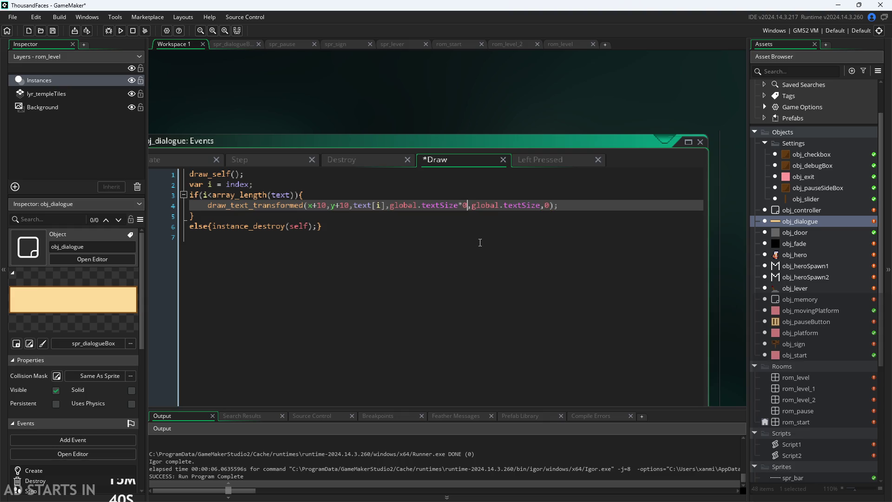
text(.7)
text(5)
key(Right)
key(Right)
key(Right)
text(*0.75)
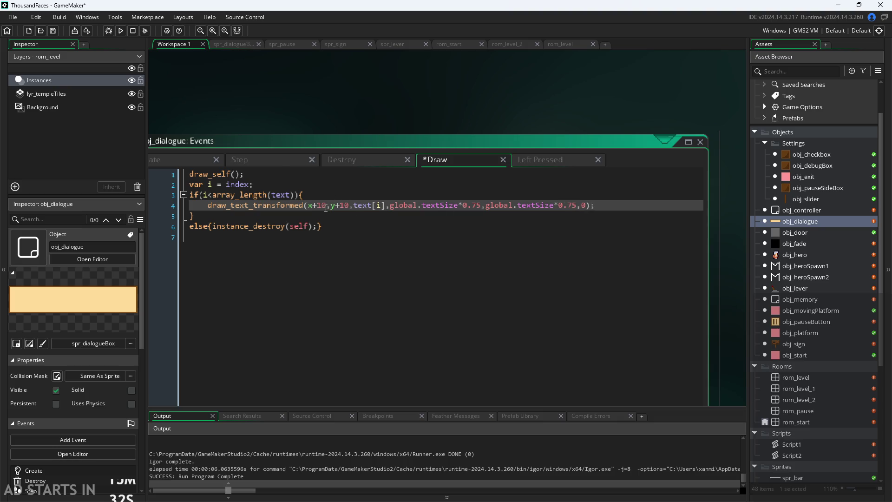
key(BackSpace)
key(BackSpace)
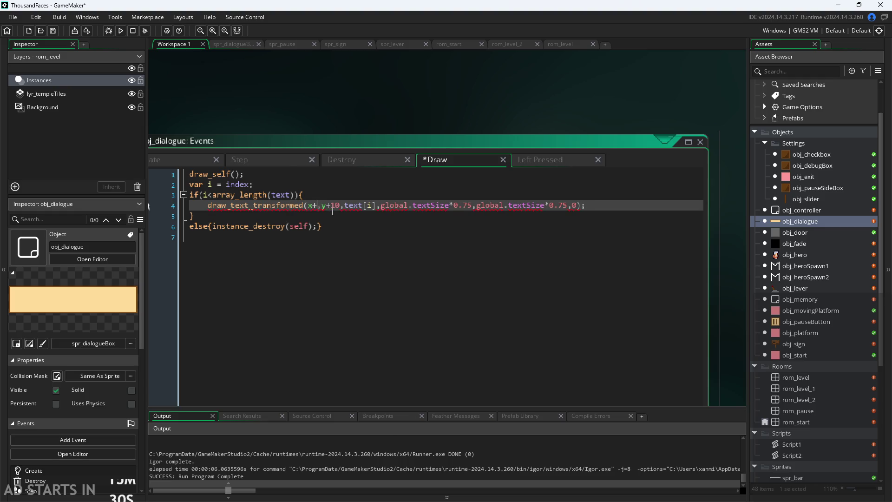
text(5)
key(Delete)
click(303, 122)
click(121, 31)
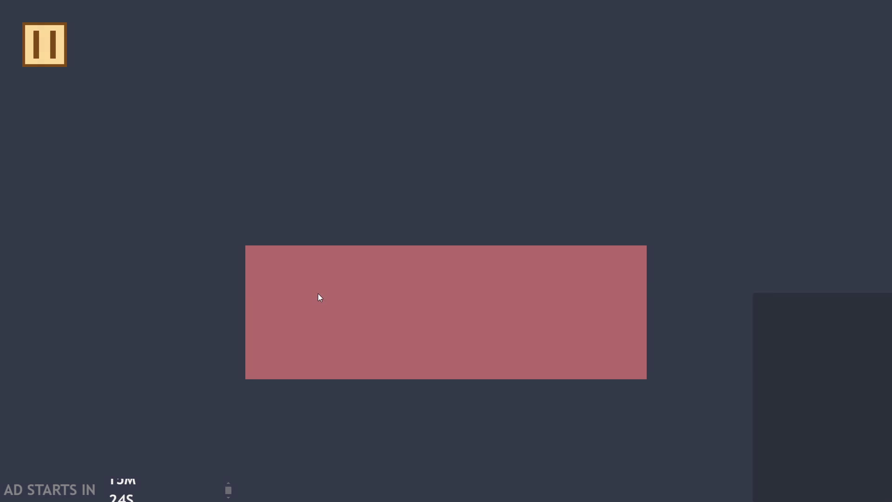
Step: Walk onto the signpost and click through its two dialogue pages
key(Right)
key(Right)
key(space)
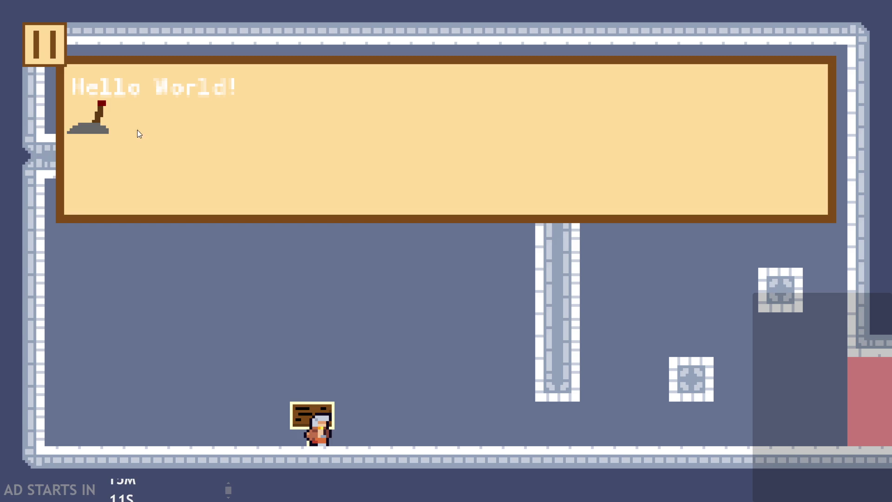
click(203, 183)
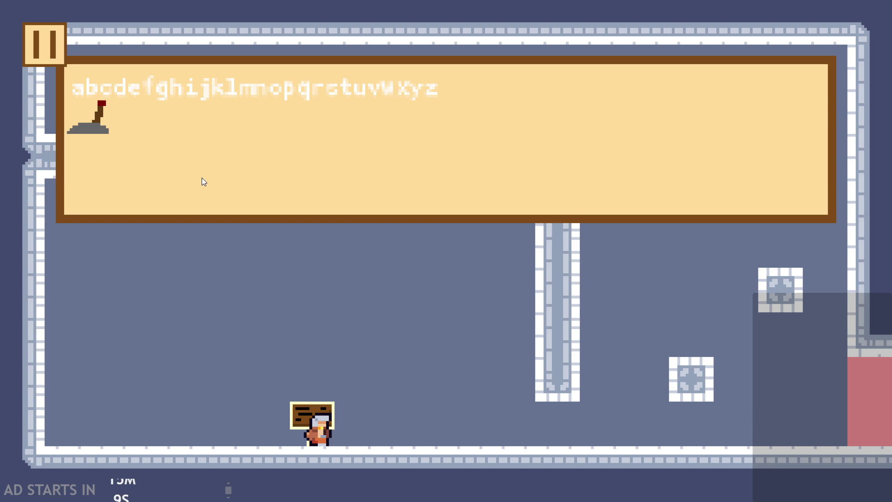
click(204, 182)
Step: Move around and reopen the sign's dialogue, paging through to the alphabet page
key(Right)
key(Left)
key(Up)
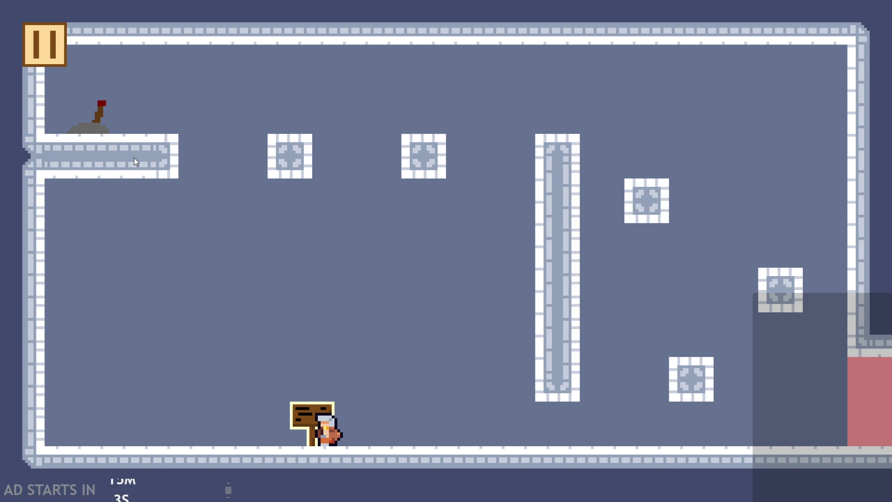
key(Up)
click(190, 139)
click(366, 201)
key(Right)
key(Left)
key(Up)
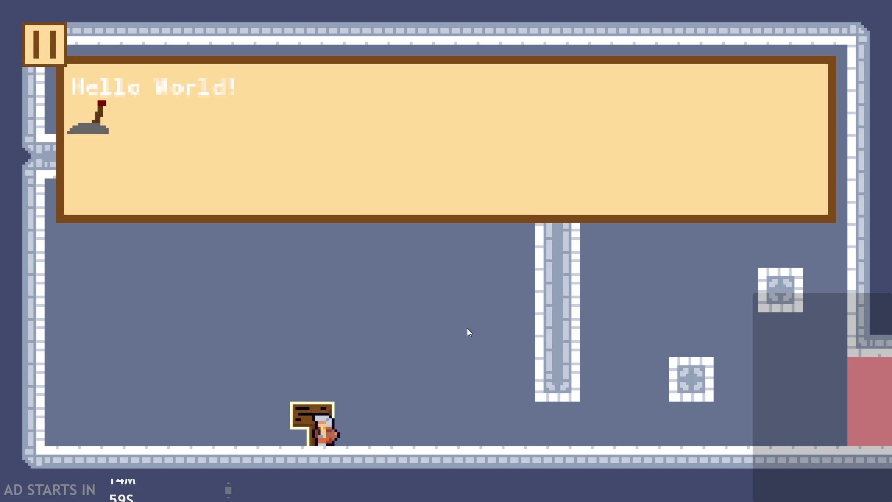
click(357, 203)
click(371, 199)
Step: Jump across the right-side blocks, flip the lever, drop back to the sign, and pause
key(Right)
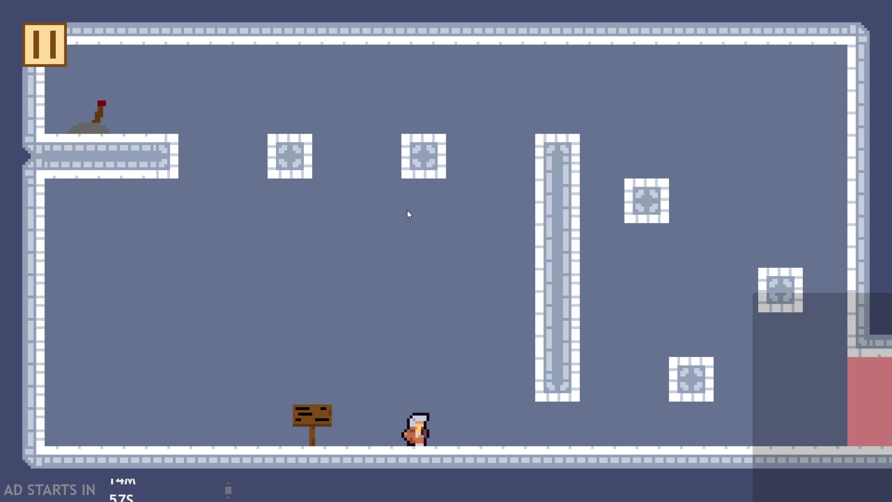
key(Up)
key(Left)
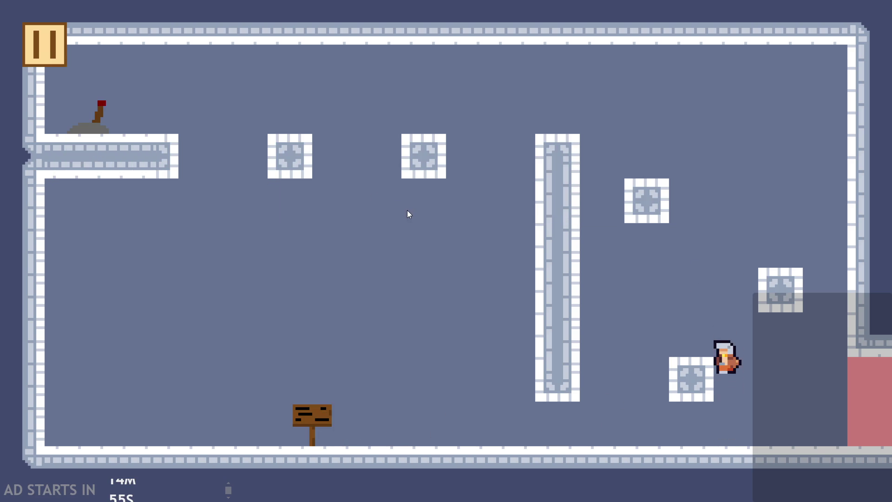
key(Up)
key(Right)
key(Up)
key(Left)
key(Up)
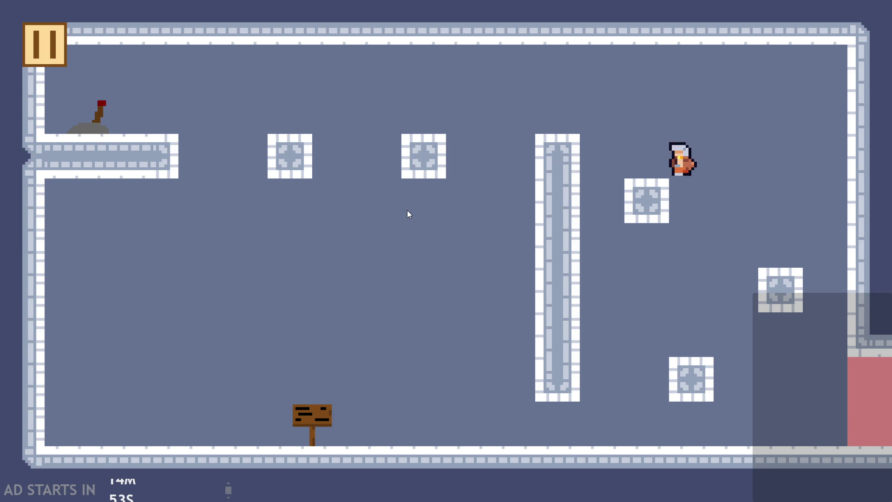
key(Left)
key(Up)
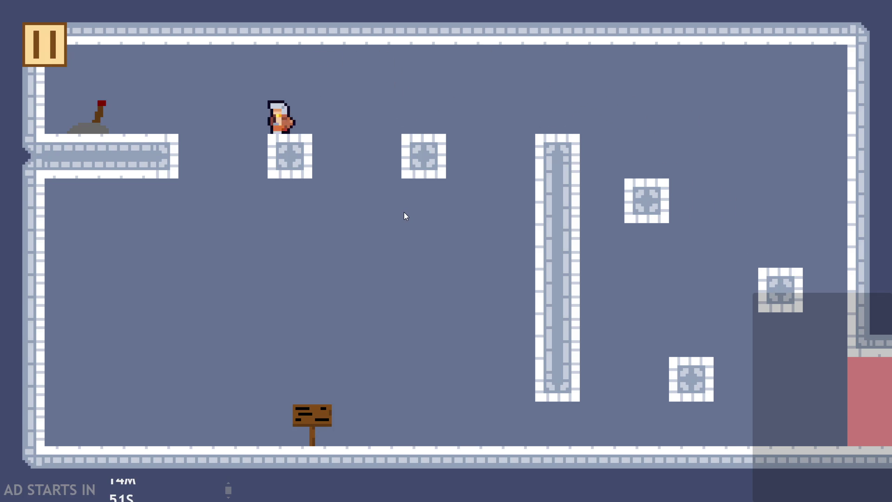
key(Down)
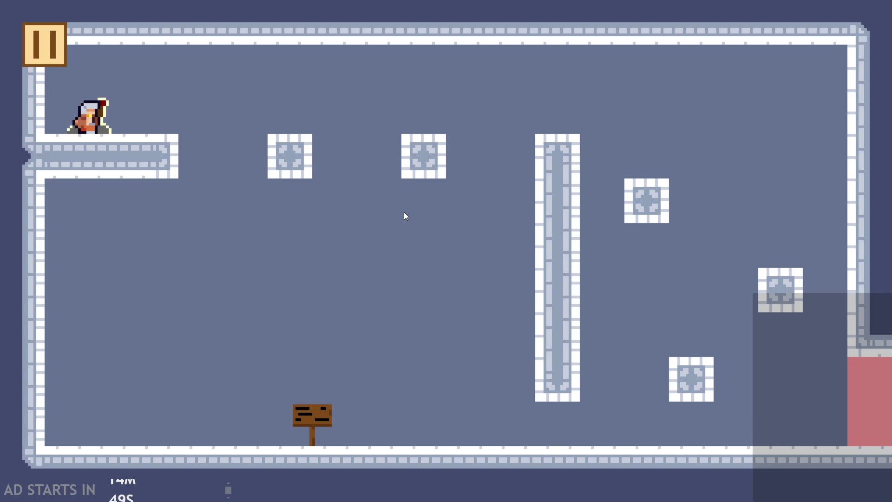
key(Right)
key(Down)
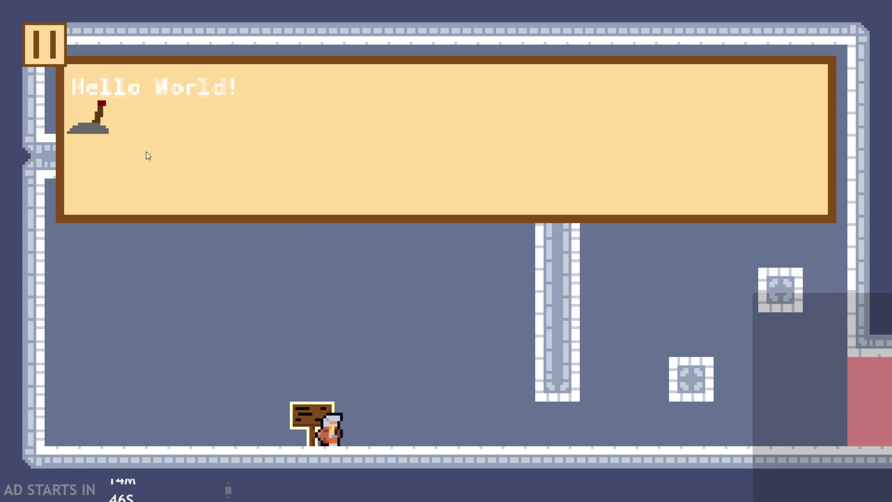
click(46, 36)
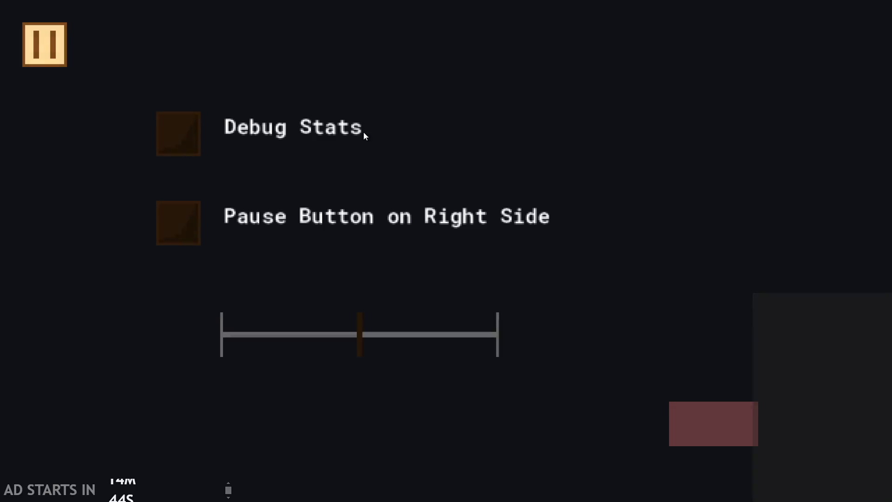
Step: Close the game and bring obj_dialogue's event list into view
key(Escape)
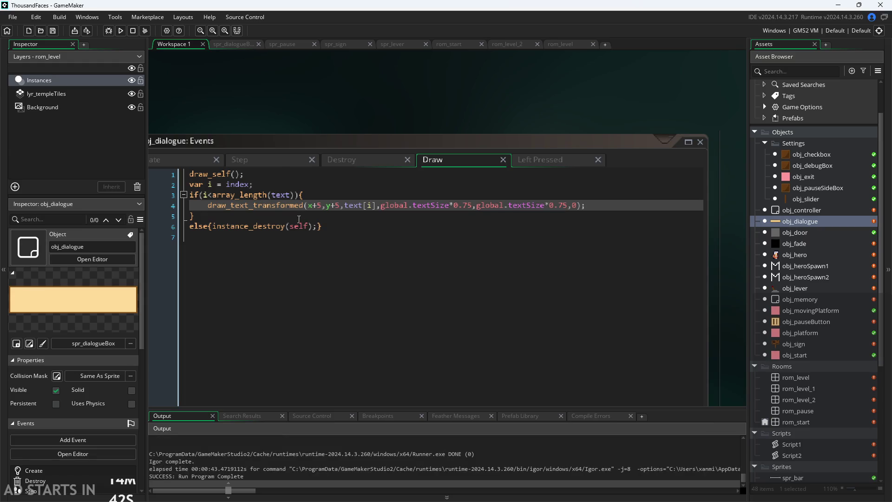
scroll(584, 81, down, 5)
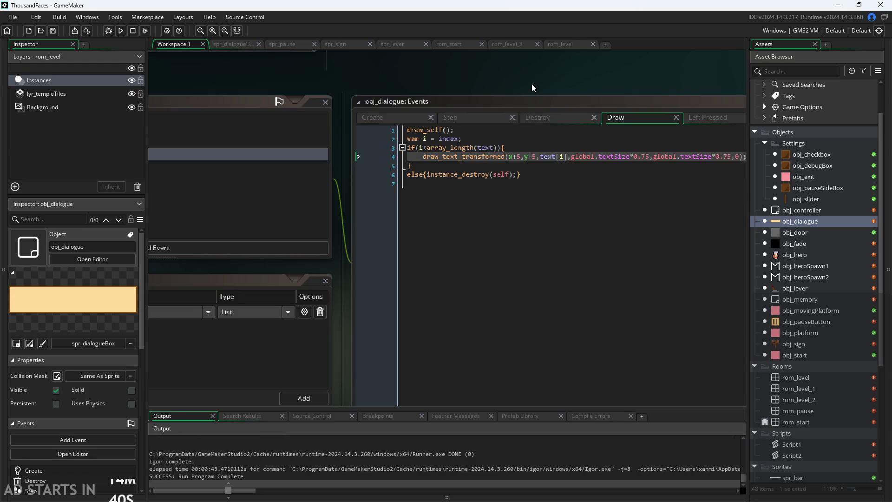
scroll(467, 101, up, 3)
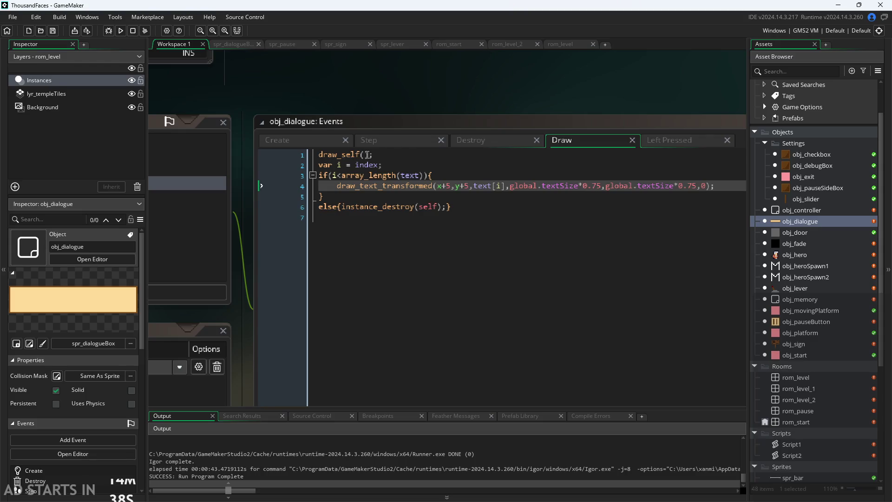
drag(381, 160, 540, 116)
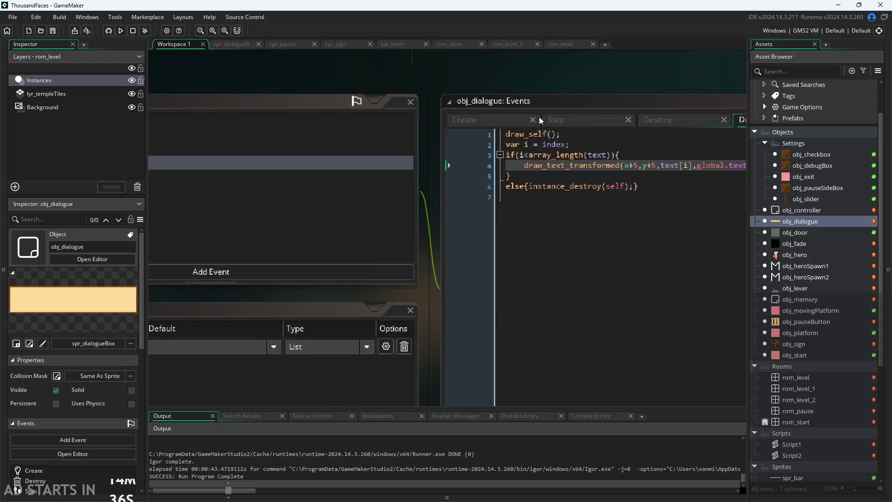
Step: Add a separate Draw GUI event to obj_dialogue, then undo it
click(425, 238)
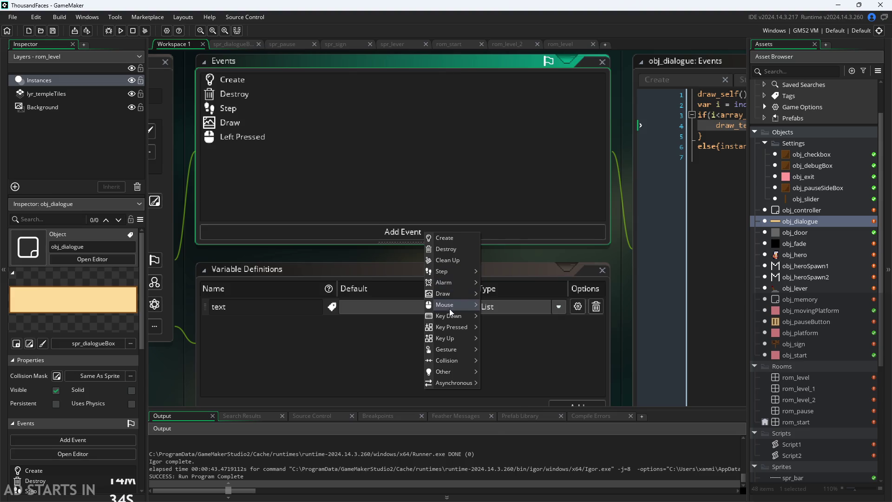
mouse_move(451, 295)
click(516, 302)
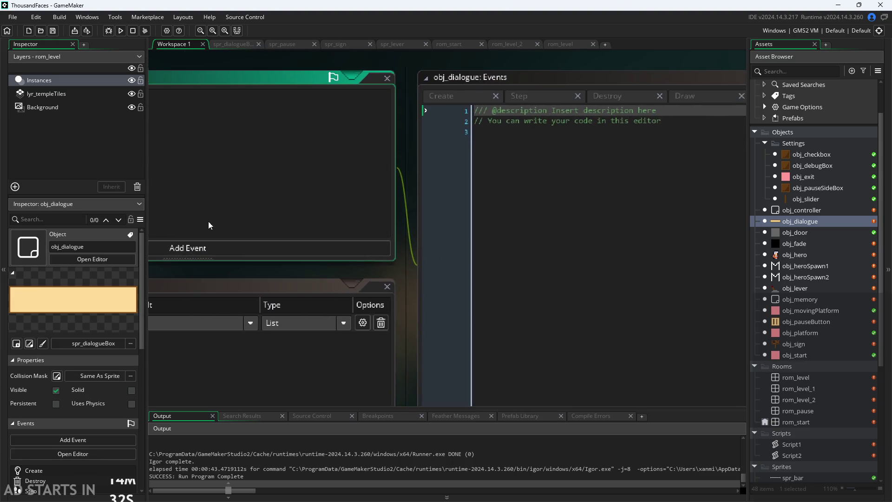
key(ctrl+z)
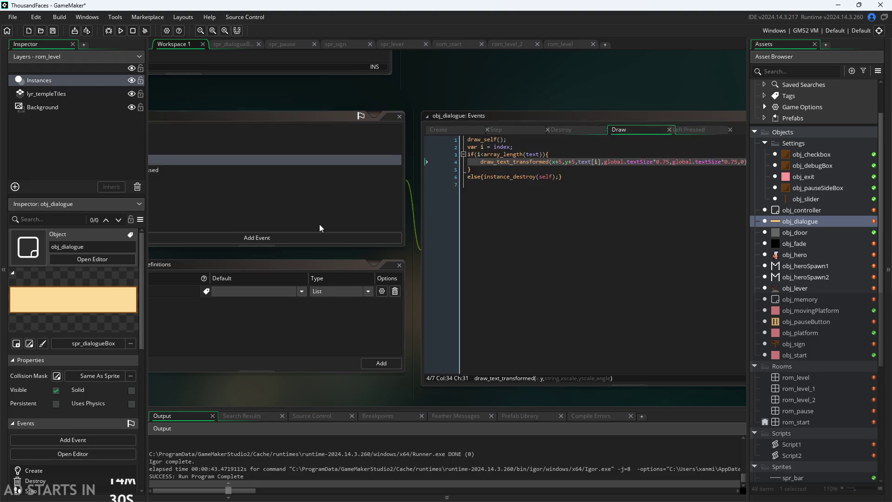
Step: Change obj_dialogue's Draw event to Draw GUI and run the game
right_click(308, 161)
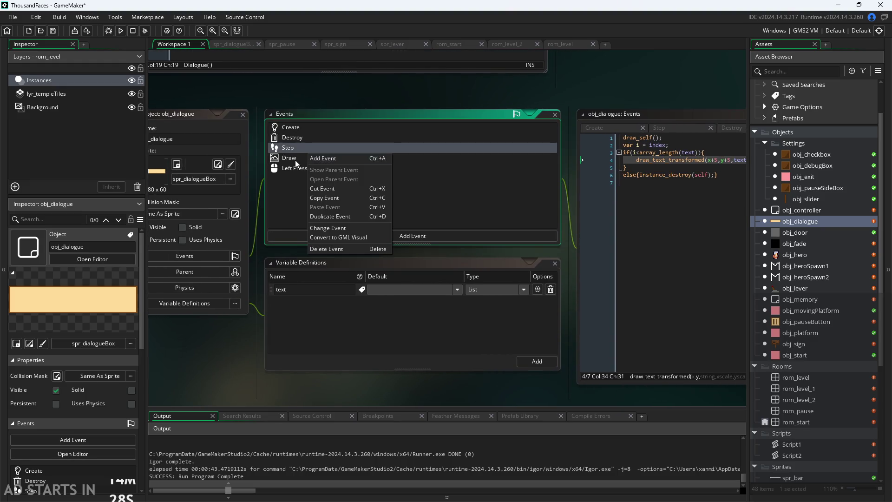
right_click(295, 159)
click(348, 236)
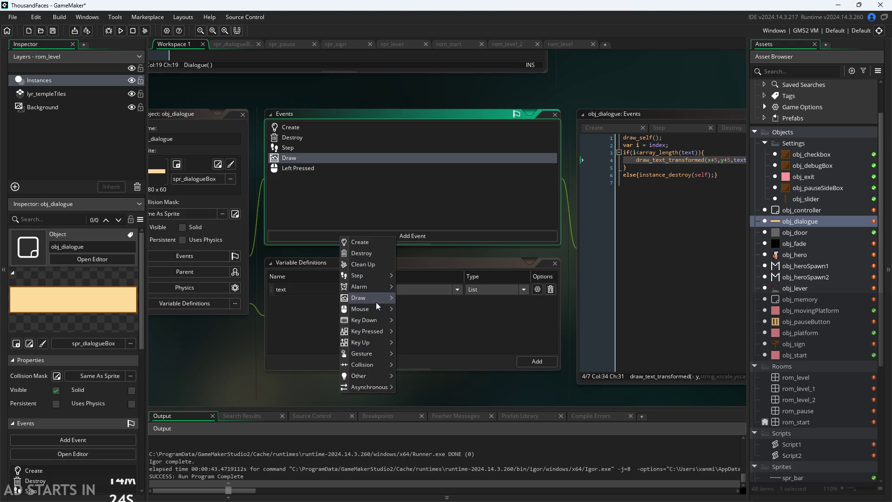
mouse_move(376, 303)
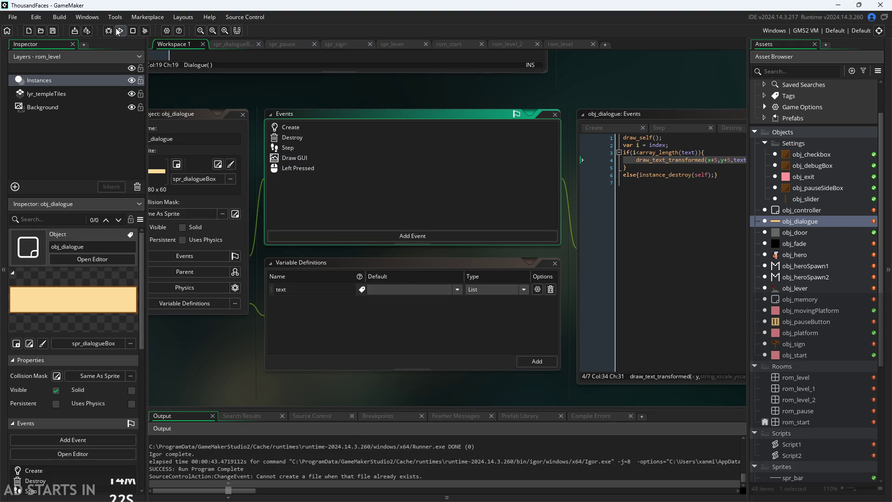
click(121, 30)
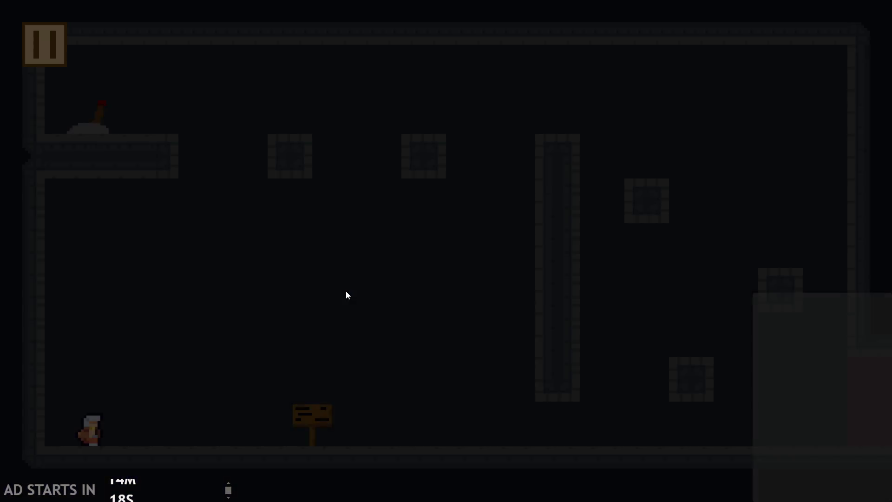
key(Right)
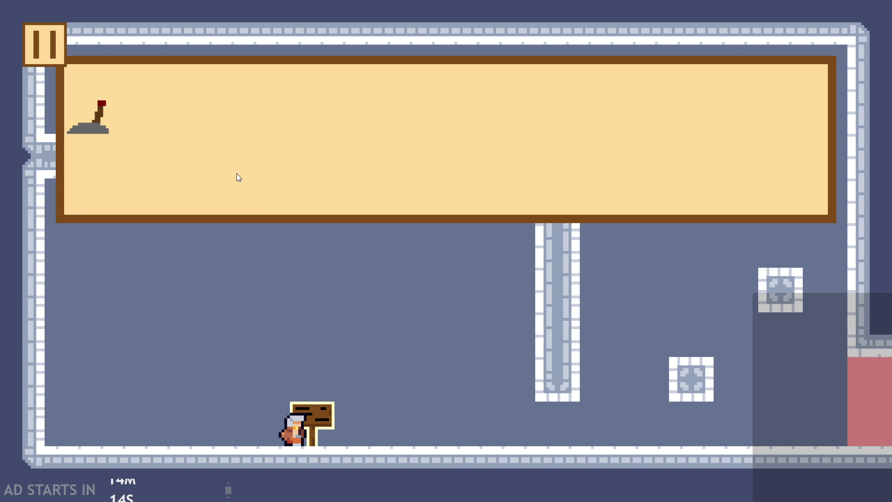
click(56, 44)
click(690, 425)
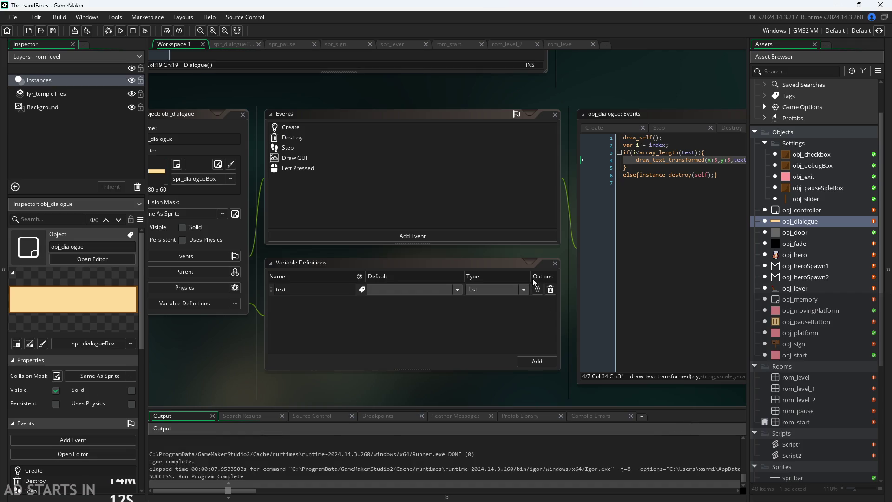
drag(559, 235, 288, 267)
click(427, 209)
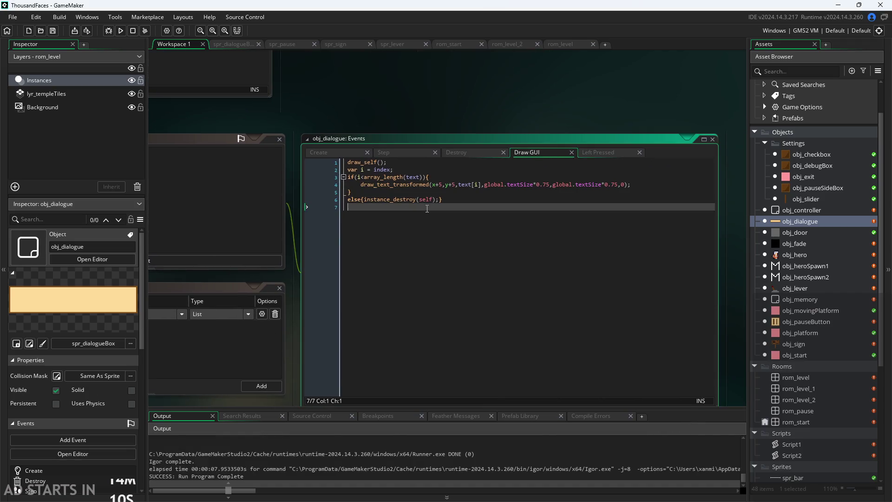
ctrl+scroll(335, 257, up, 2)
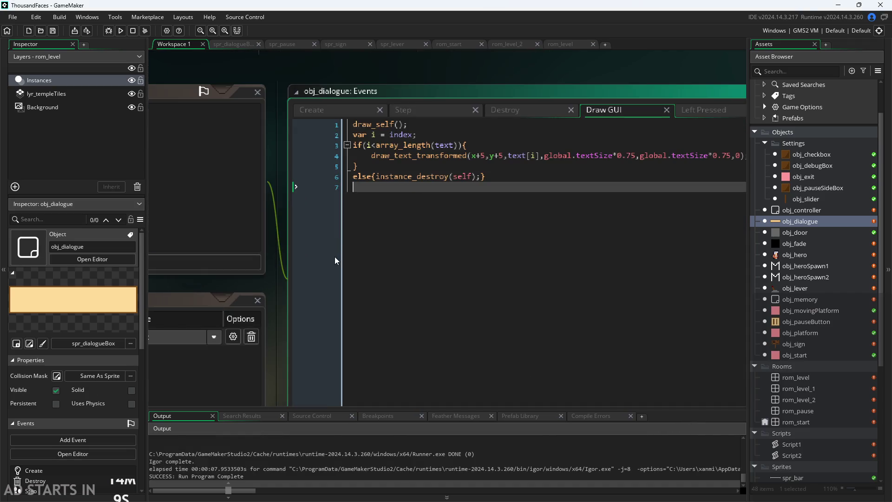
click(121, 30)
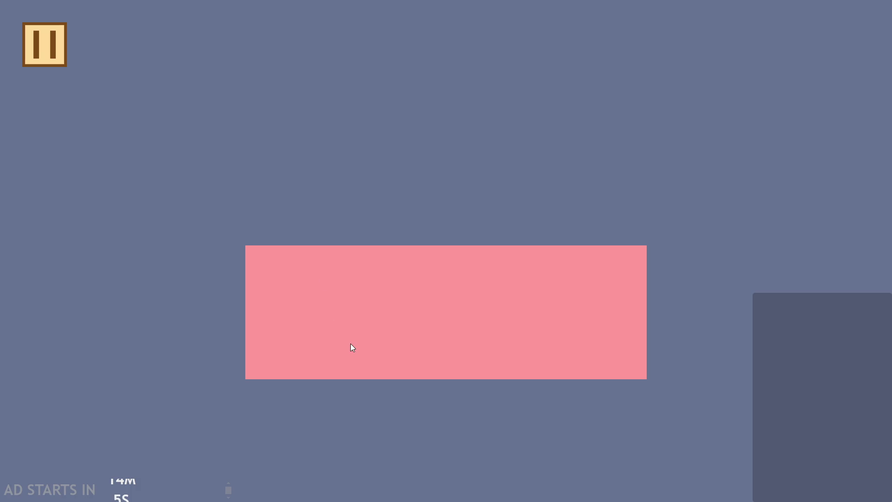
click(350, 344)
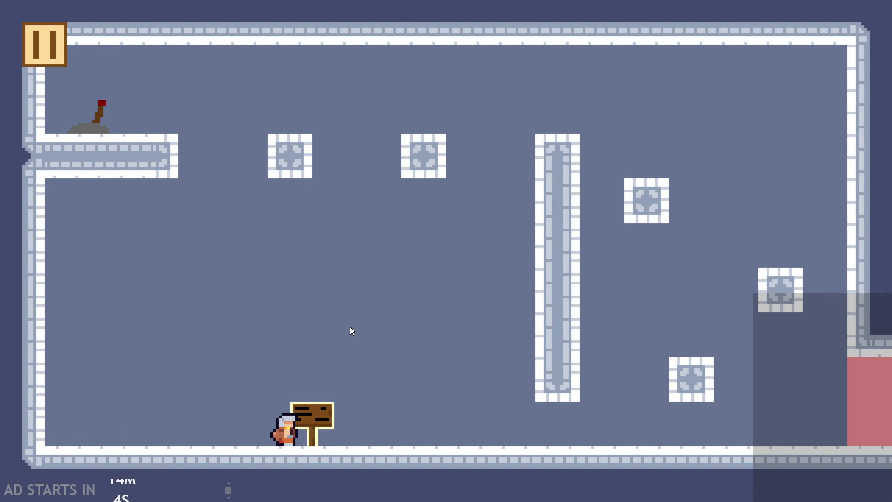
key(Right)
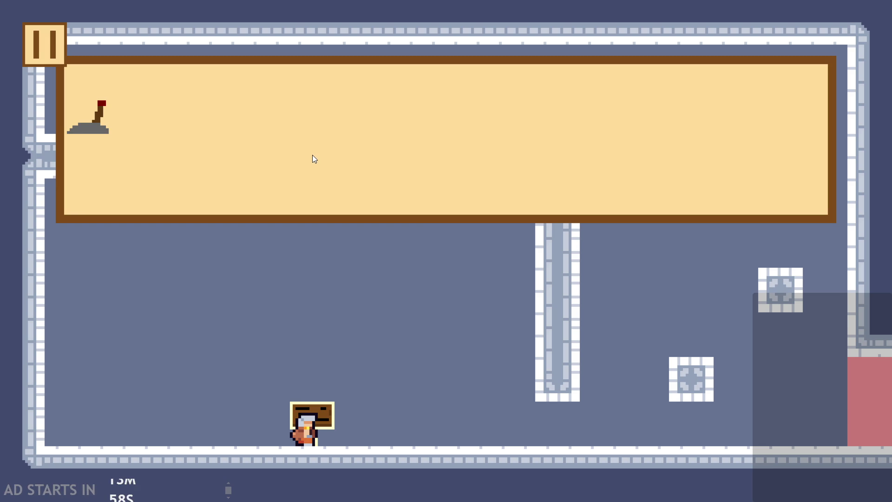
click(49, 54)
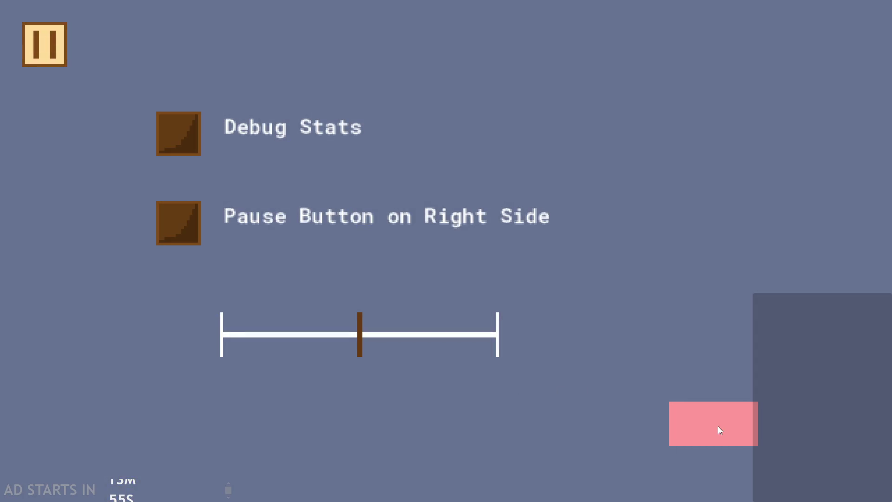
click(718, 426)
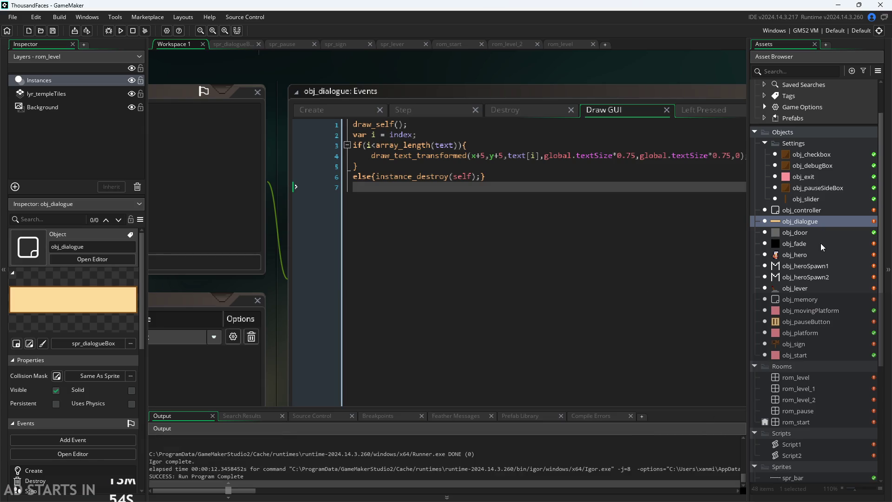
Step: Open obj_lever and review its Step code
double_click(822, 289)
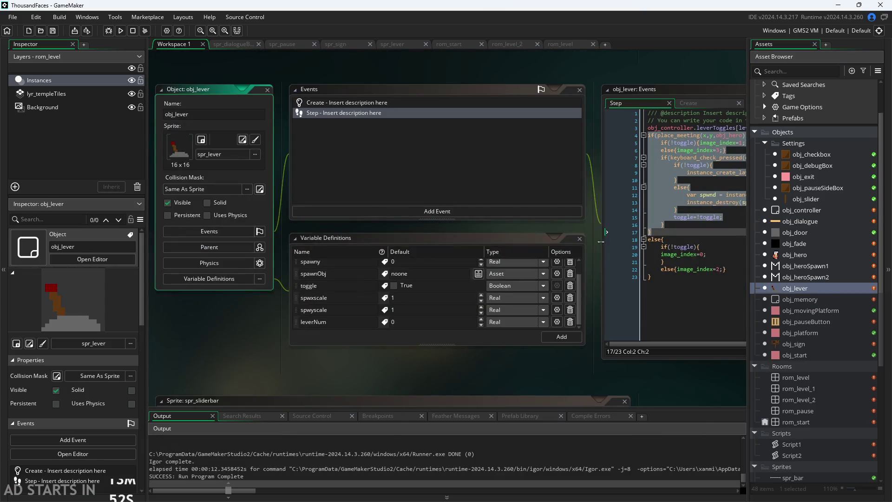
click(556, 231)
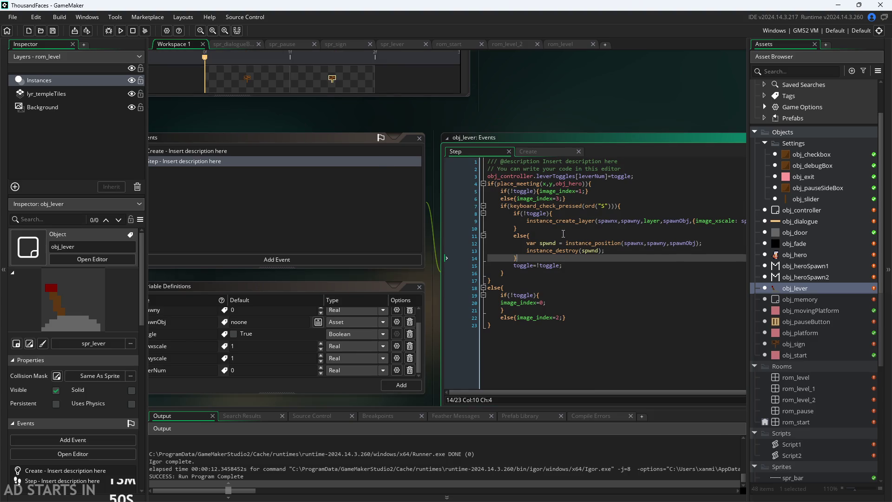
scroll(547, 231, up, 1)
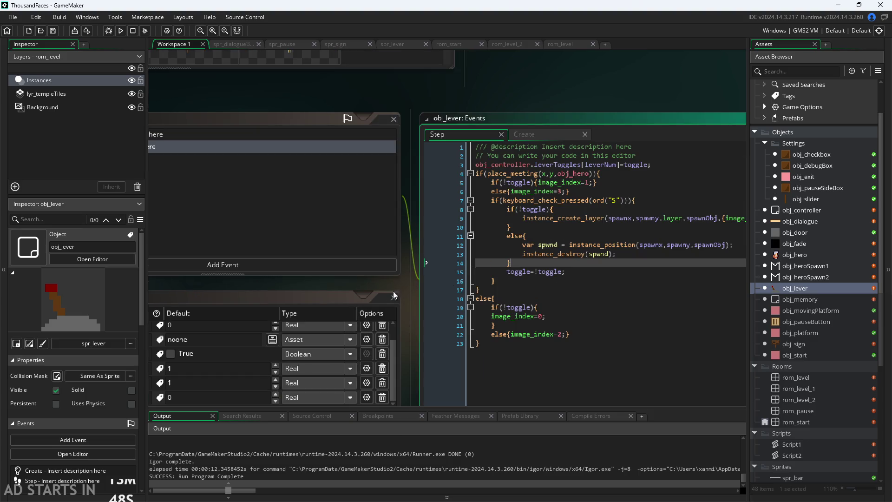
mouse_move(403, 289)
mouse_down()
mouse_move(121, 279)
mouse_move(194, 256)
mouse_up()
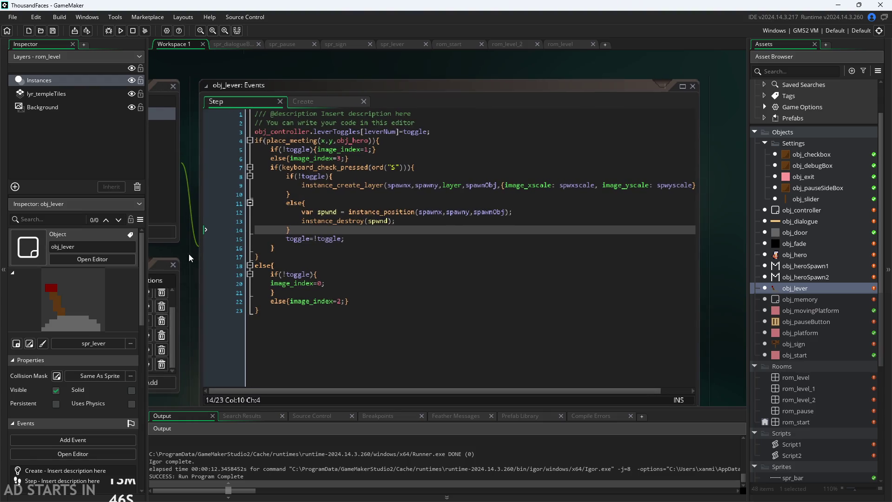
Step: Look over obj_sign, then open the rom_level room
double_click(801, 344)
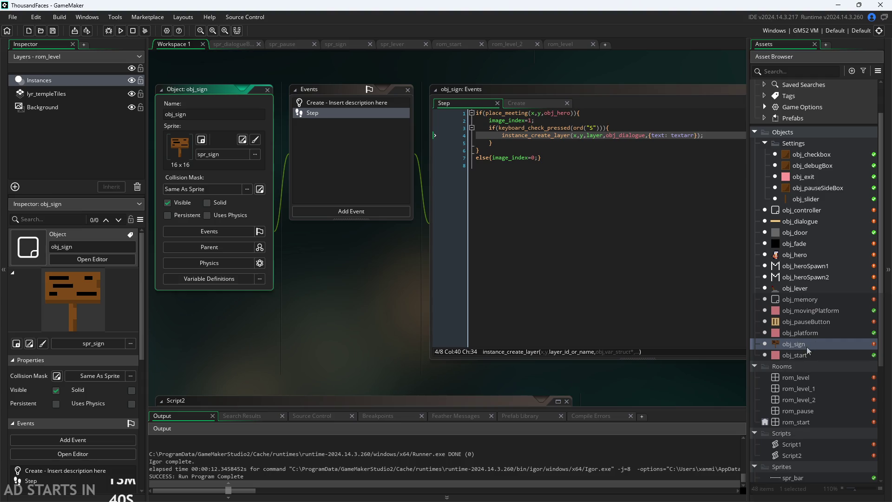
click(811, 279)
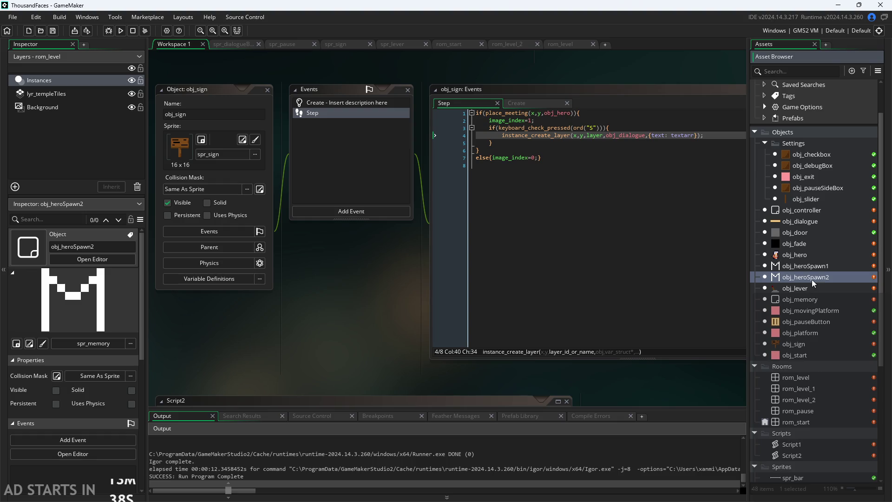
double_click(815, 390)
double_click(815, 382)
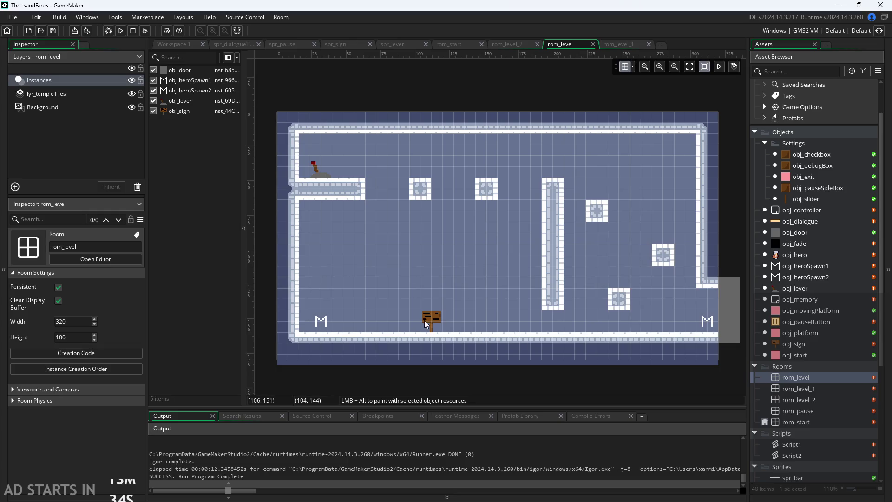
Step: Move the sign instance to the top of rom_level's creation order
click(425, 320)
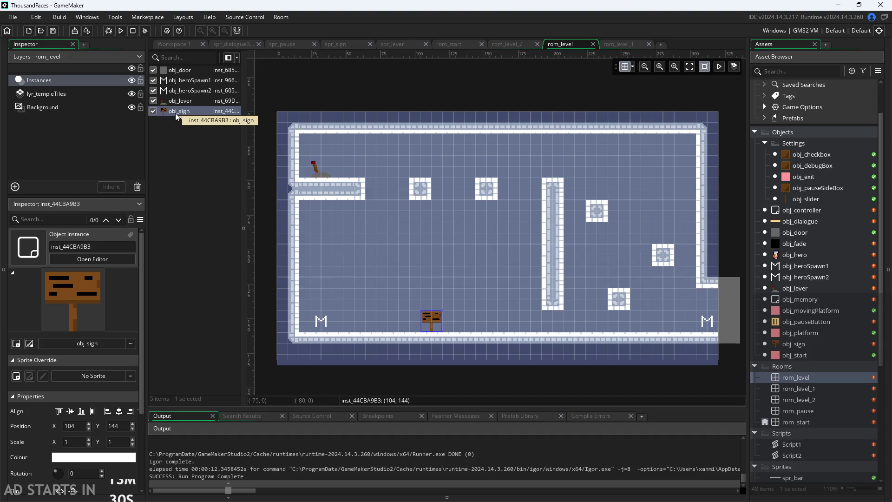
drag(174, 113, 181, 71)
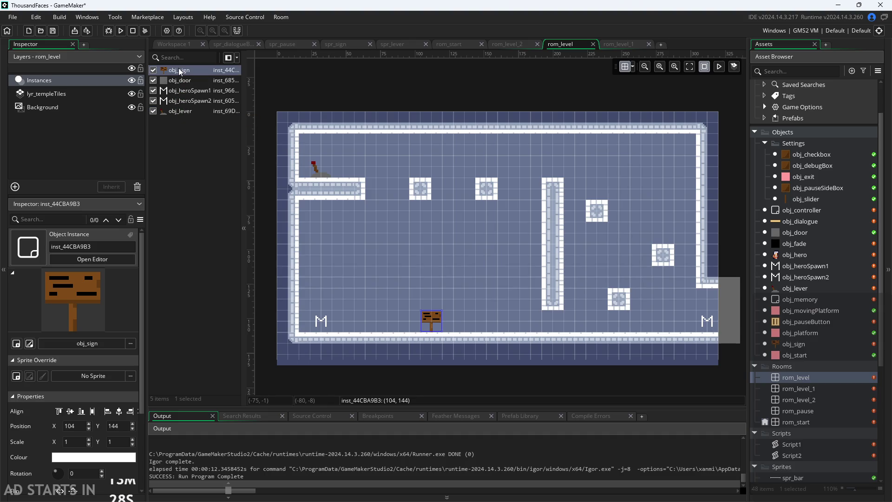
click(303, 211)
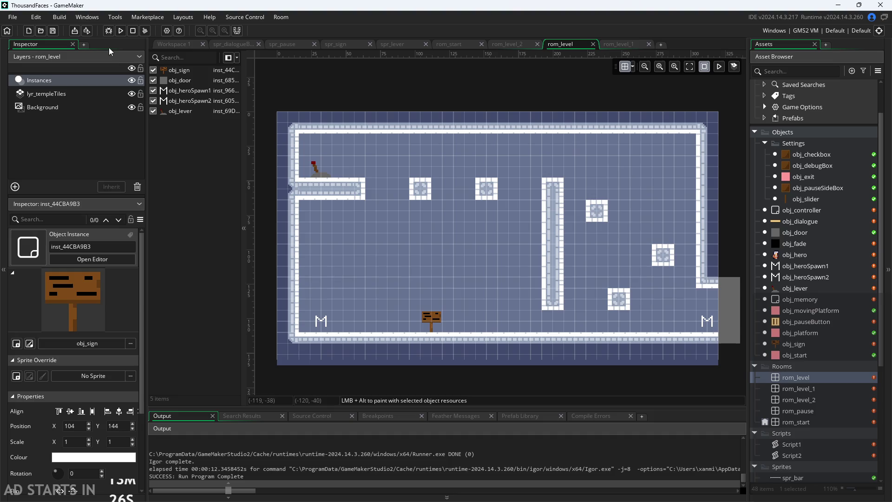
Step: Run the game, open the sign's dialogue, then exit back to the room editor
click(111, 32)
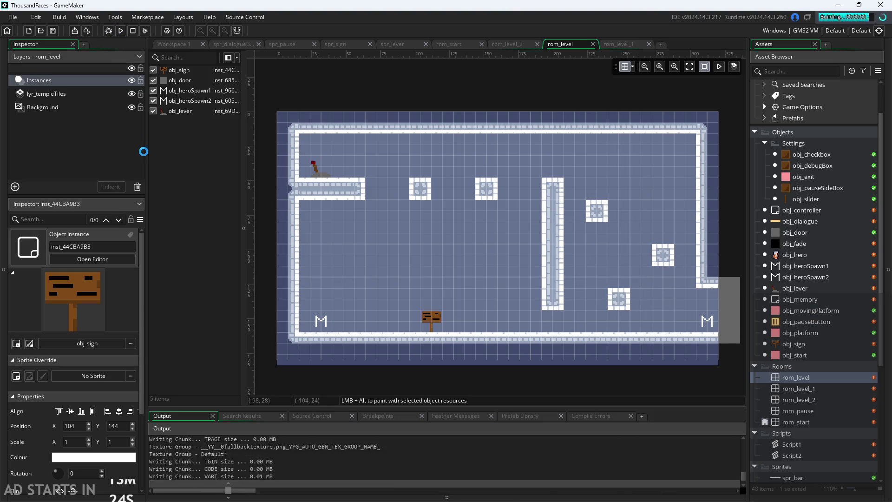
key(Right)
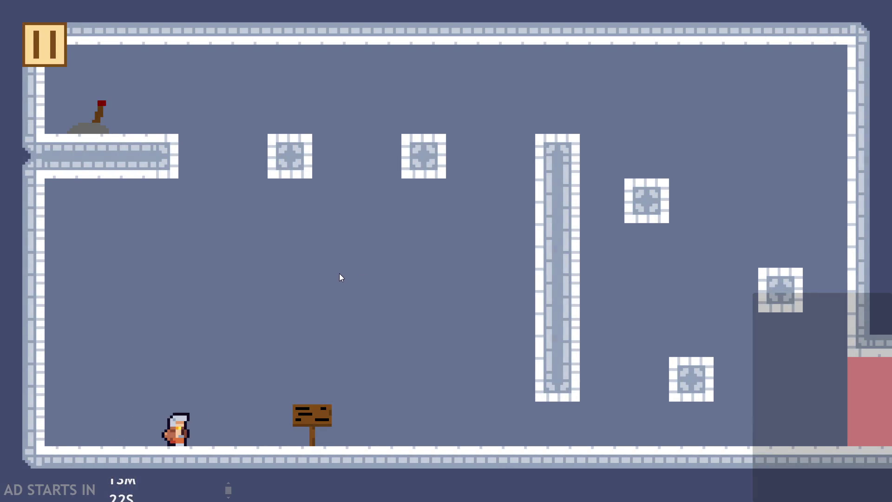
key(Up)
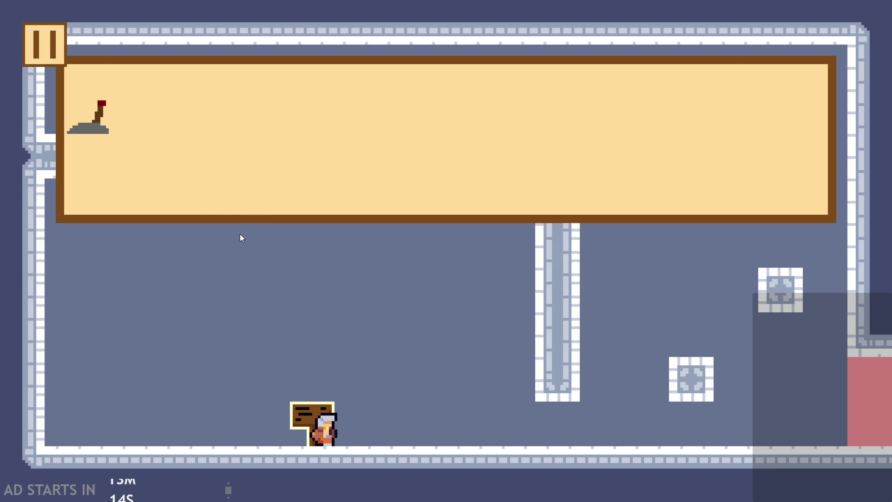
click(51, 46)
click(678, 424)
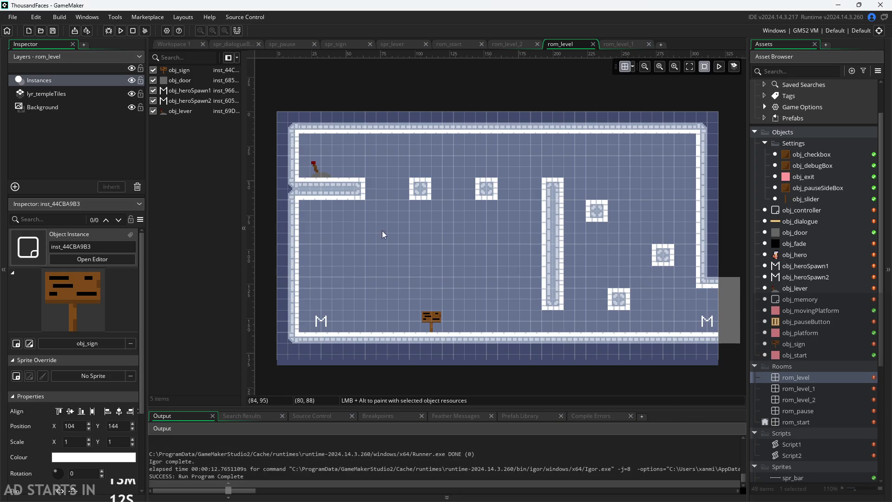
Step: Return to the object workspace, glance at obj_sign, and reopen obj_dialogue's Draw GUI code
click(316, 171)
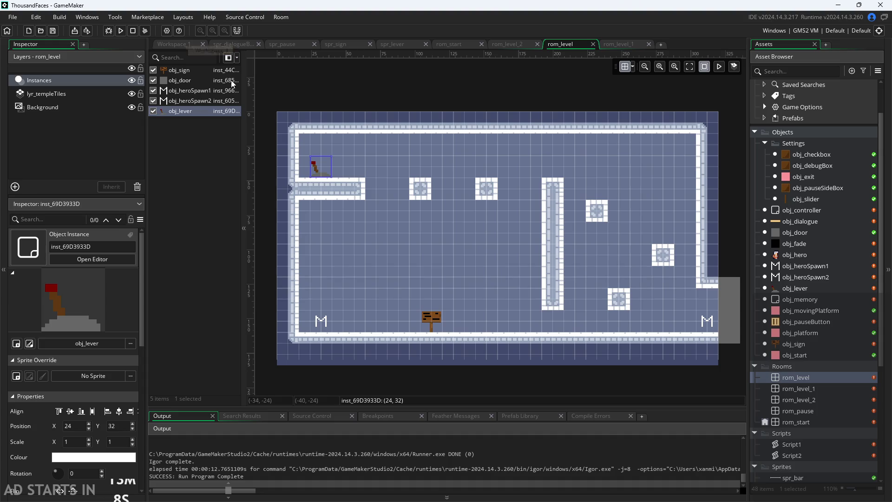
click(183, 70)
click(177, 46)
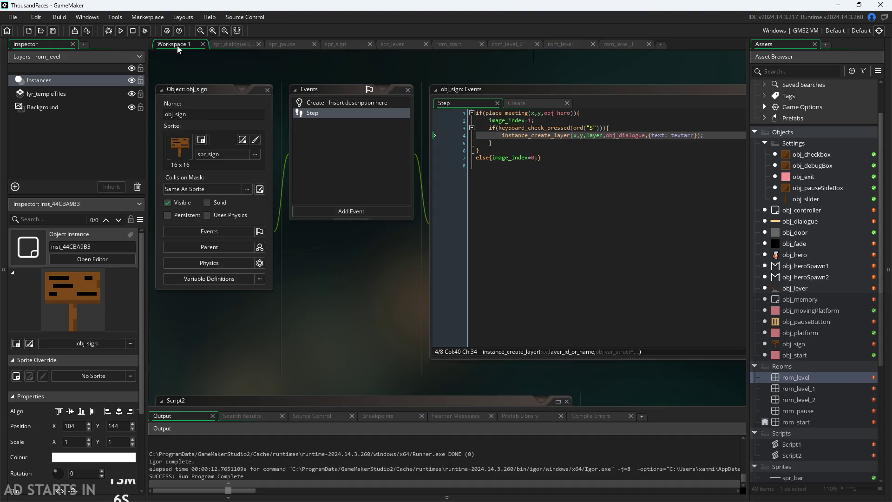
click(712, 232)
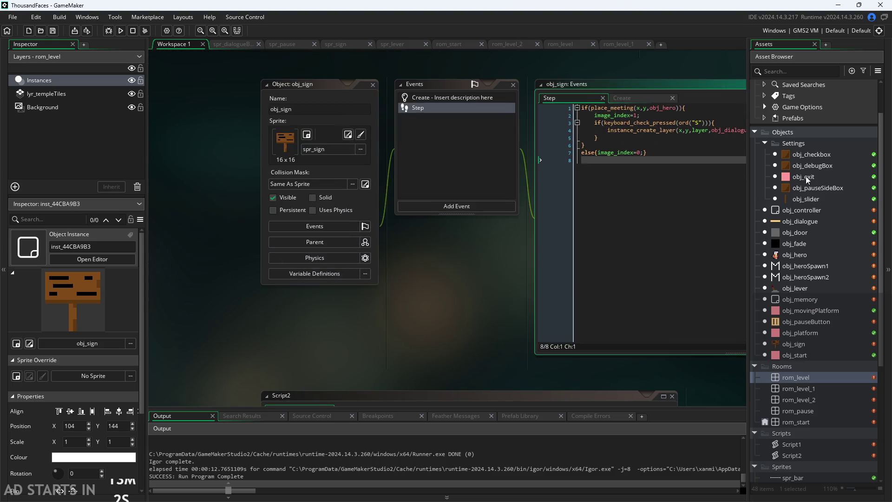
double_click(805, 223)
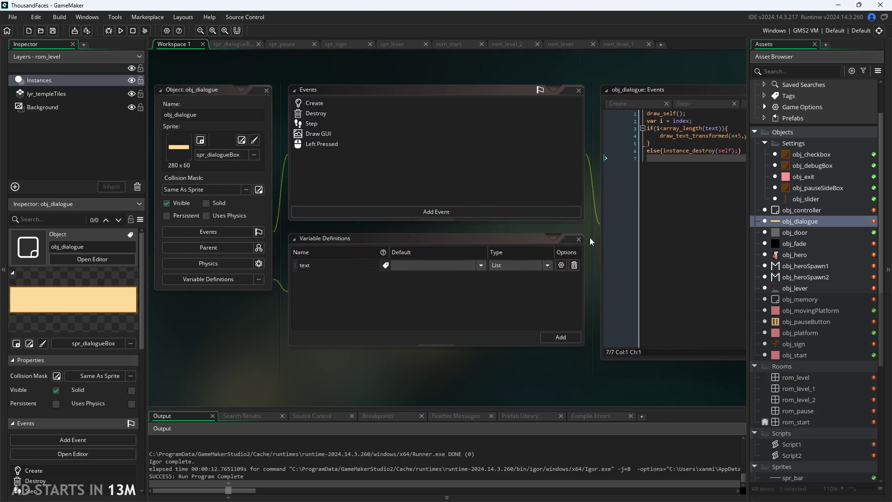
click(420, 138)
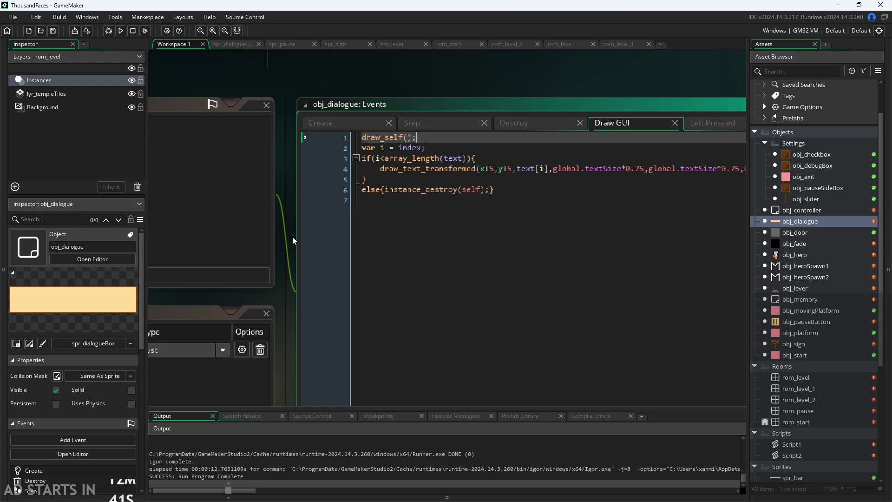
Step: Inspect obj_sign's Step code at its instance_create_layer line, then visit rom_level
mouse_move(293, 240)
mouse_down()
mouse_move(114, 253)
mouse_move(184, 241)
mouse_up()
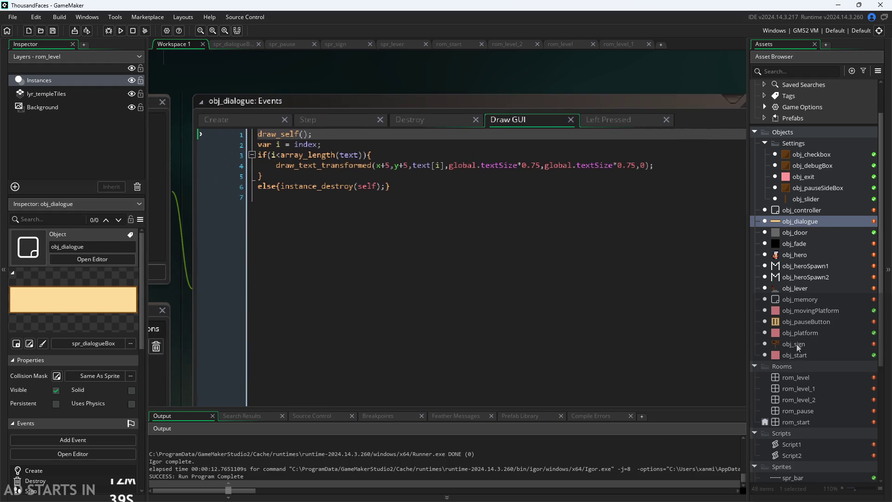
click(781, 344)
double_click(807, 343)
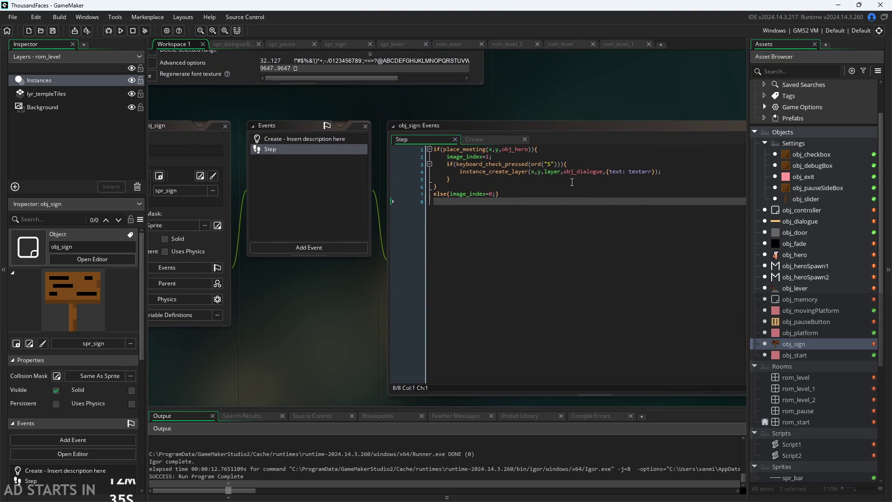
ctrl+scroll(565, 182, up, 3)
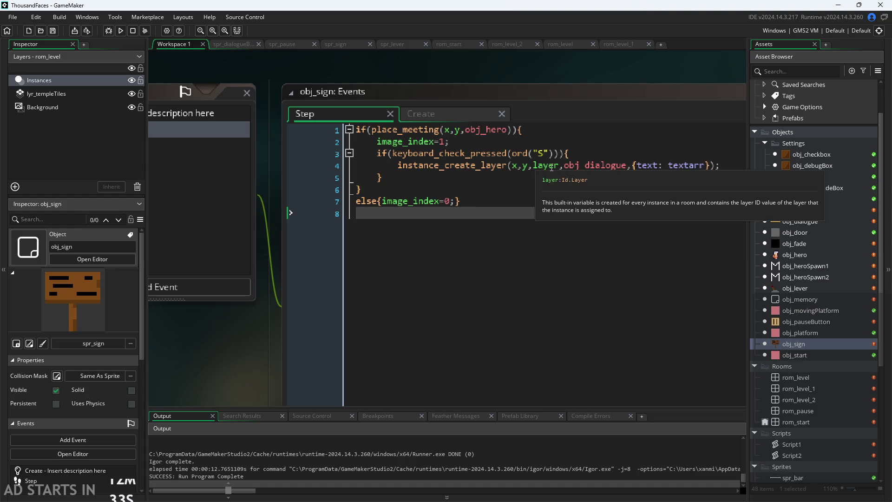
click(559, 166)
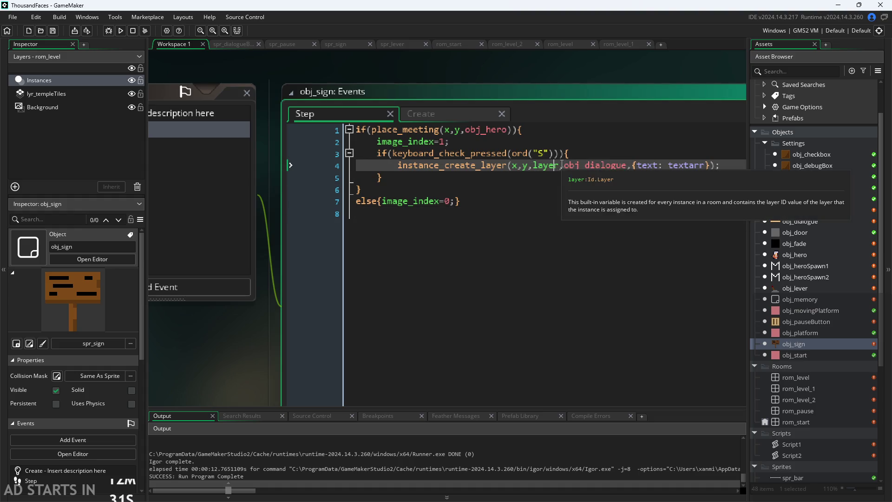
double_click(811, 377)
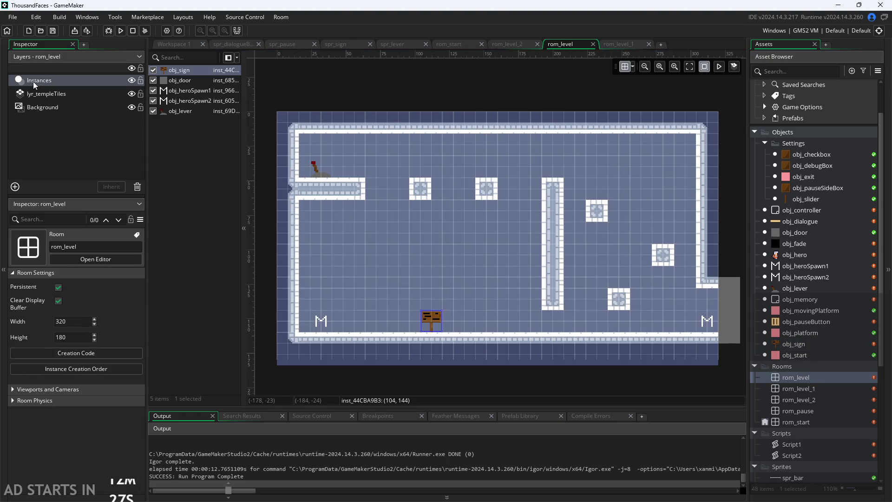
click(188, 137)
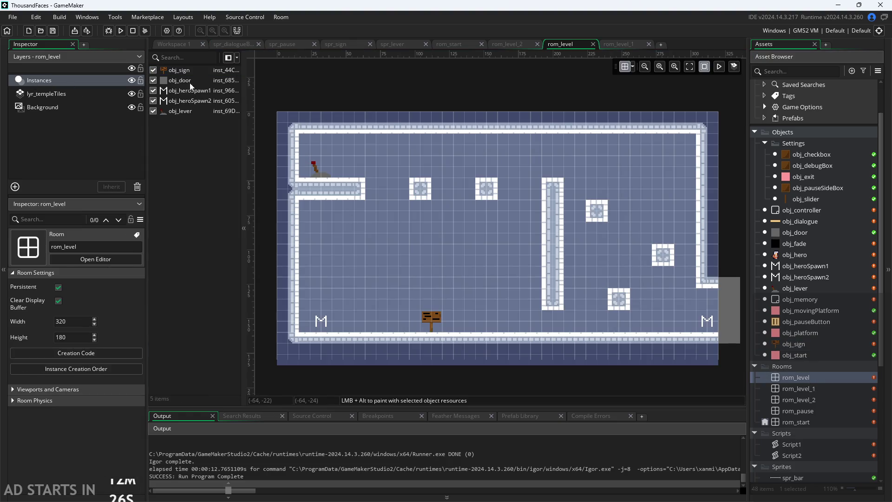
Step: Back in the object workspace, dismiss the documentation popup and open obj_fade
click(179, 44)
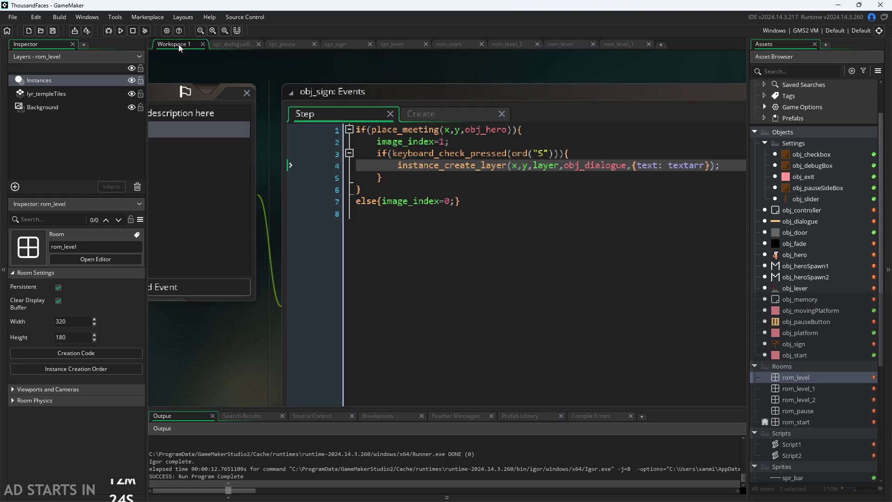
click(510, 170)
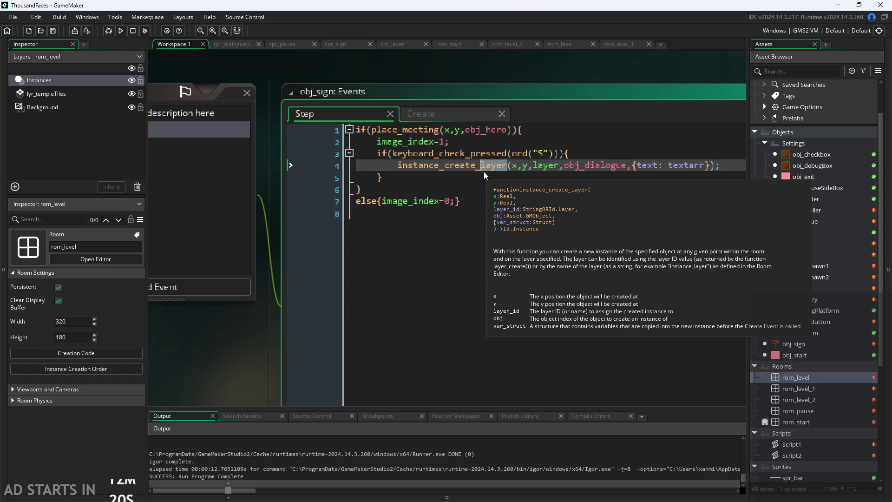
mouse_move(484, 171)
click(480, 185)
double_click(811, 244)
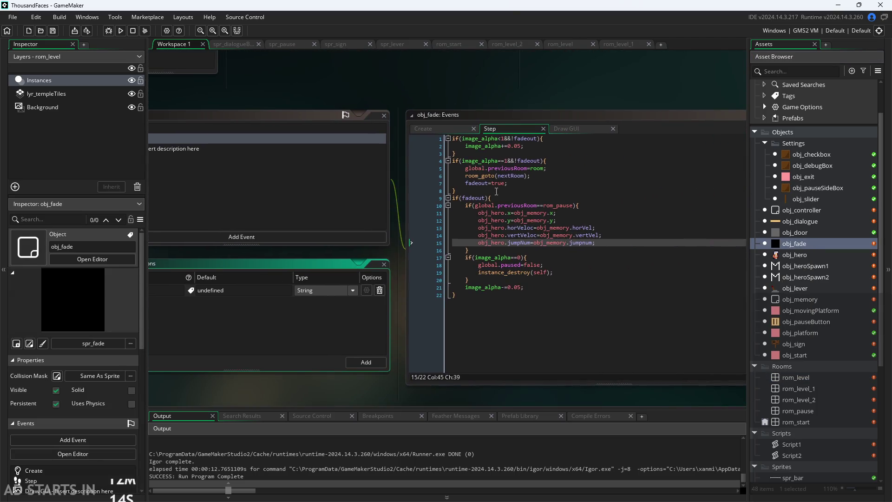
Step: Compare with obj_fade's Draw GUI, then open obj_dialogue and cut draw_self(); from line 1
click(552, 129)
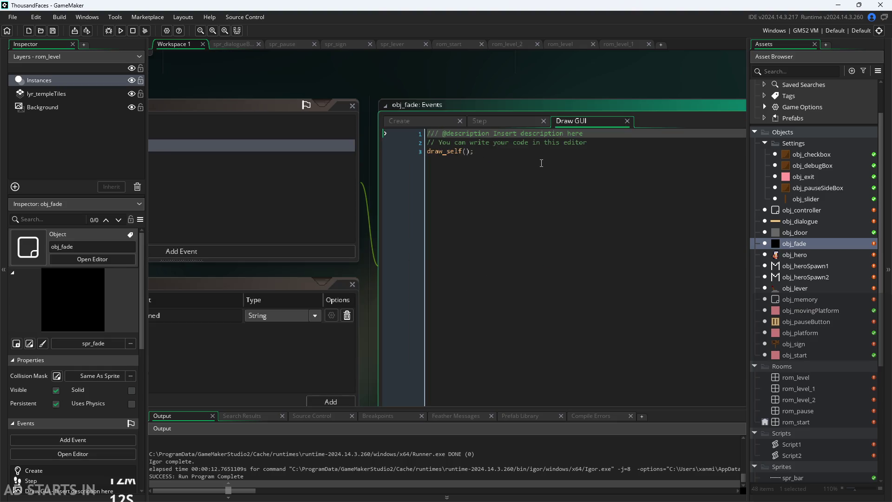
click(500, 153)
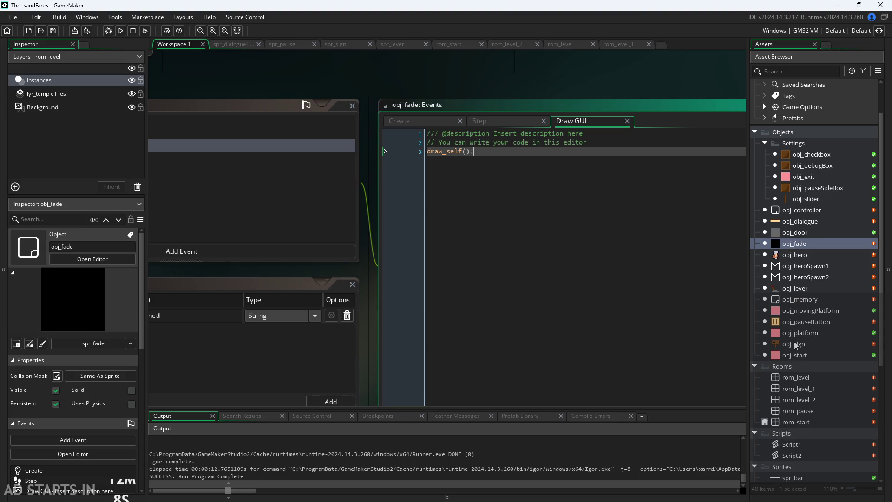
double_click(790, 220)
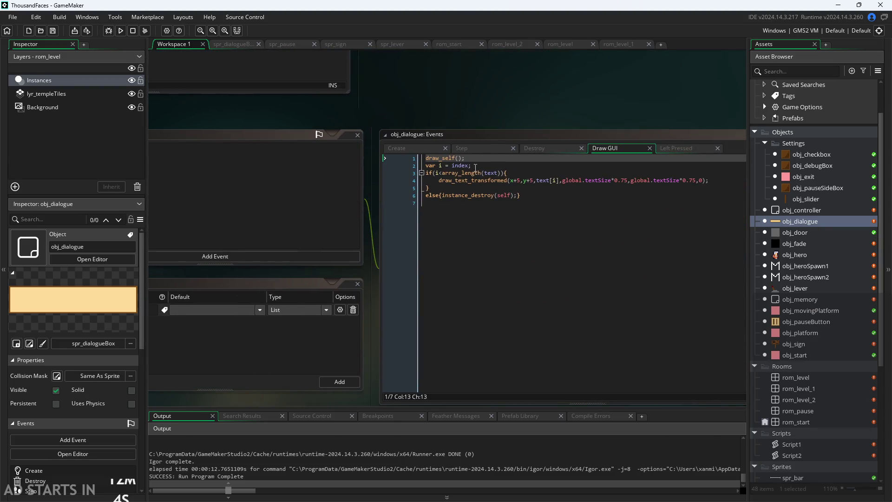
key(BackSpace)
click(463, 224)
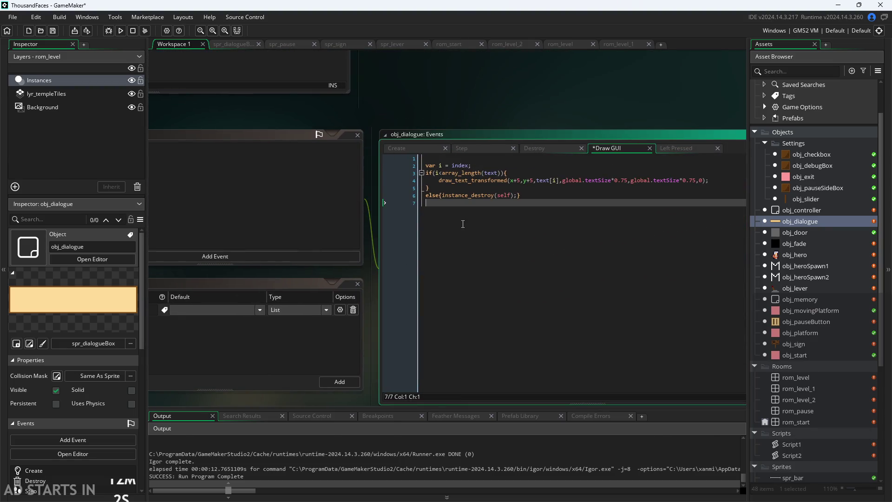
Step: Paste draw_self(); at the end of the code, run the game and test the sign dialogue
text(draw_self();)
key(F5)
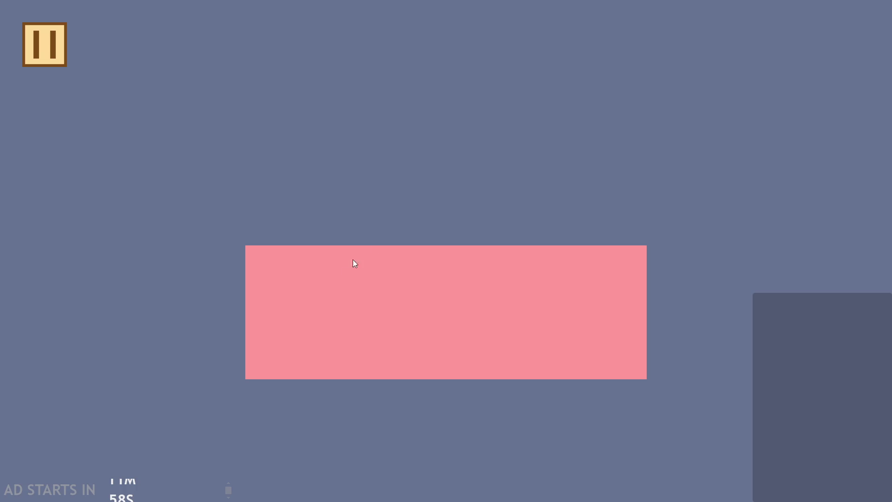
key(Right)
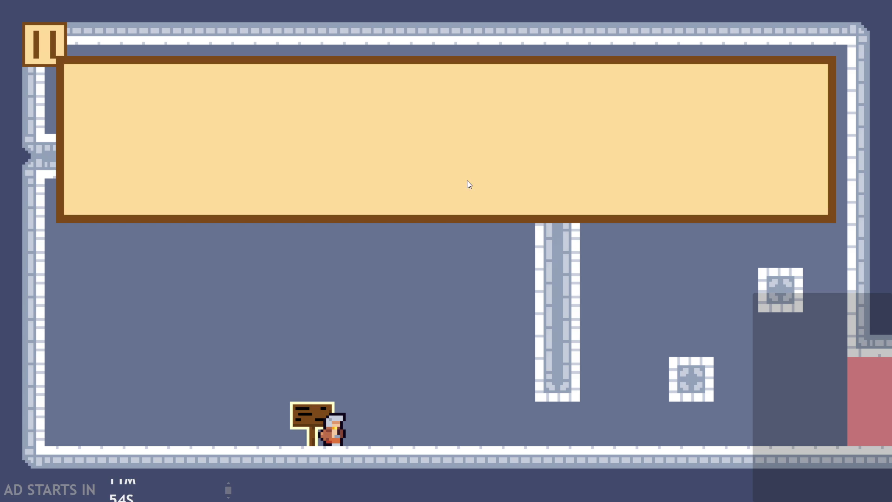
key(Left)
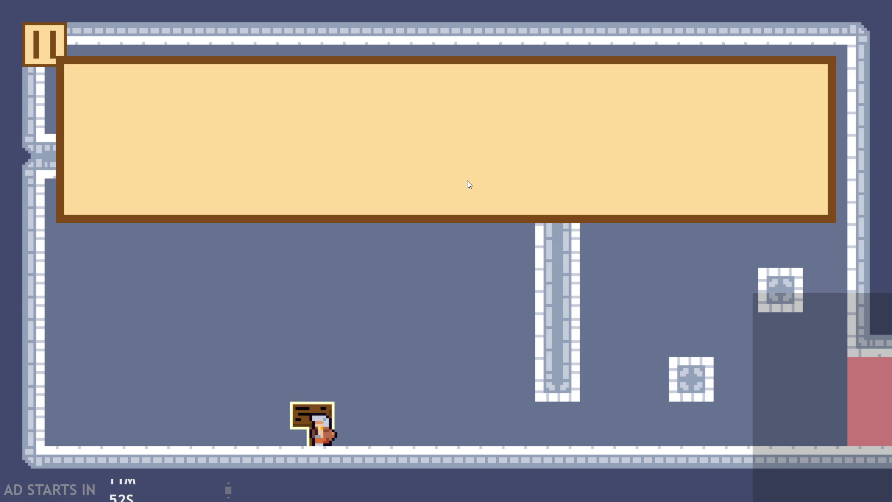
click(395, 163)
click(272, 197)
Step: In the pause settings, toggle Debug Stats on and off, max the slider, resume, then quit
click(37, 43)
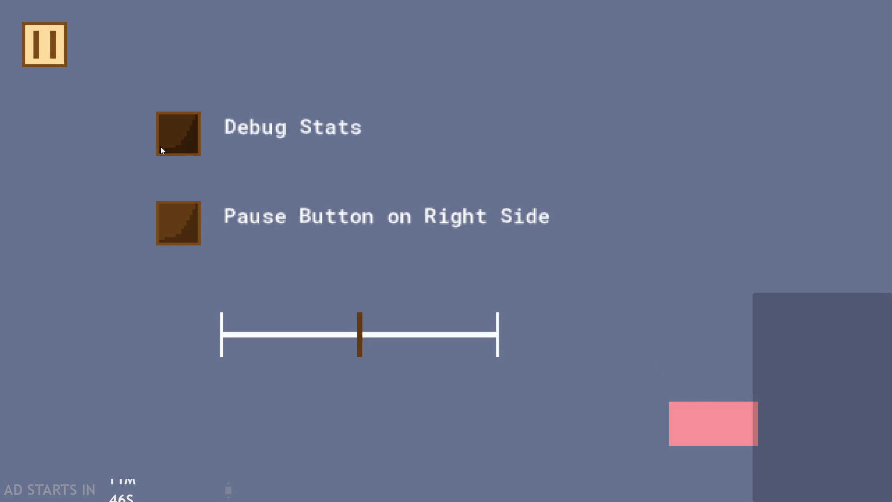
click(190, 148)
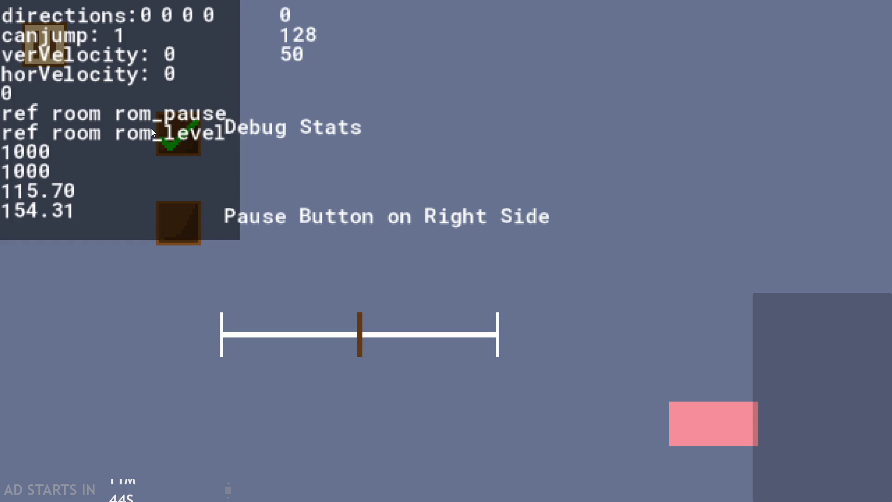
click(181, 140)
drag(360, 335, 582, 336)
click(47, 37)
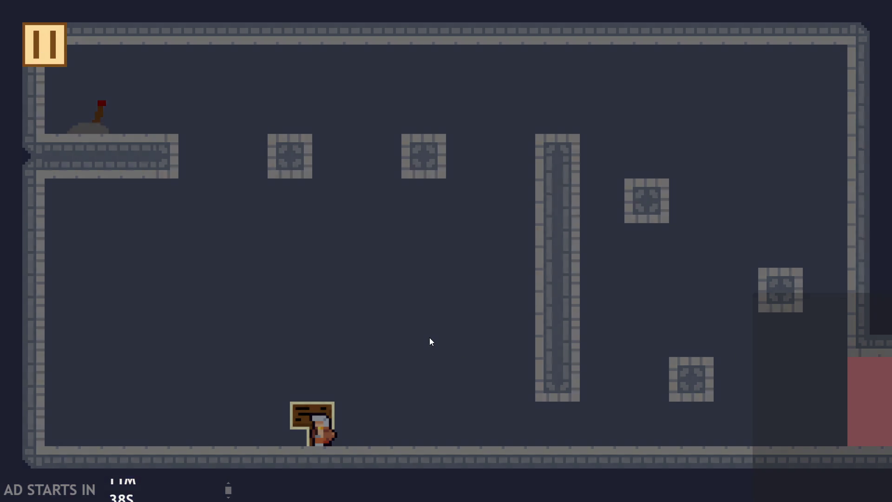
key(alt+F4)
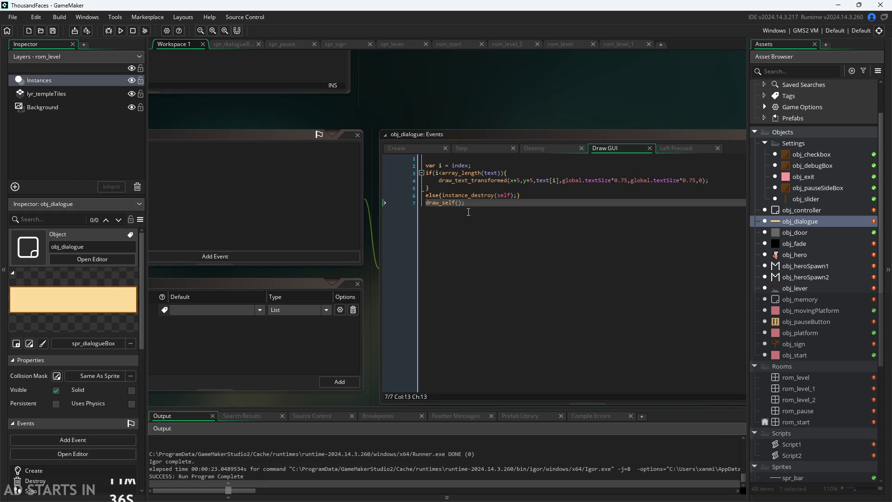
Step: Move draw_self(); from the end of the code to just after the draw_text_transformed line
scroll(497, 202, up, 1)
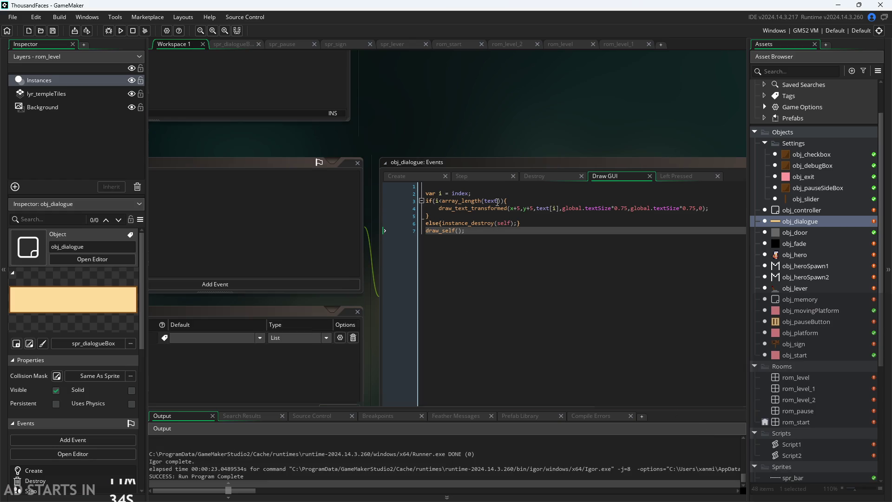
ctrl+scroll(478, 250, up, 2)
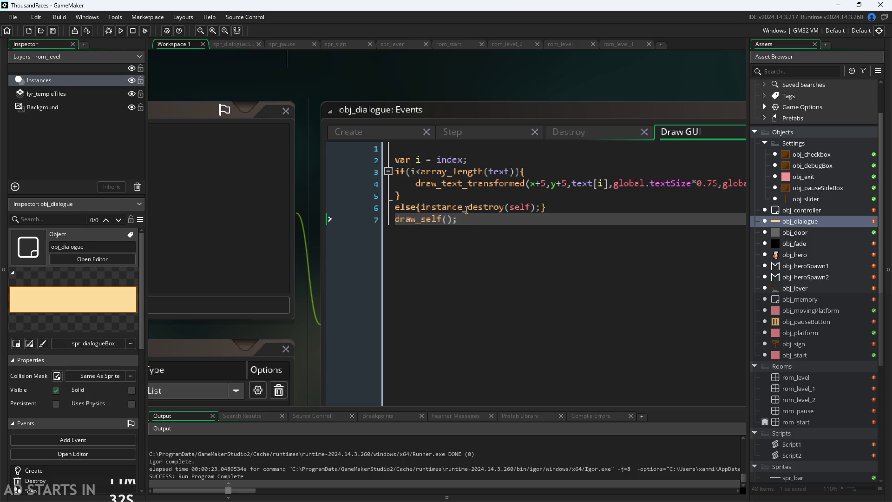
drag(458, 219, 371, 221)
key(BackSpace)
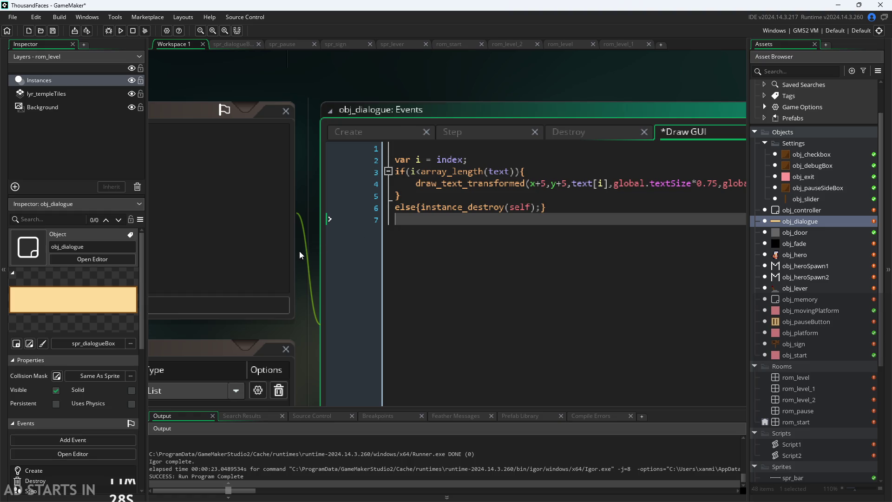
scroll(299, 251, right, 3)
click(687, 193)
key(Return)
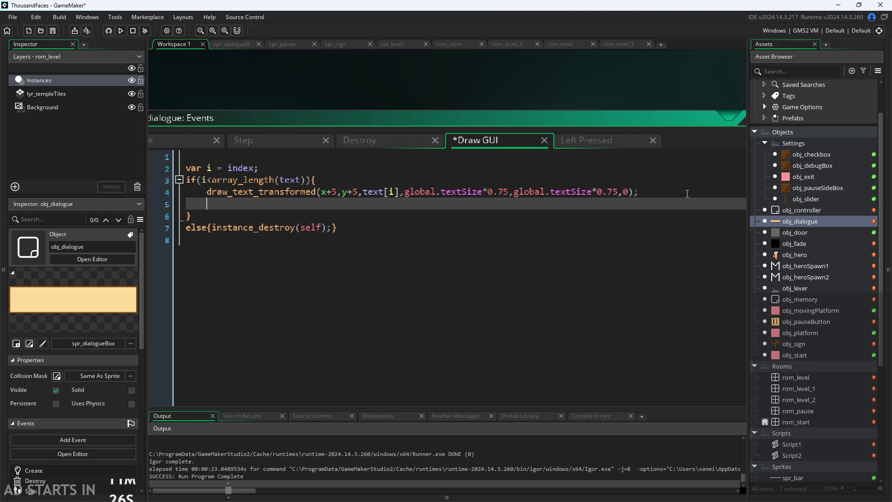
text(draw_self();)
Step: Run the game, walk to the sign, pause, and close the game window
key(F5)
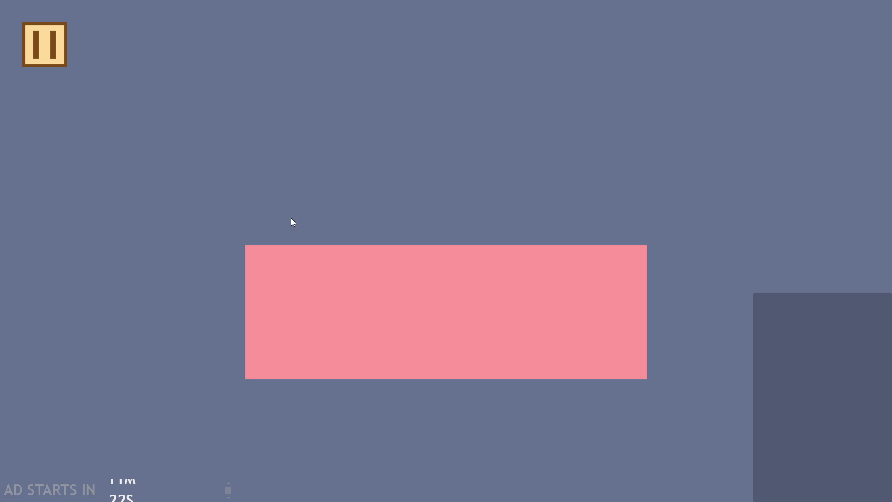
key(Right)
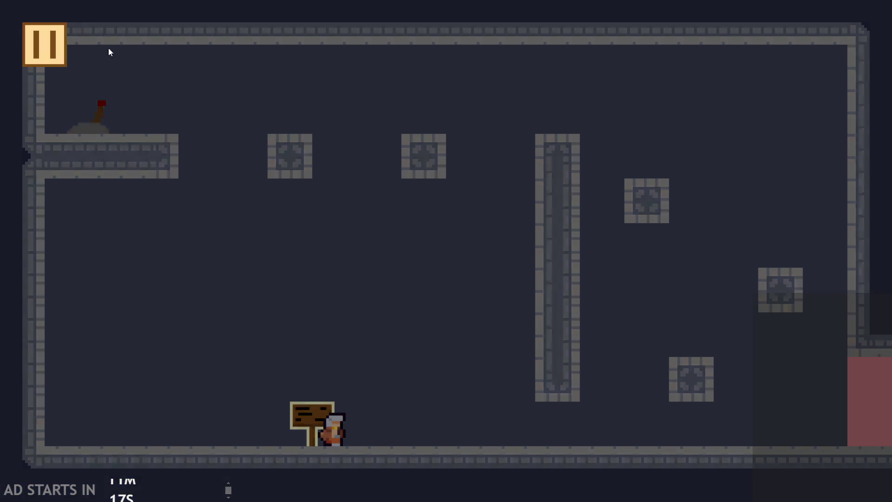
key(Escape)
click(697, 421)
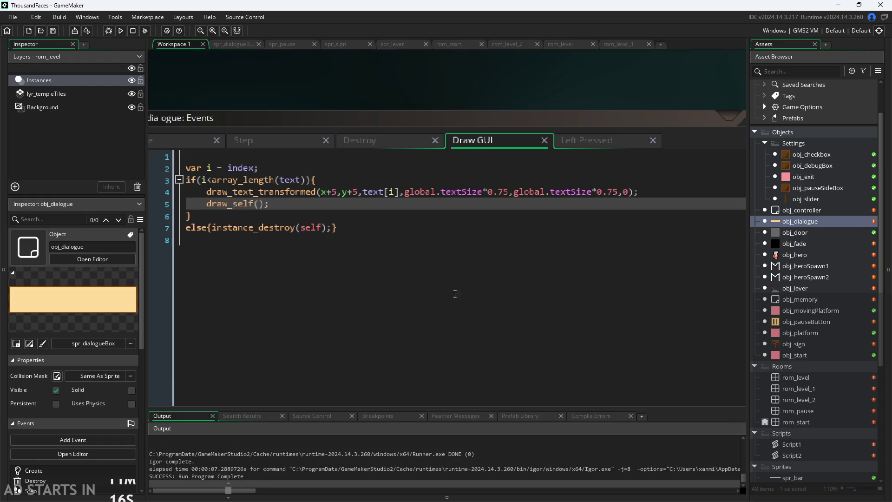
Step: Move draw_self(); above draw_text_transformed inside the if block, save, and run the game
drag(269, 207, 208, 206)
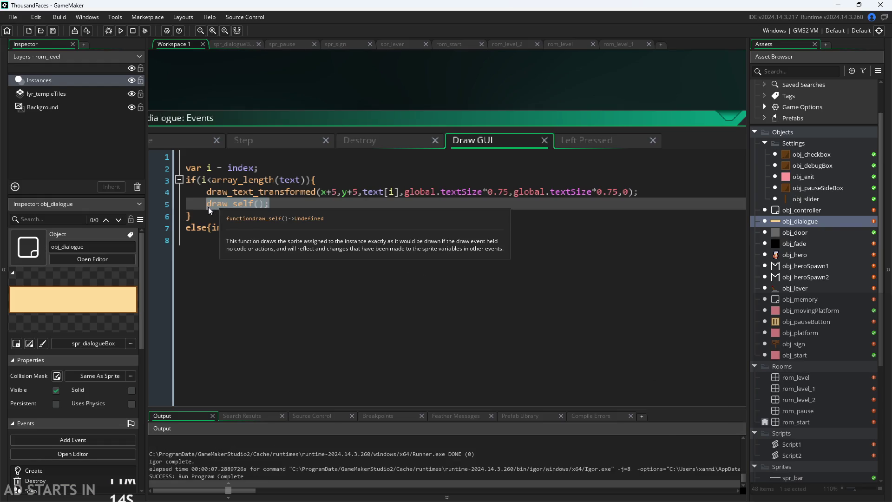
key(BackSpace)
click(371, 181)
key(Return)
text(draw_self();)
key(ctrl+s)
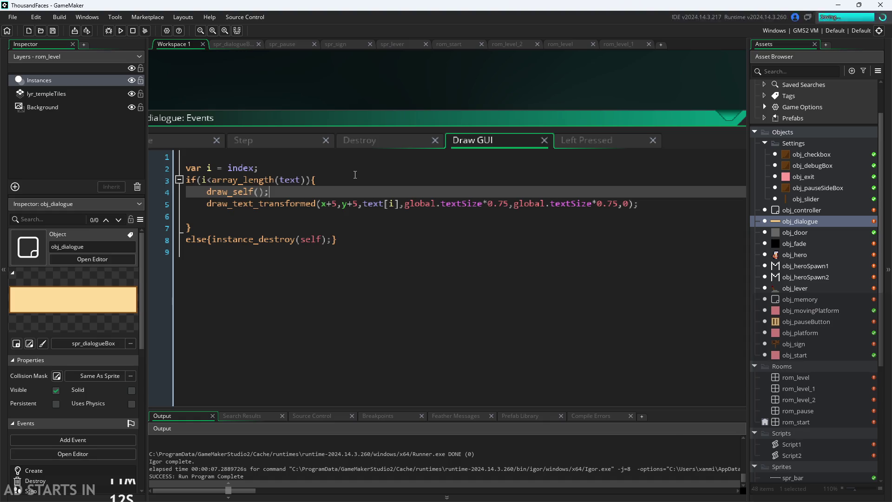
click(120, 31)
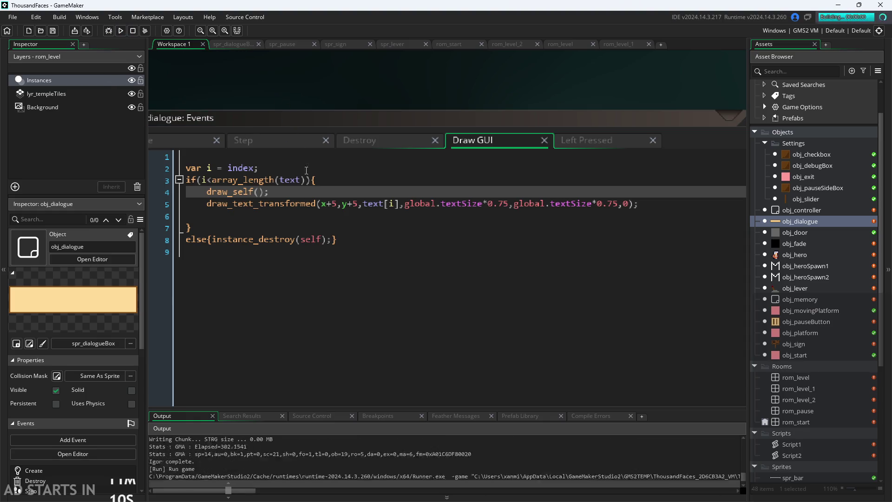
Step: Walk to the sign, step through its dialogue, then climb the platforms and flip the lever
key(Right)
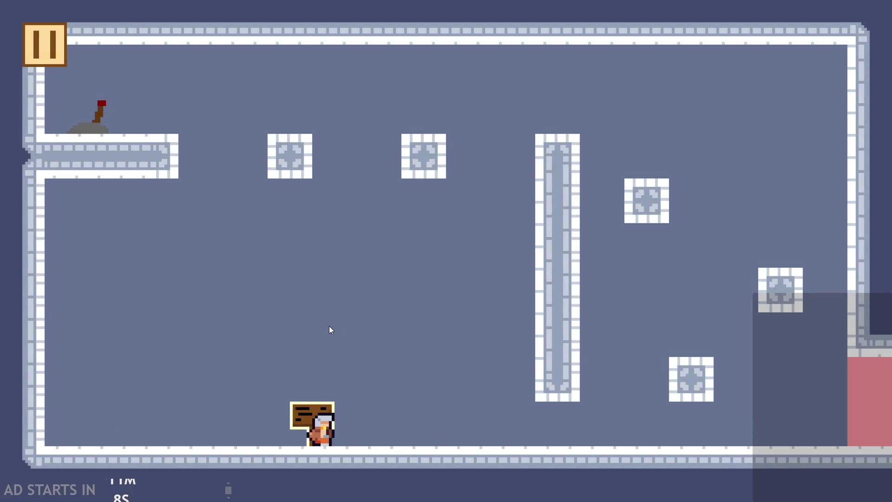
key(space)
key(space)
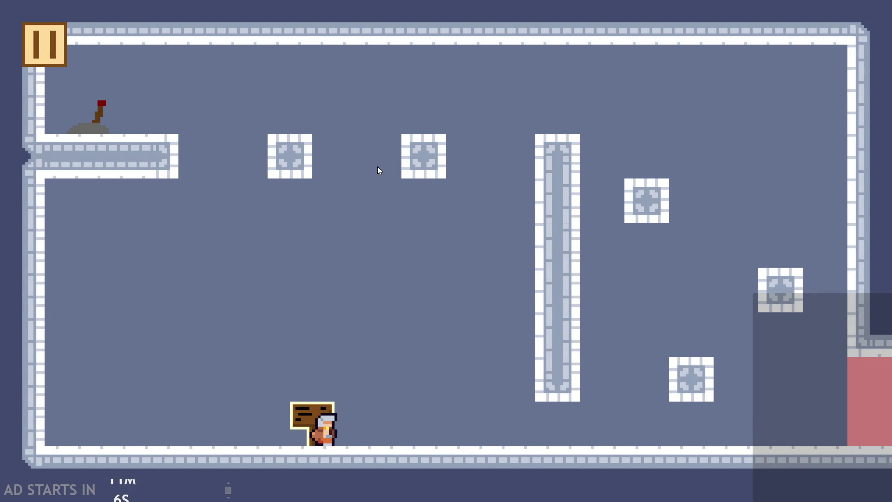
key(Right)
key(space)
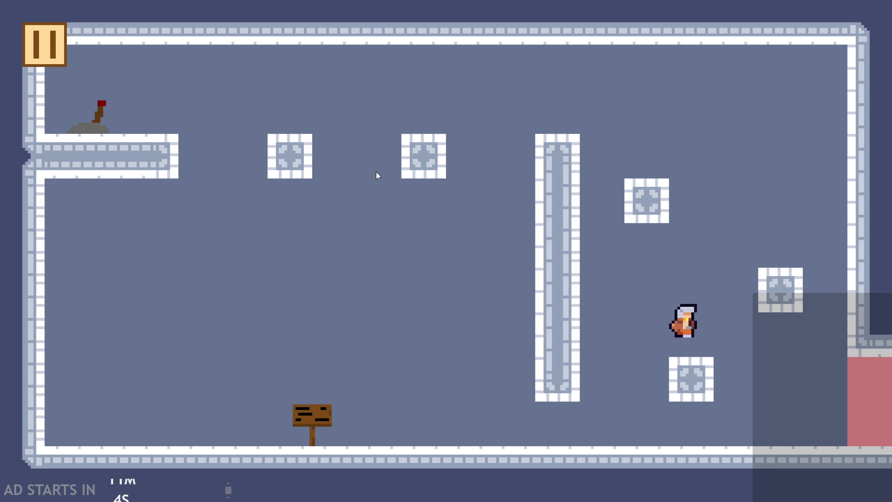
key(space)
key(Up)
key(Left)
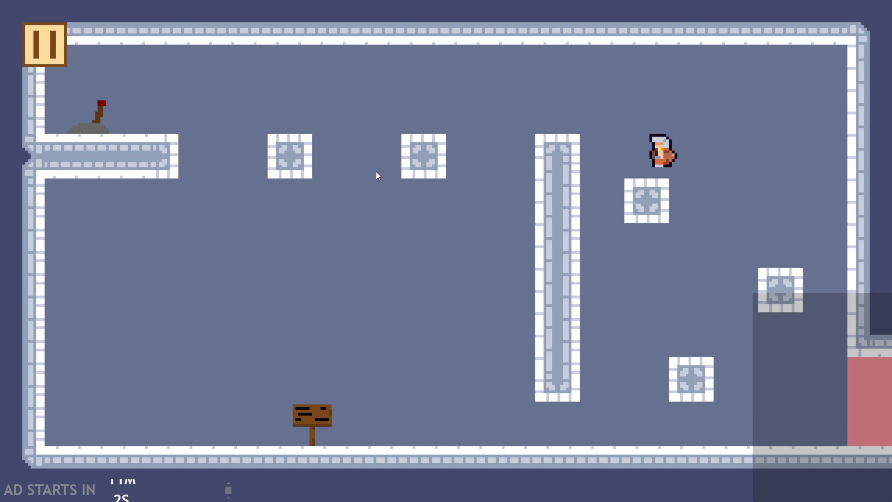
key(Left)
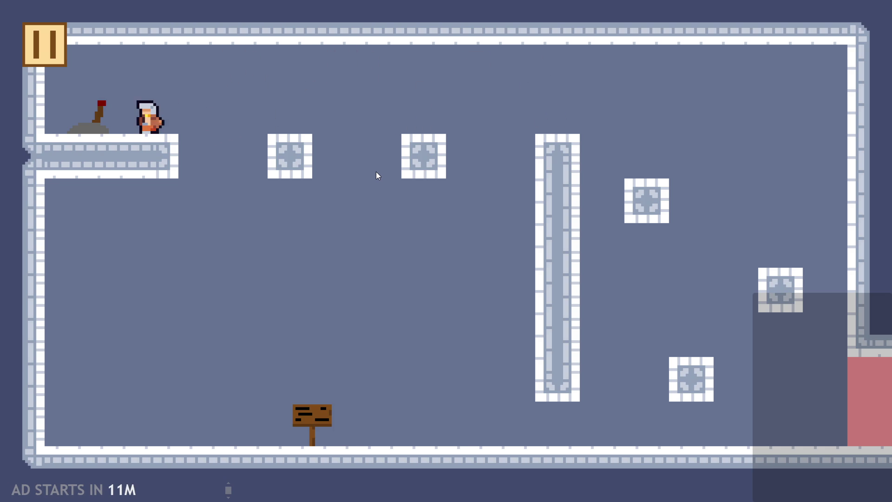
key(Right)
Step: Return to the sign, trigger its Hello World! dialogue, and dismiss it
key(Left)
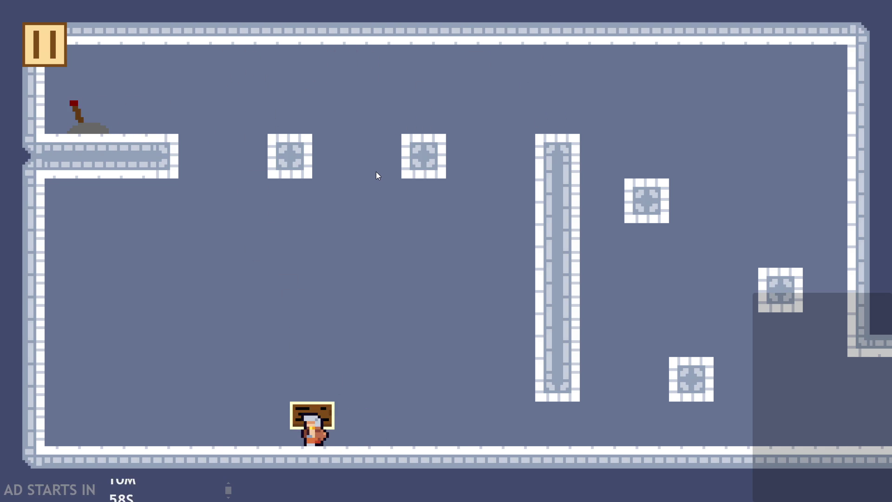
key(Right)
key(Left)
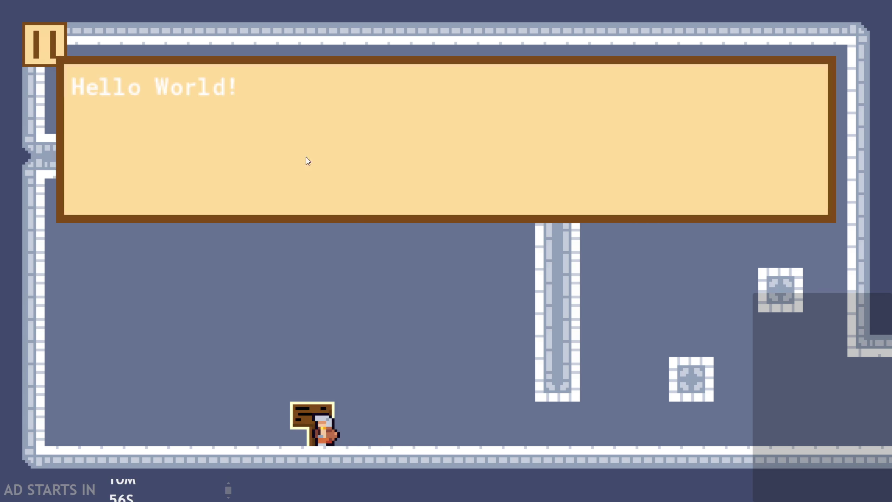
click(88, 110)
click(127, 122)
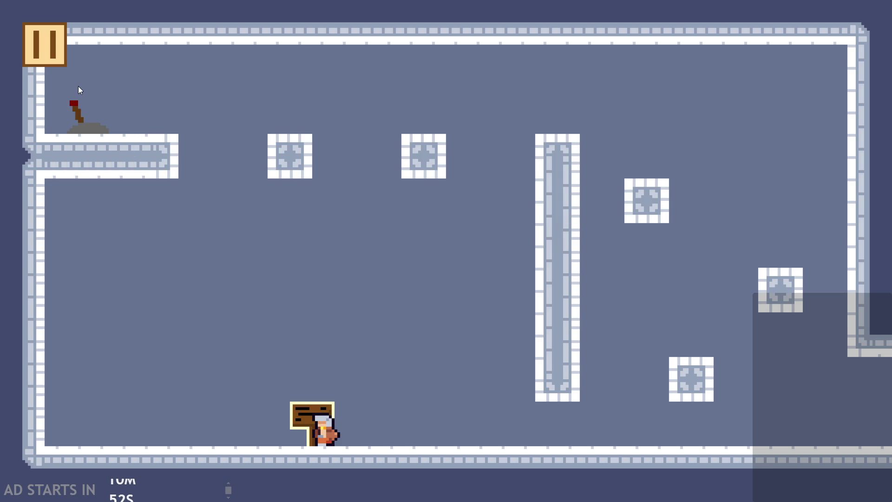
Step: Move around and back to the sign, reopen its dialogue, page to the alphabet, and close it
key(Up)
key(Left)
key(Up)
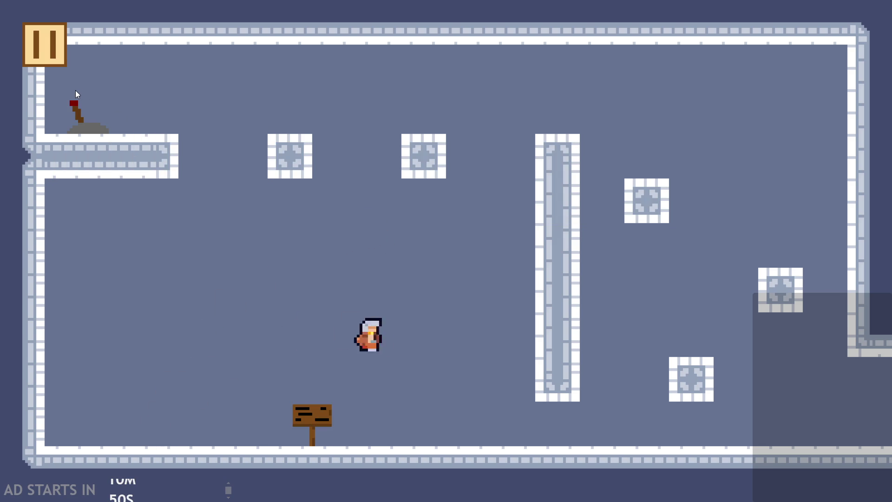
key(Left)
key(Right)
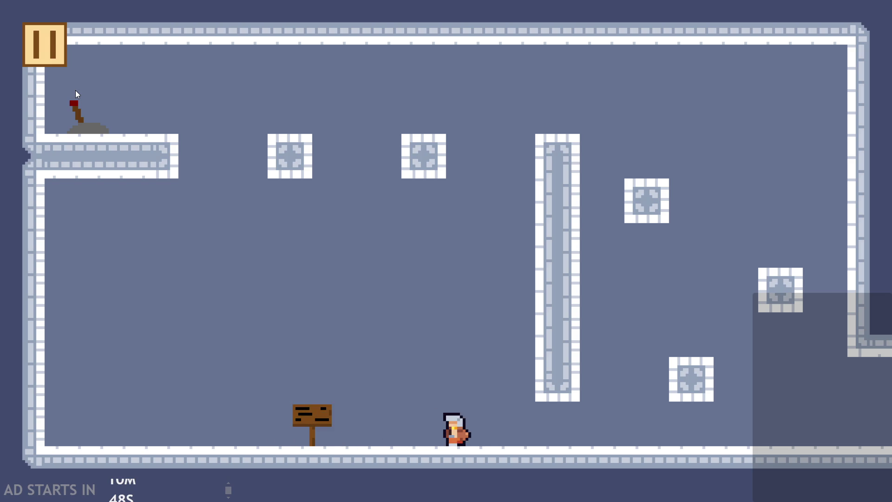
key(Left)
key(e)
click(76, 90)
click(306, 159)
Step: Jump across the room to the ledge lever, flip it, and climb to the top-left platform
key(Right)
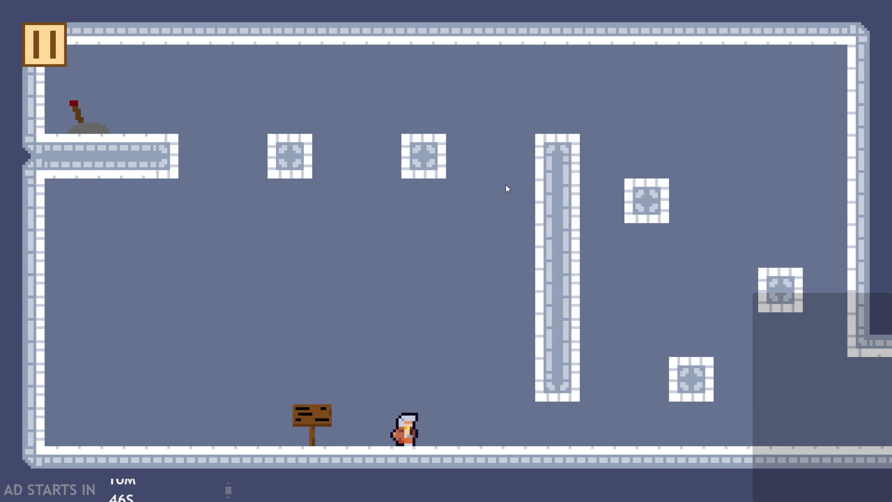
key(Up)
key(Up)
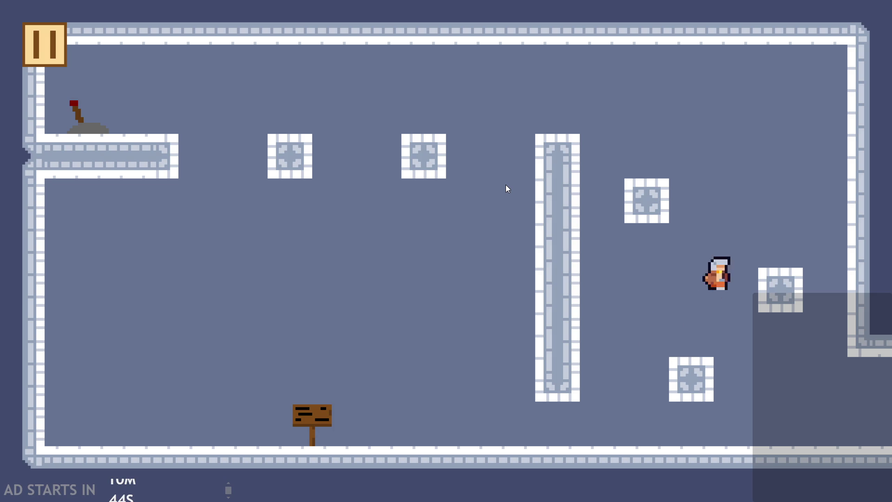
key(Left)
key(Up)
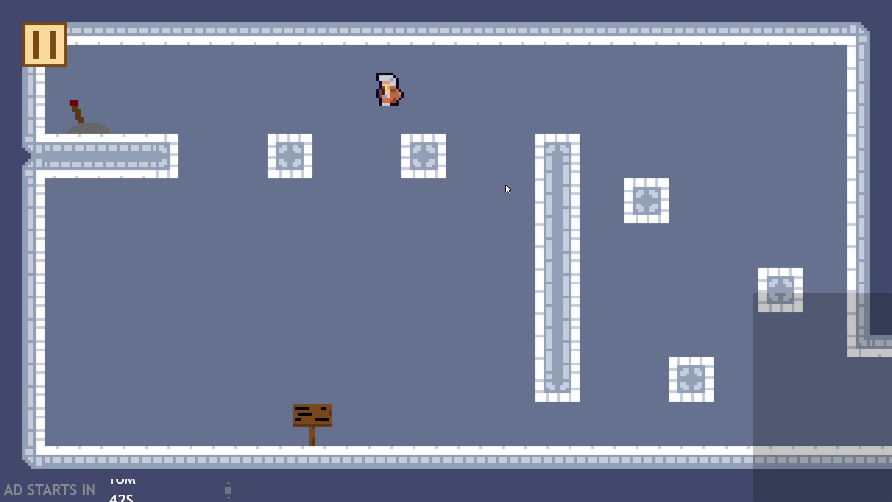
key(Left)
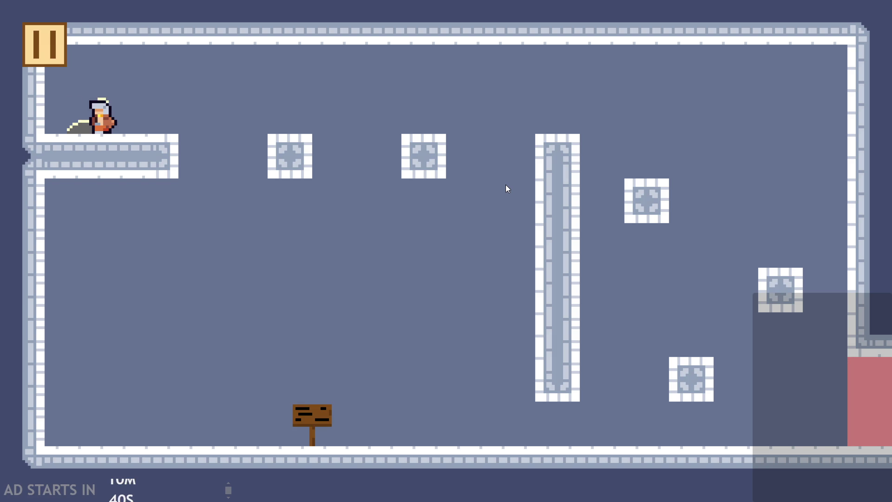
key(Right)
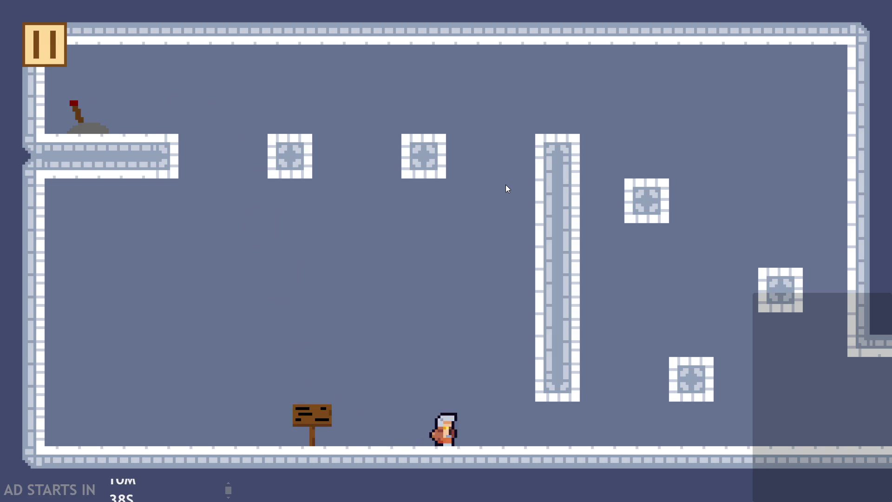
key(Up)
key(Right)
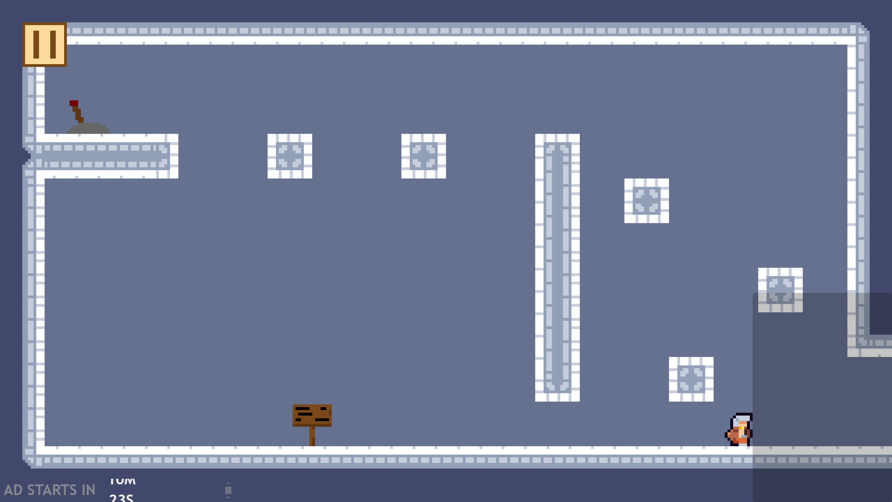
key(space)
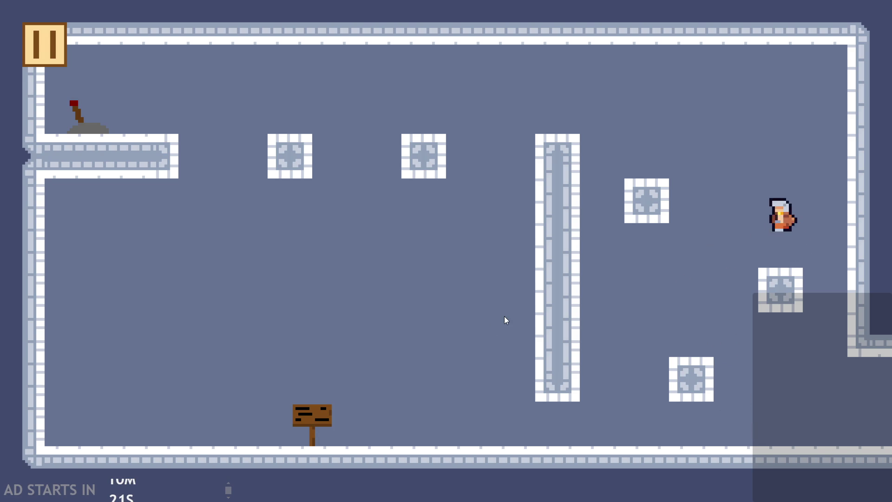
key(Left)
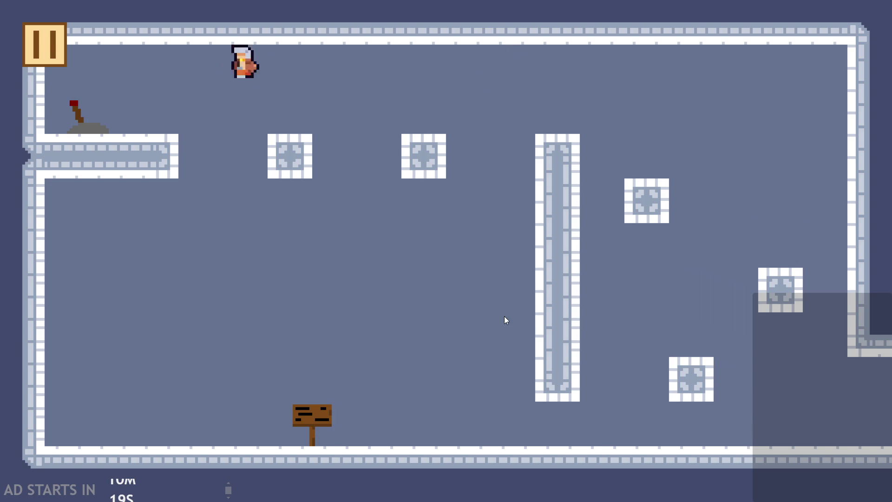
key(Left)
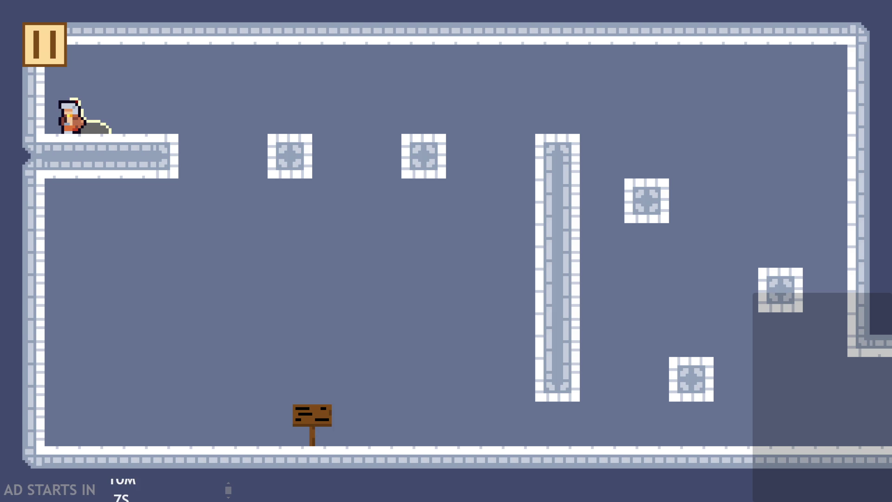
Step: Drop to the floor, jump past the blocks, and use the lever to launch upward
key(Right)
key(Up)
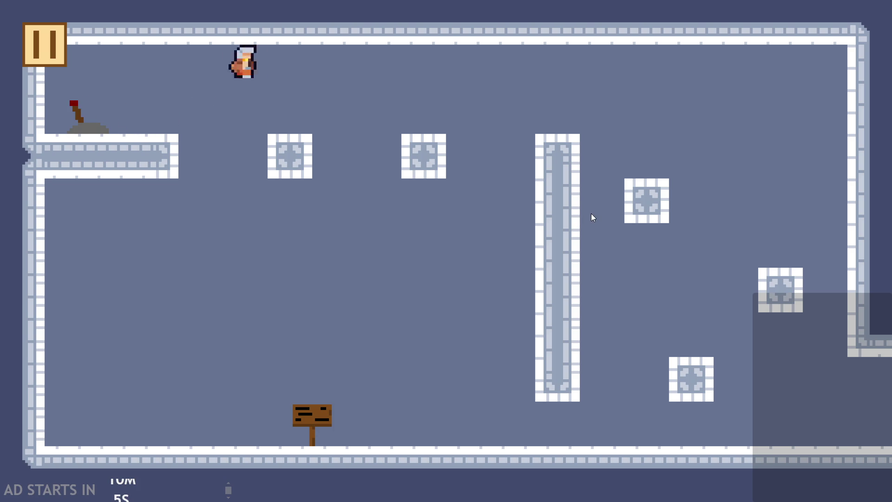
key(Up)
key(Up)
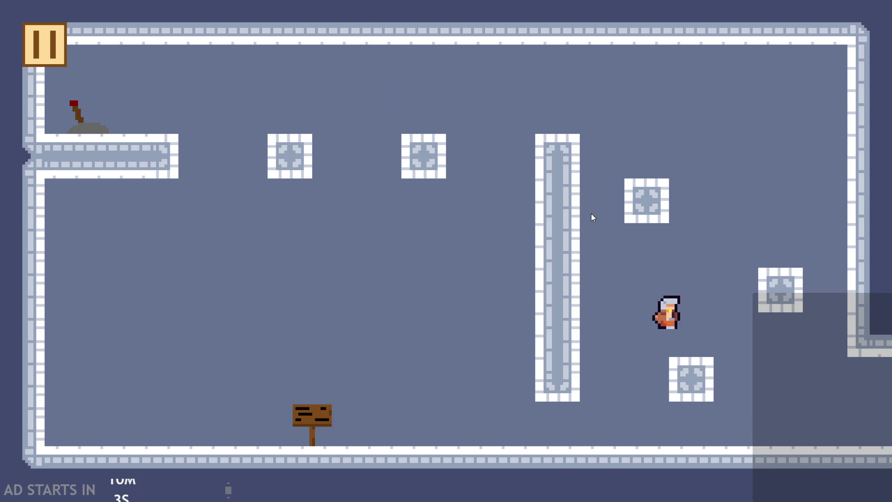
key(Left)
key(Up)
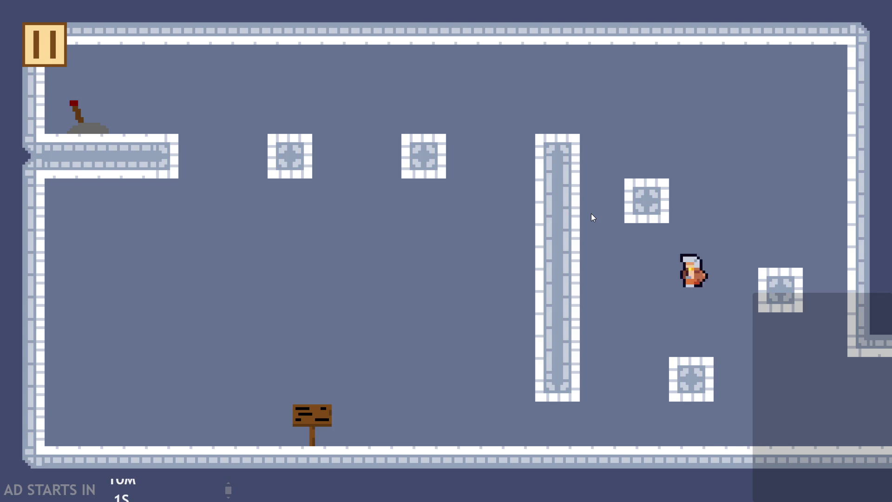
key(Right)
key(Up)
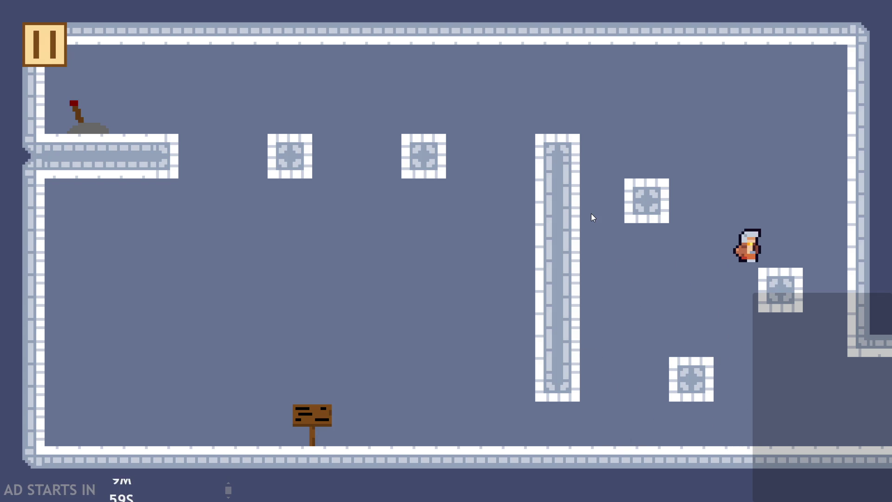
key(Left)
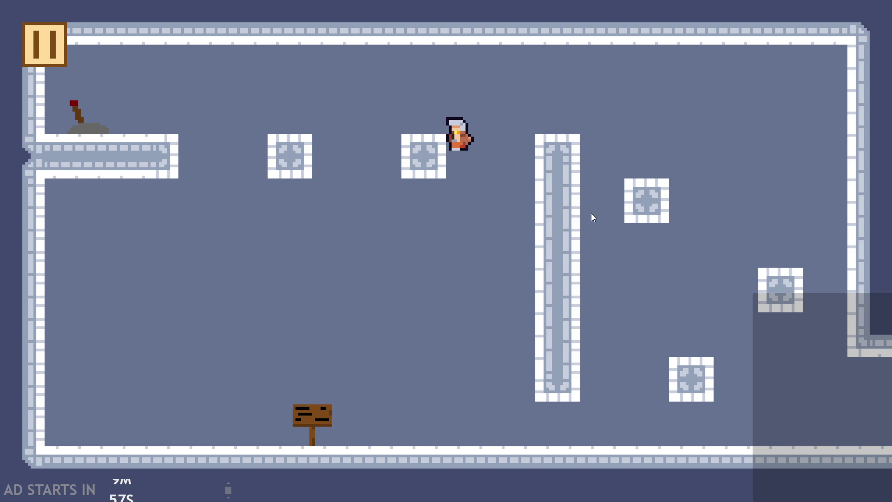
key(Up)
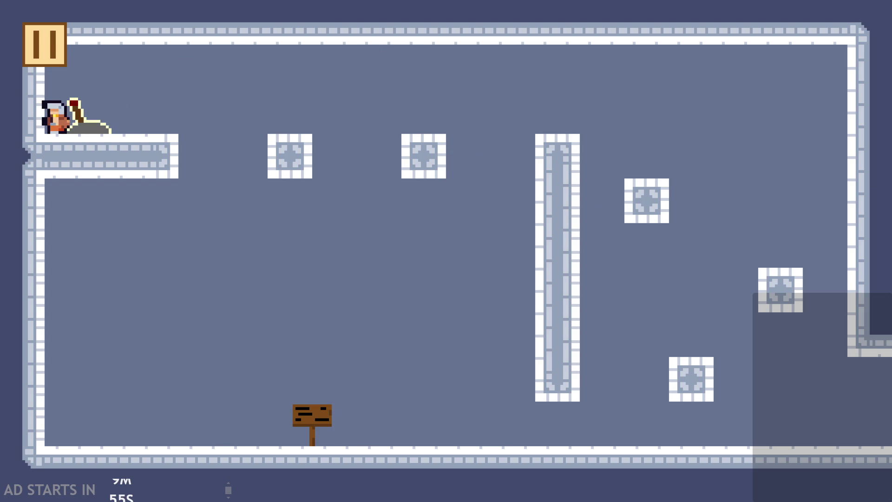
key(Right)
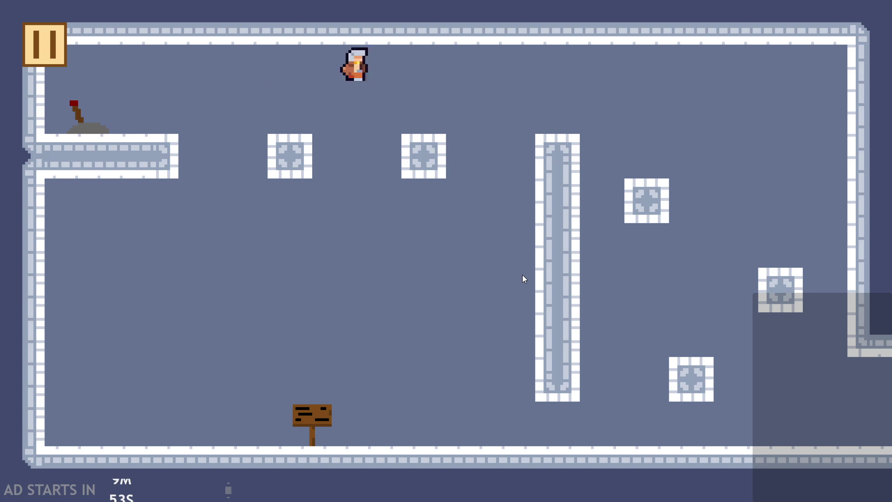
Step: Exit to the next room, read its signpost dialogue, open the pause menu, and close the game
key(Right)
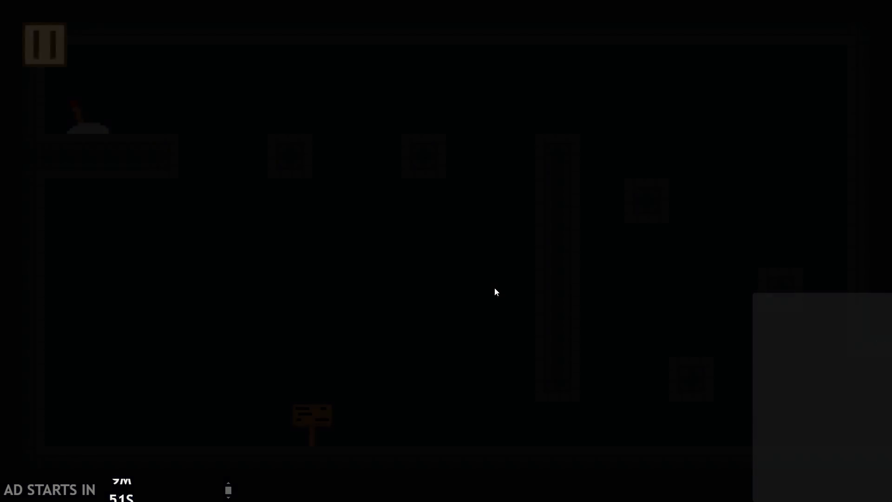
key(Right)
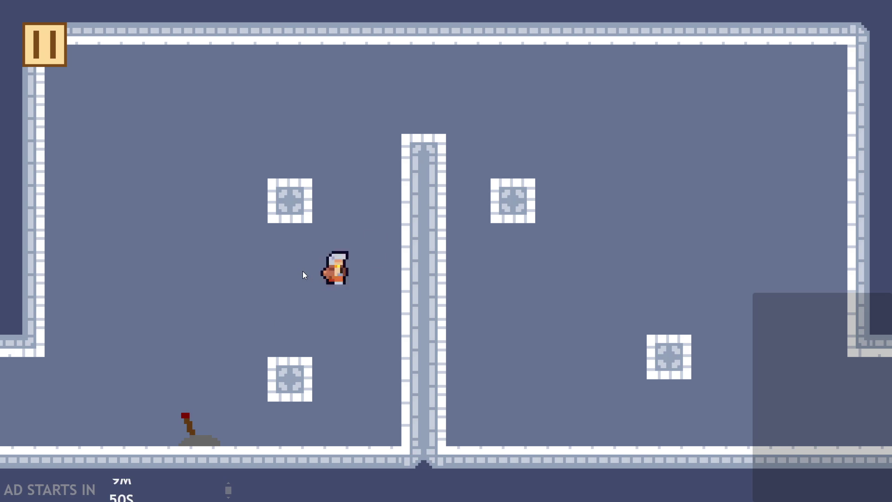
key(Right)
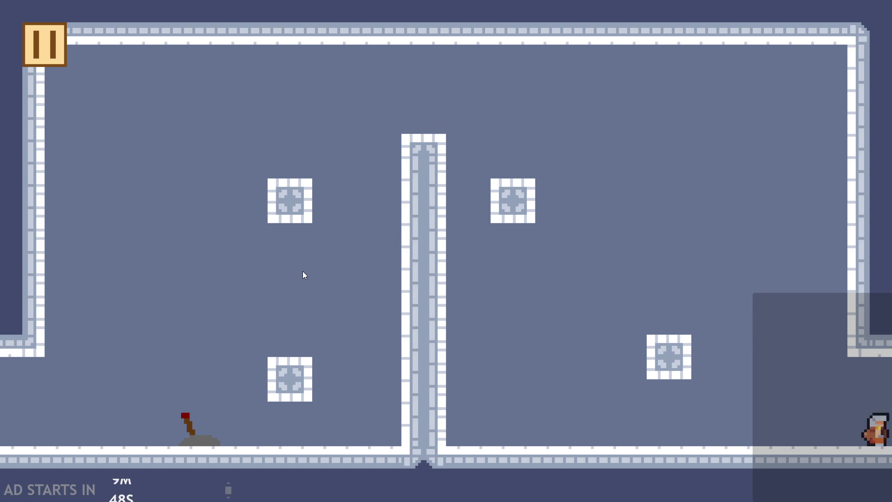
key(Right)
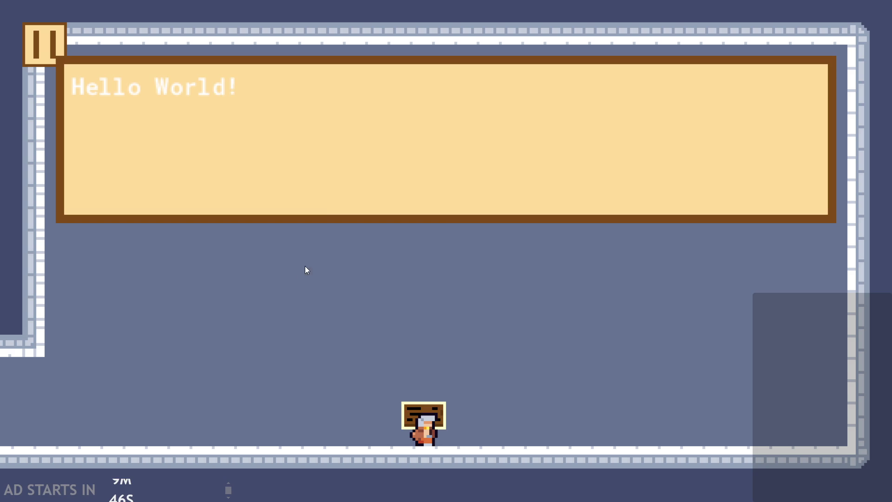
click(357, 170)
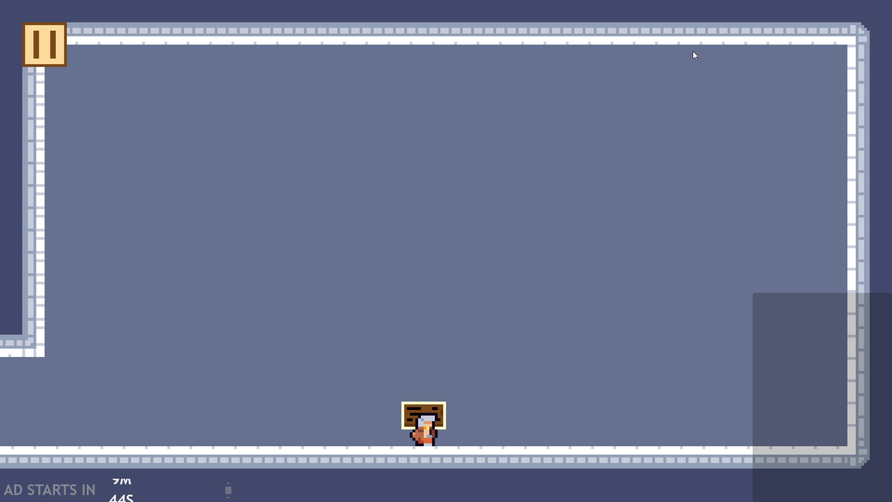
click(63, 30)
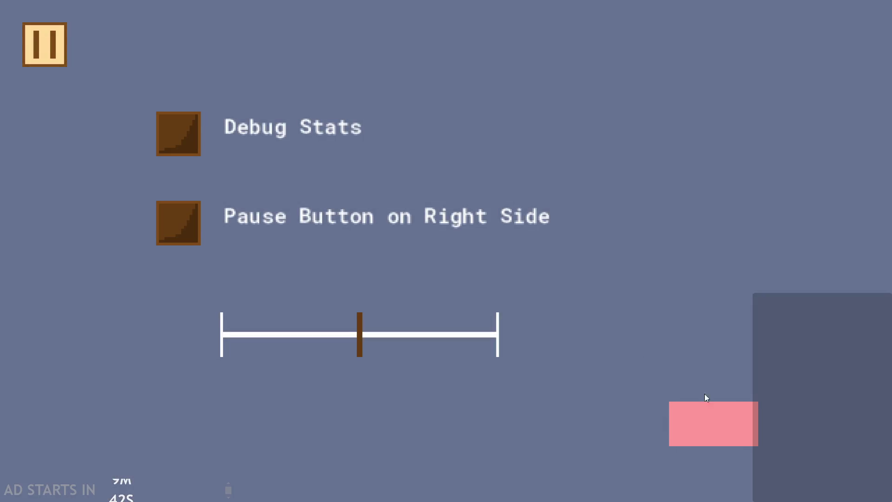
click(716, 407)
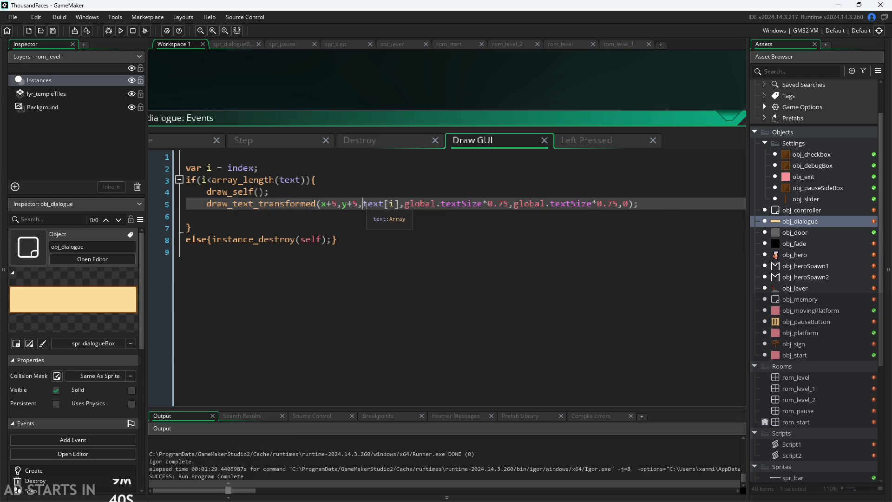
Step: Insert an empty line 4 inside the if block, clearing stray typed letters
click(360, 185)
click(356, 188)
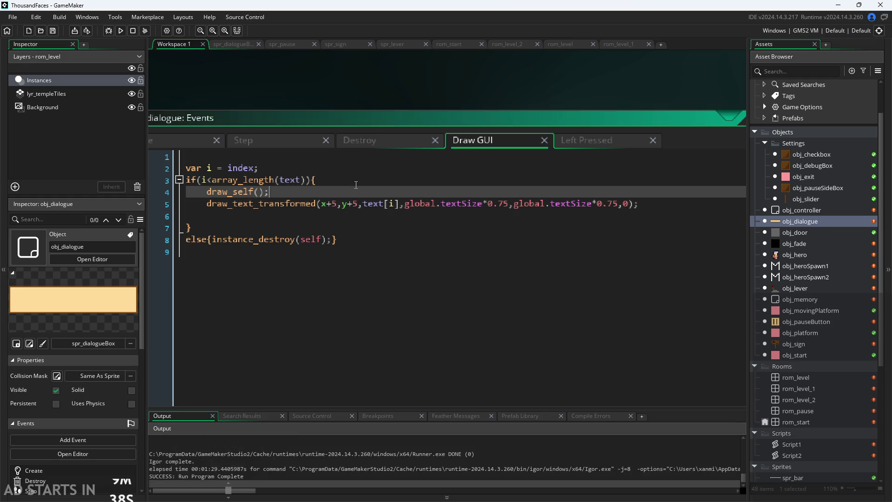
click(362, 185)
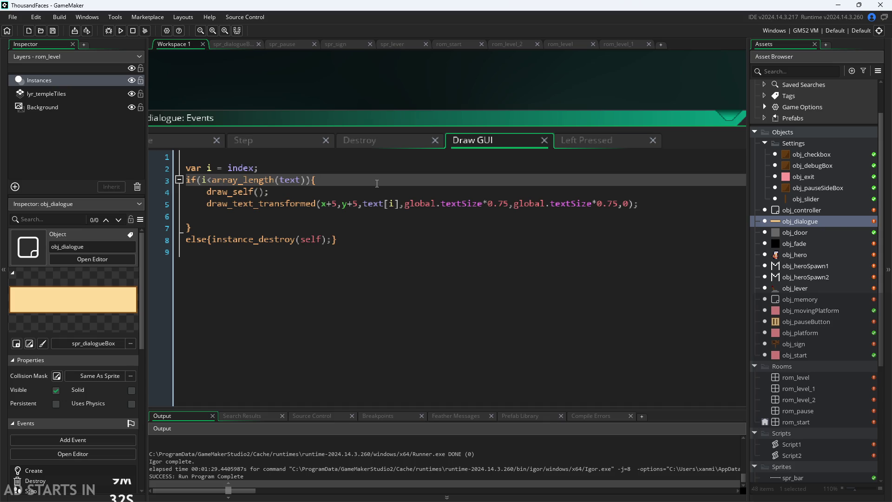
key(Return)
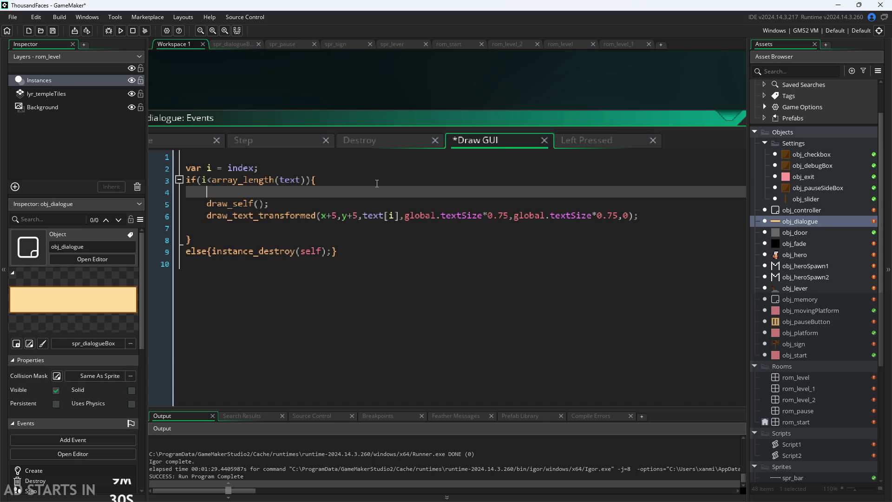
text(int)
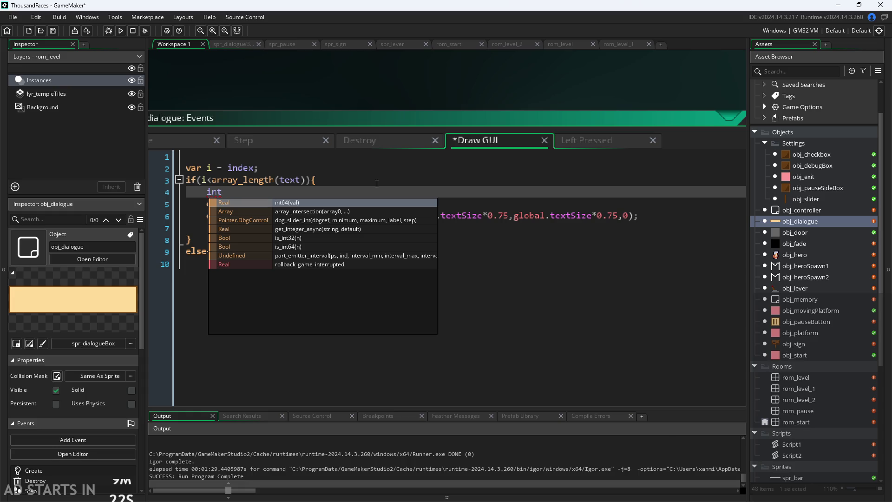
key(BackSpace)
key(BackSpace)
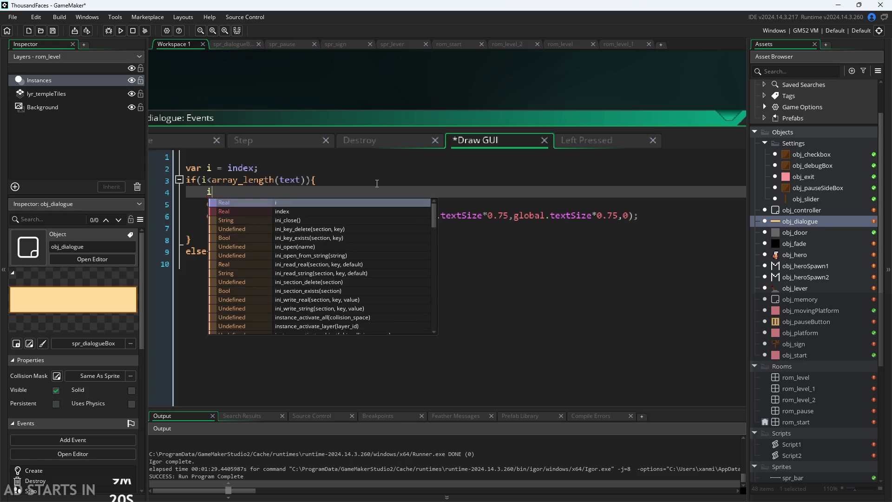
text(nt)
key(BackSpace)
key(BackSpace)
key(BackSpace)
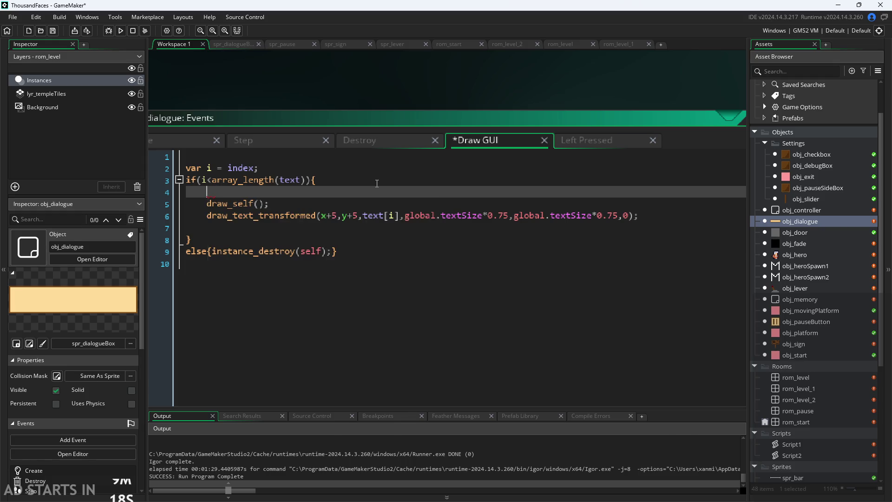
Step: Type the loop header for(var j=0;j<string, correcting typos along the way
text(for()
text(c)
key(Escape)
key(BackSpace)
text(var)
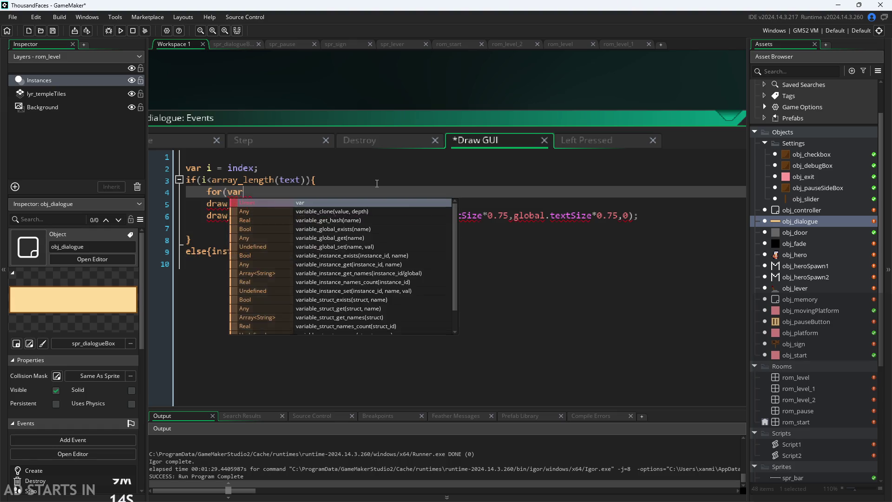
text( j=0;)
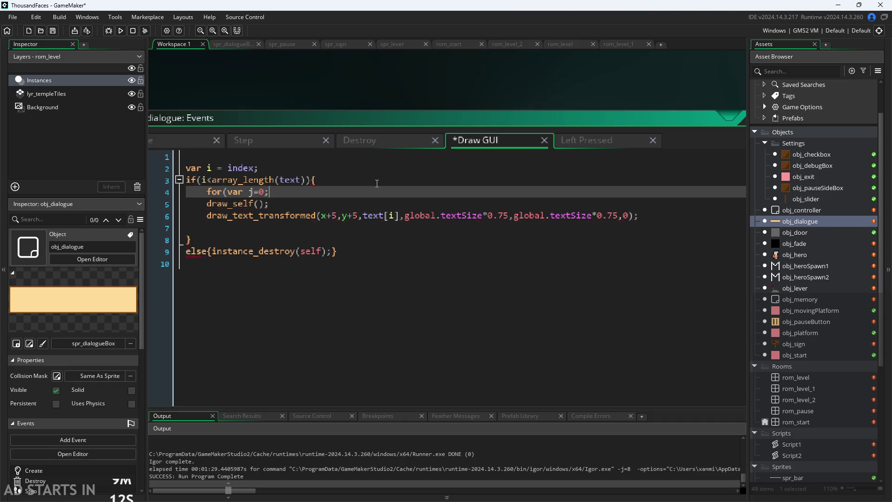
text(j++)
key(BackSpace)
key(BackSpace)
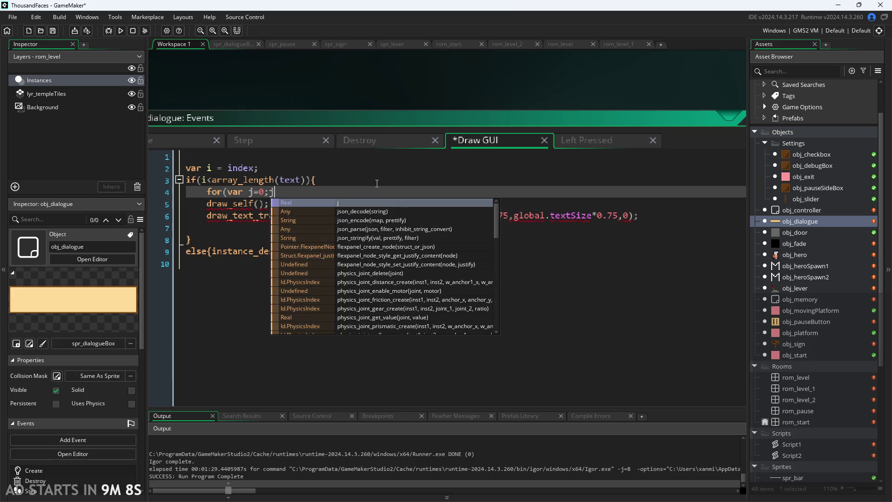
text(<)
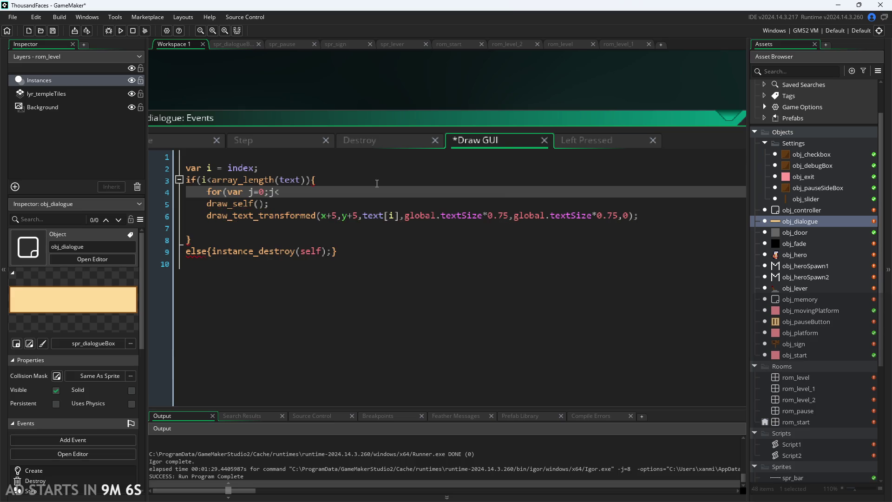
text(text[)
text(i])
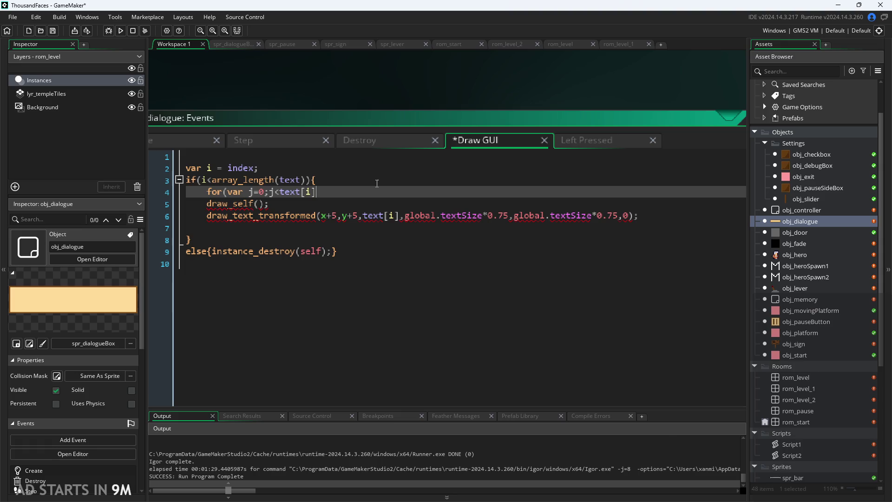
key(Left)
key(Left)
key(Left)
text(j=0;j<)
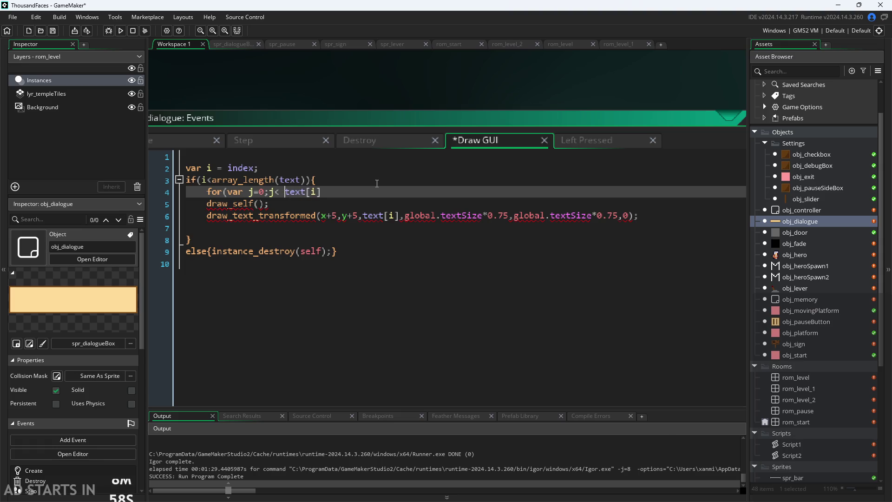
text(string)
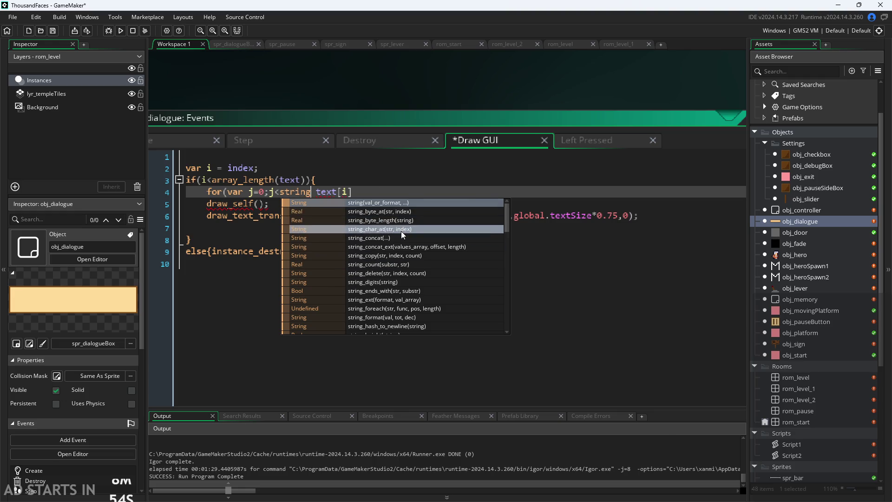
Step: Pick string_length from the autocomplete list for the loop condition
scroll(400, 230, down, 2)
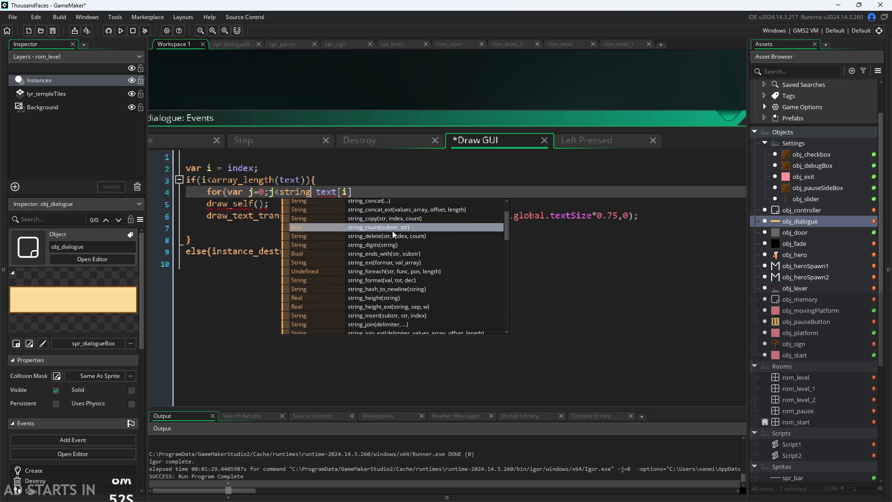
scroll(381, 271, down, 1)
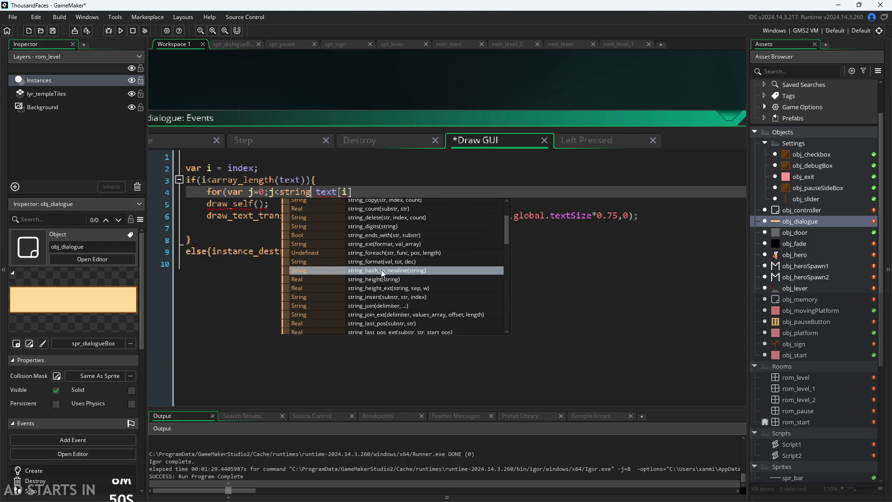
scroll(381, 271, down, 2)
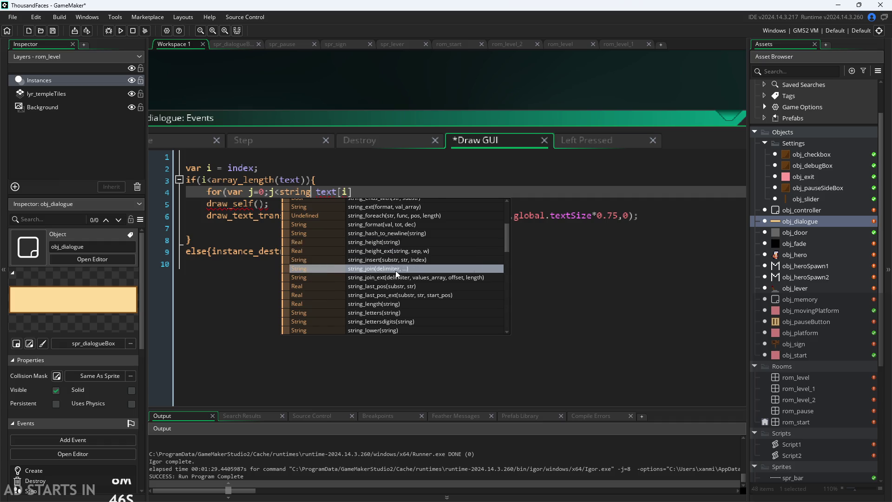
scroll(396, 273, down, 2)
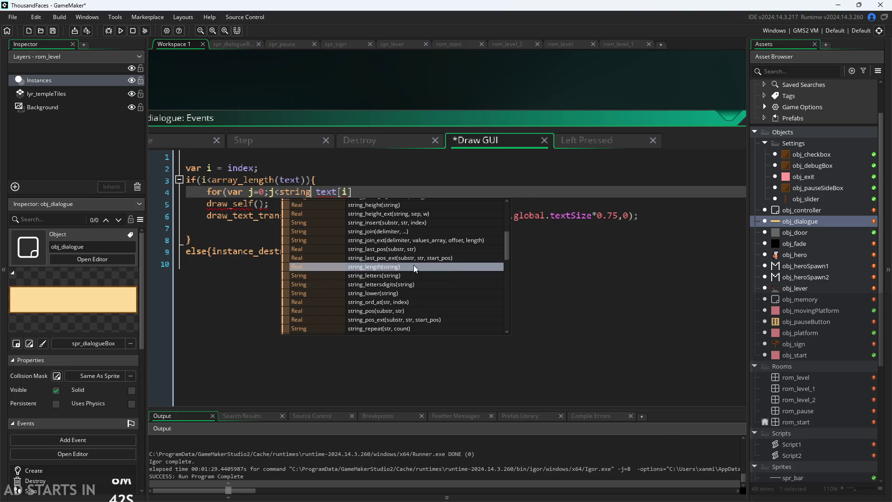
click(414, 267)
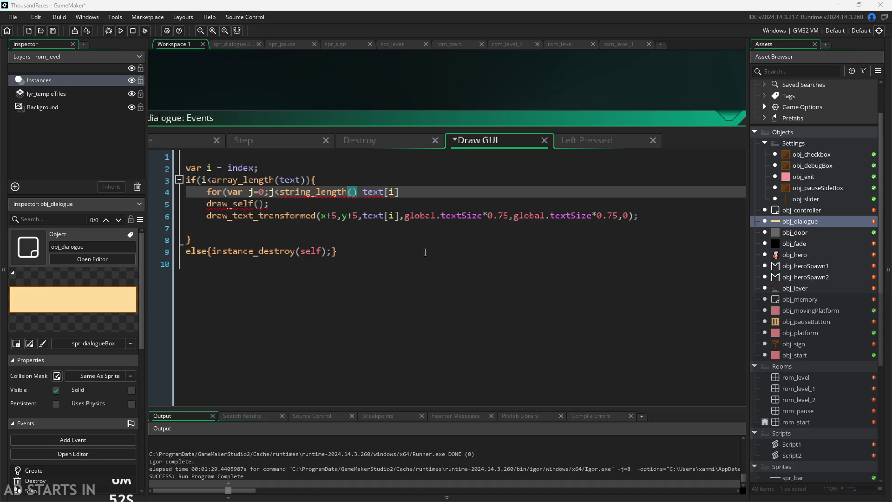
Step: Complete the loop header as string_length(text[i]);j++){ and open its body
click(359, 194)
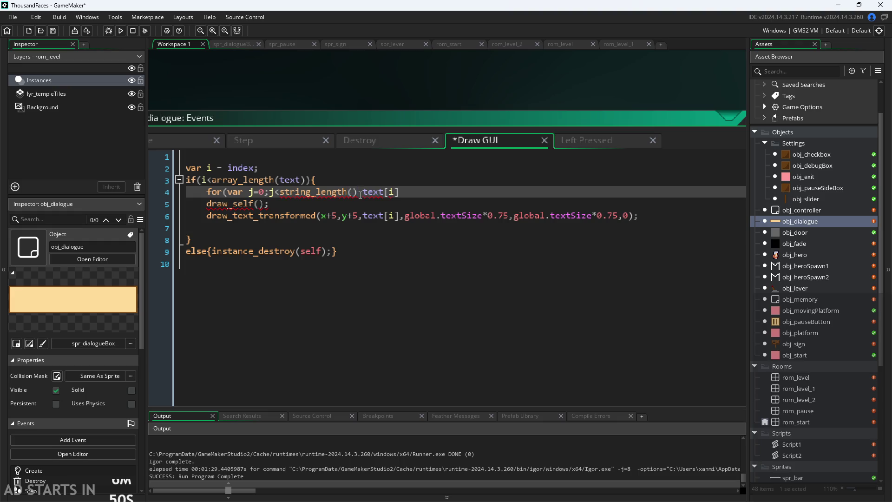
key(BackSpace)
key(BackSpace)
key(End)
text();)
text(j++)
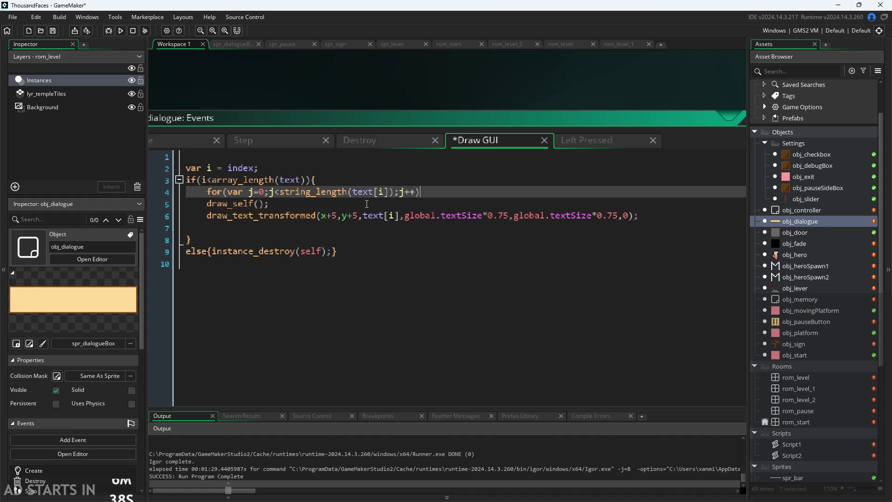
text(){)
key(Return)
key(Return)
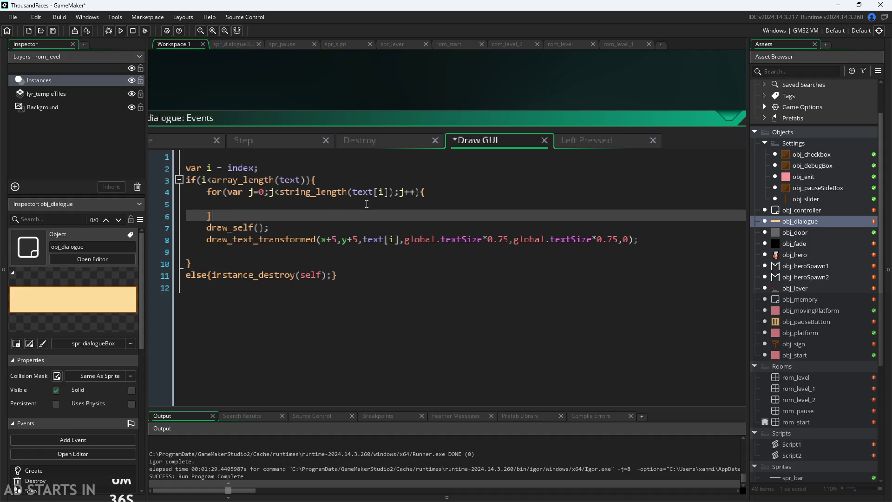
Step: Move draw_self(); up to the line directly under the if statement
click(366, 203)
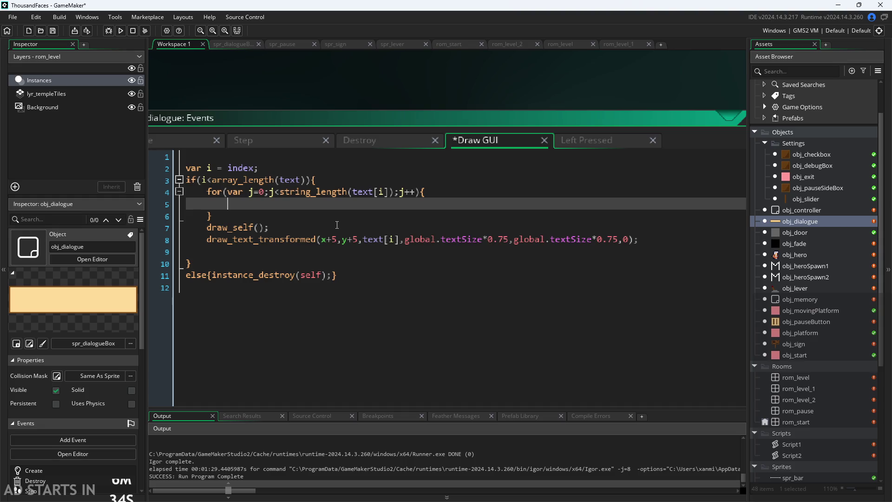
drag(339, 225, 232, 257)
key(ctrl+z)
key(ctrl+z)
key(ctrl+z)
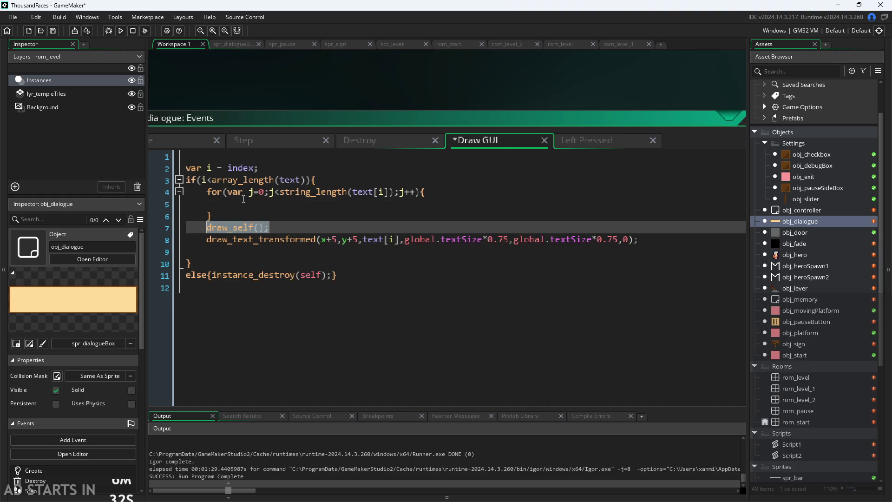
click(353, 180)
key(Return)
text(draw_self();)
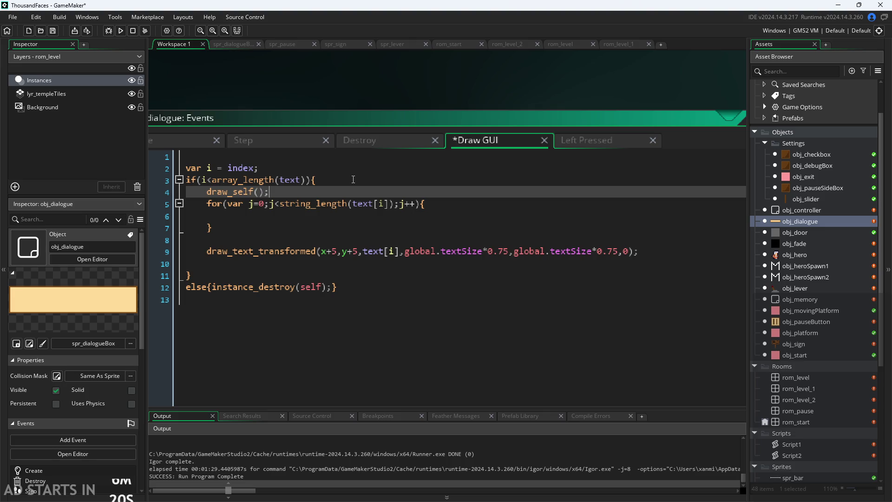
Step: Delete the extra blank line after the loop and bring up the Paint notes
click(322, 245)
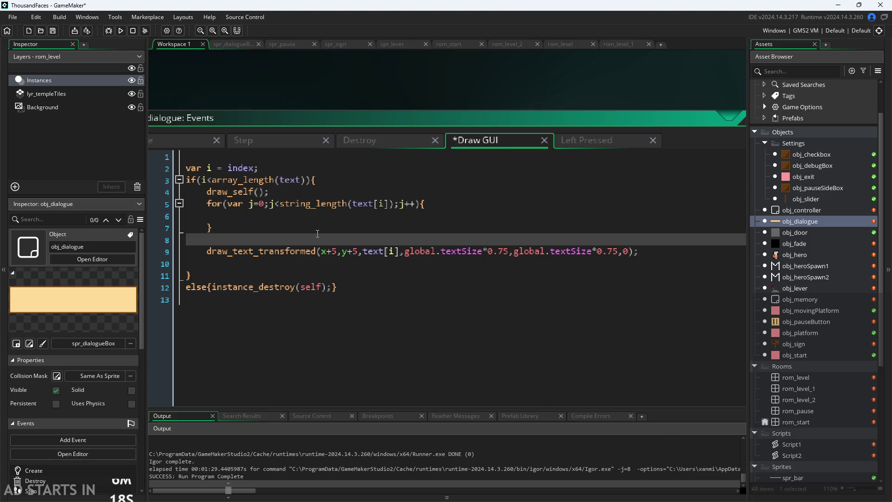
key(BackSpace)
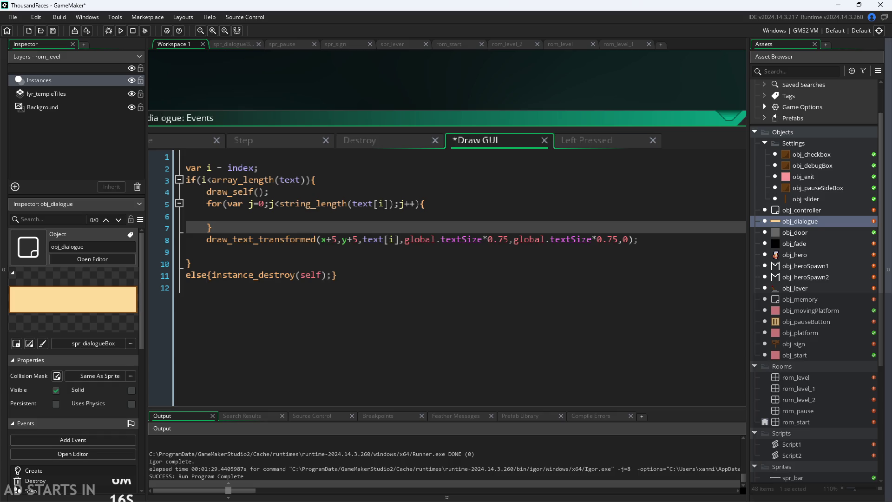
click(658, 491)
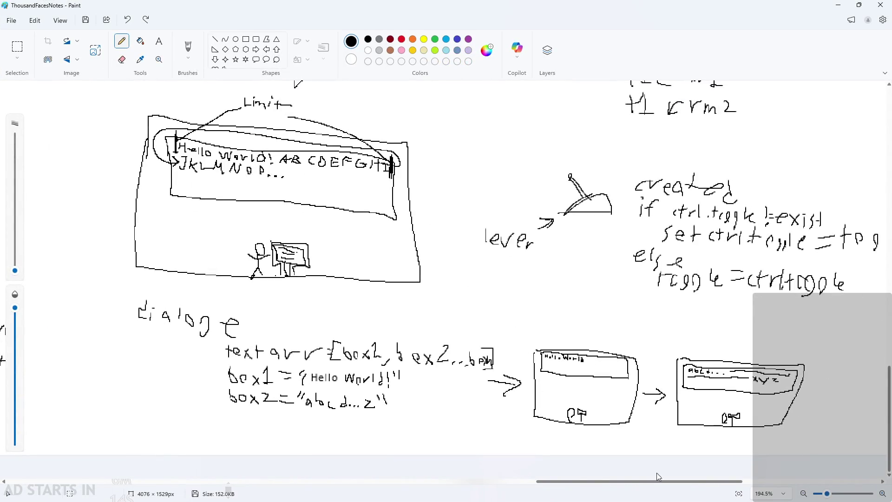
Step: Sketch a tree diagram under the 'dialogue' note in Paint, then undo it
scroll(652, 487, right, 10)
scroll(653, 487, down, 2)
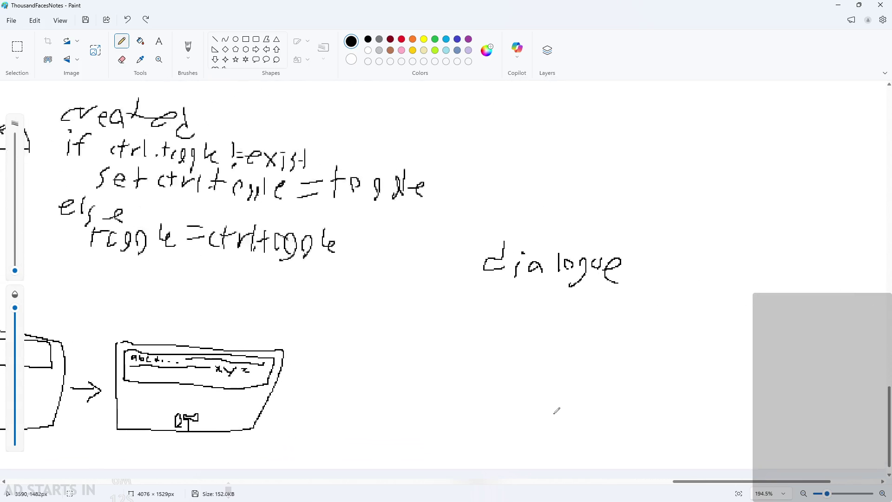
scroll(556, 410, up, 5)
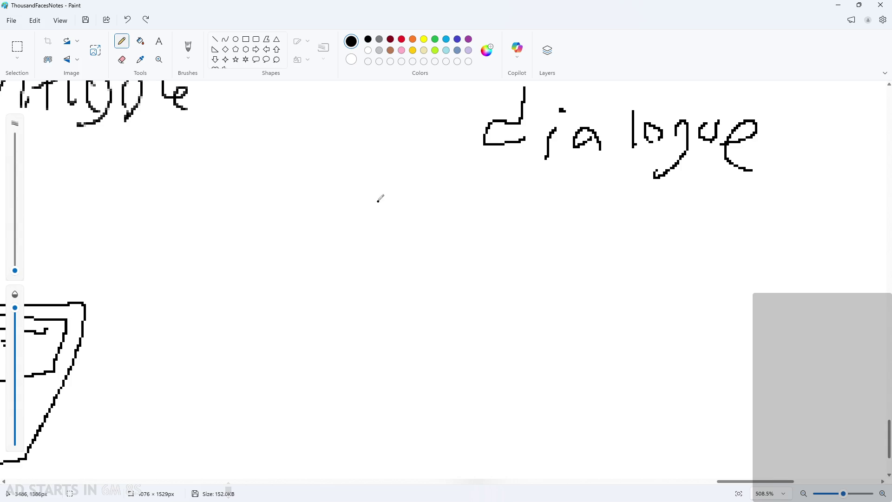
drag(470, 170, 469, 482)
key(ctrl+z)
mouse_move(470, 170)
mouse_down()
mouse_move(466, 481)
mouse_move(473, 460)
mouse_up()
drag(400, 205, 536, 222)
drag(351, 288, 564, 314)
drag(334, 369, 616, 396)
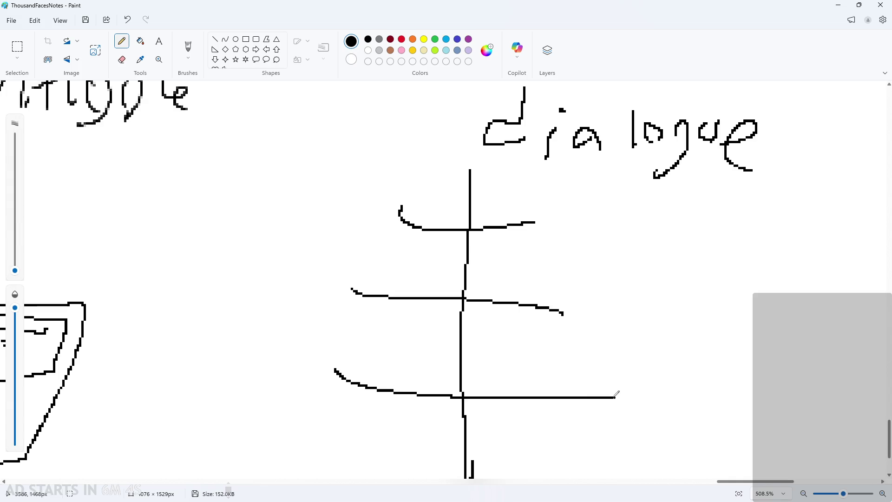
key(ctrl+z)
key(ctrl+z)
key(ctrl+z)
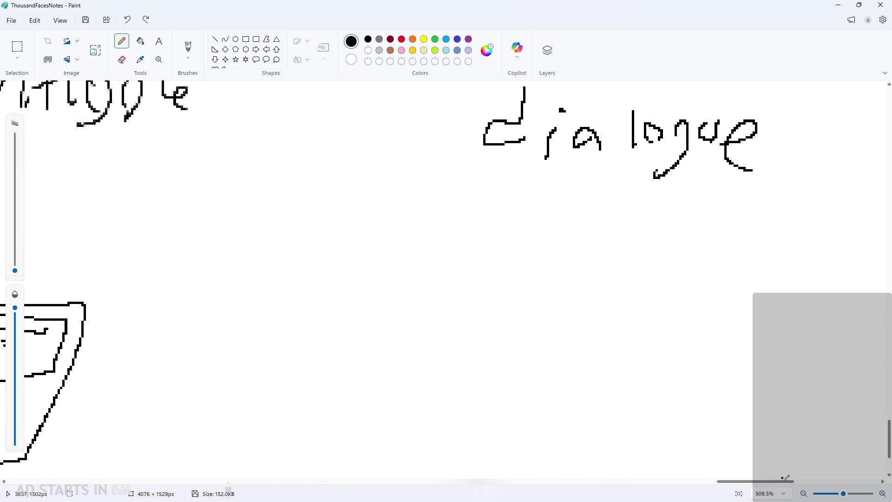
key(ctrl+z)
key(ctrl+z)
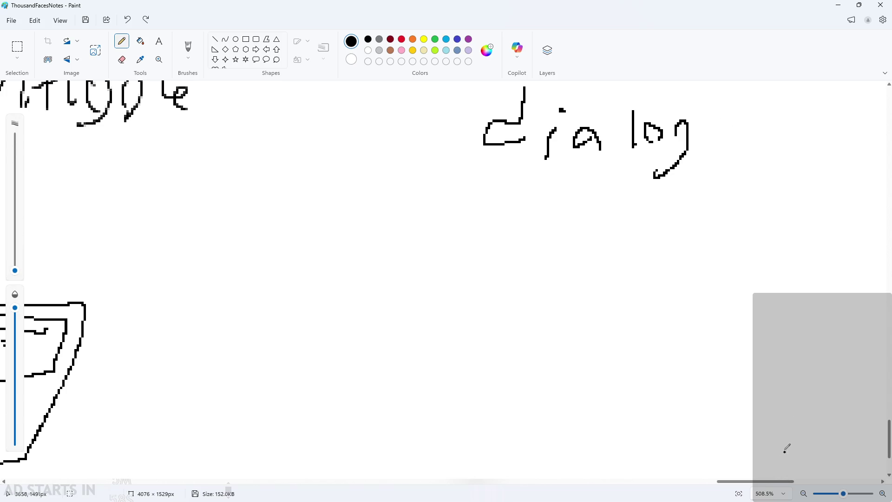
key(ctrl+y)
key(ctrl+y)
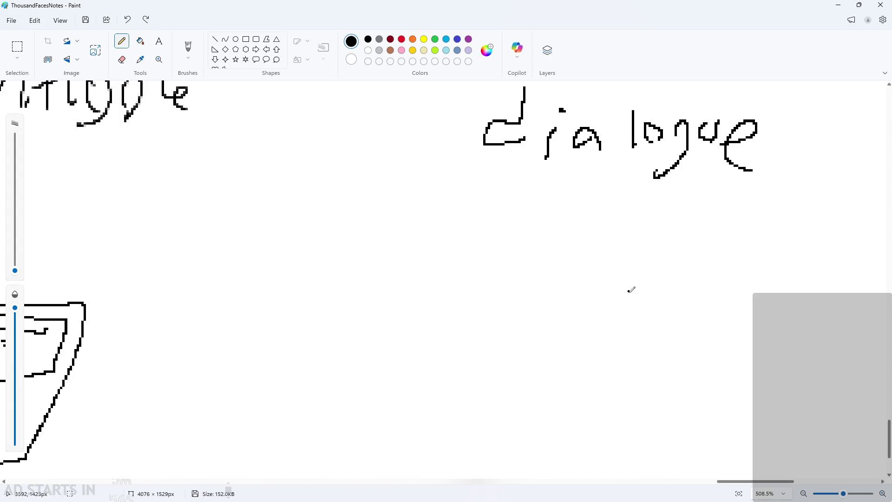
Step: Look over the Paint notes, then return to obj_dialogue's Draw GUI code in GameMaker
click(712, 289)
scroll(465, 206, down, 10)
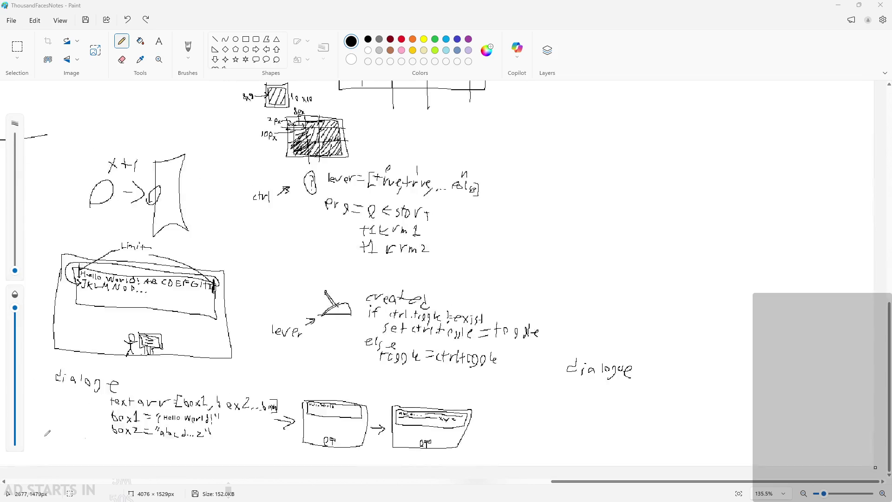
ctrl+scroll(47, 433, up, 8)
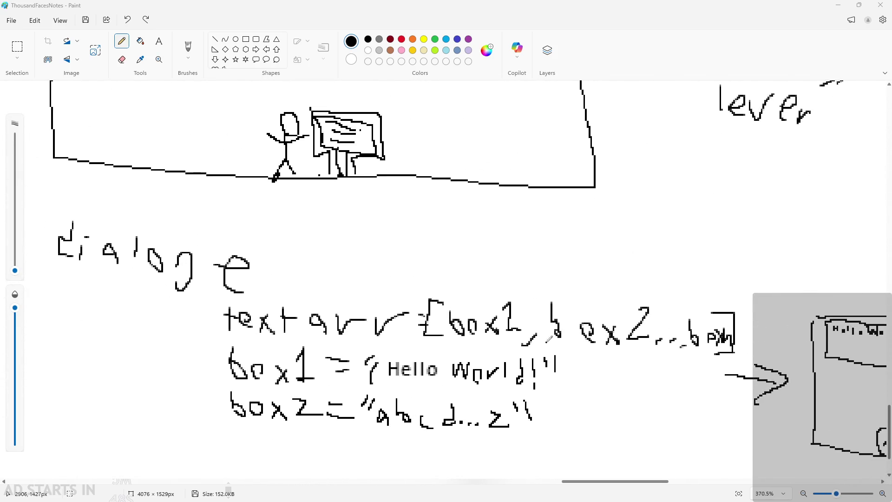
mouse_move(625, 482)
mouse_down()
mouse_move(809, 492)
mouse_move(714, 501)
mouse_move(770, 501)
mouse_up()
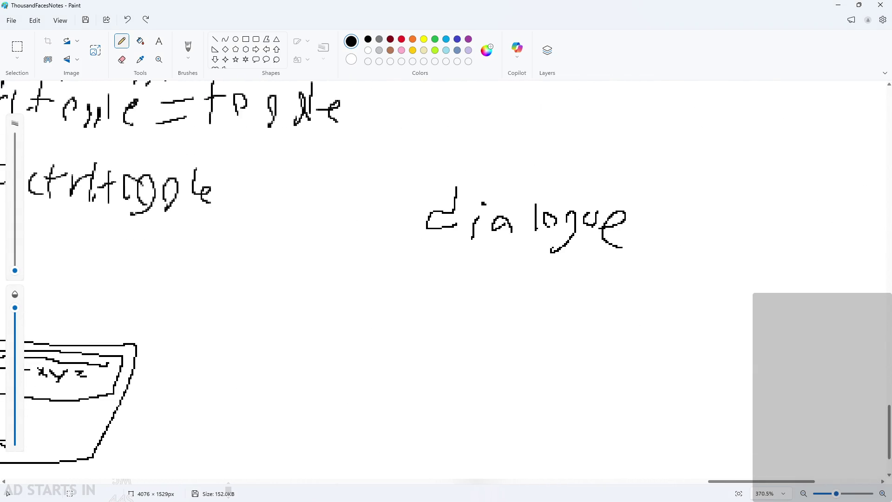
key(alt+Tab)
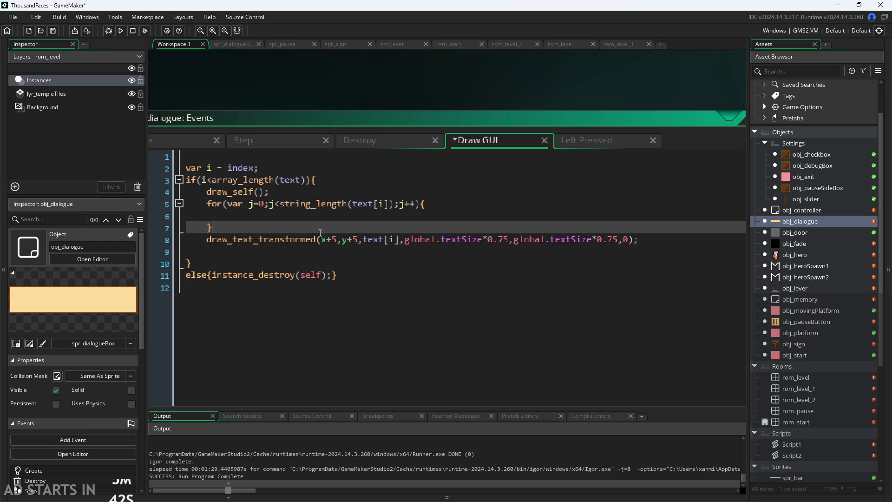
Step: Leave the line 5 for loop in Draw GUI and return to the Paint dialogue notes
click(342, 204)
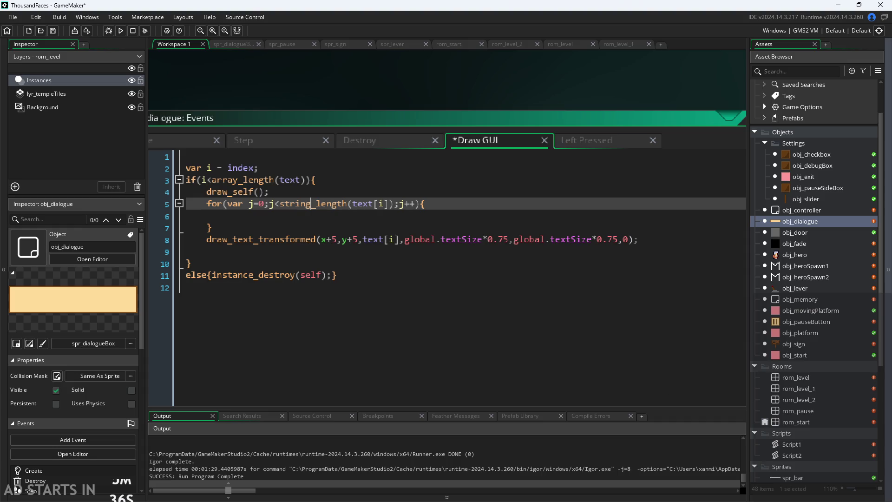
key(alt+Tab)
scroll(475, 265, down, 2)
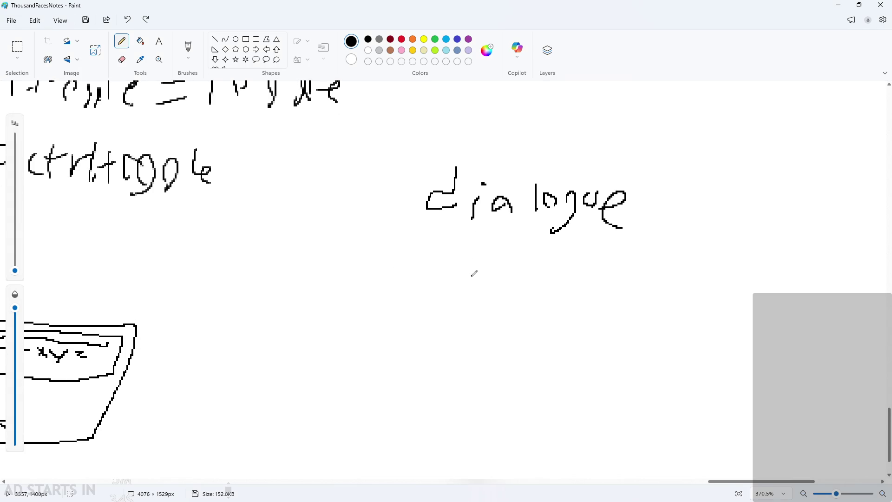
Step: Handwrite box1 = "Hello World" under the dialogue heading
mouse_move(409, 240)
mouse_down()
mouse_move(421, 272)
mouse_move(408, 270)
mouse_up()
mouse_move(429, 270)
mouse_down()
mouse_move(469, 276)
mouse_move(459, 286)
mouse_up()
mouse_move(484, 247)
mouse_down()
mouse_move(490, 278)
mouse_move(485, 248)
mouse_move(501, 276)
mouse_up()
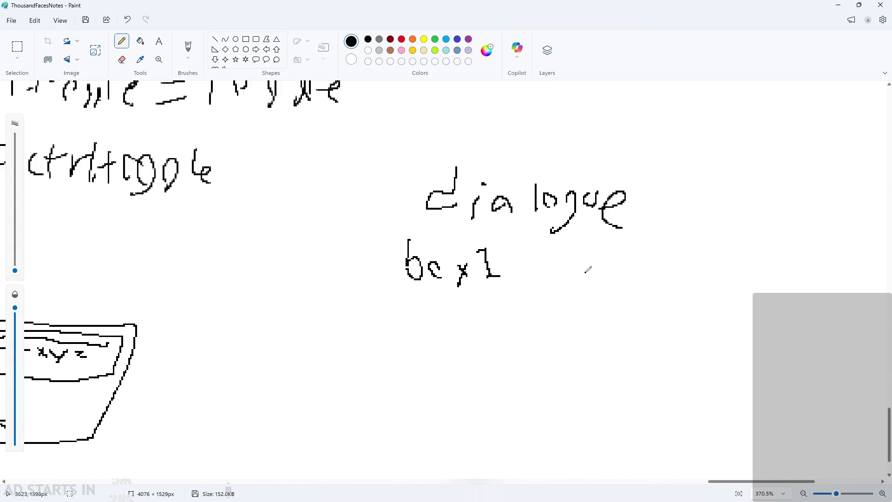
ctrl+scroll(632, 263, up, 2)
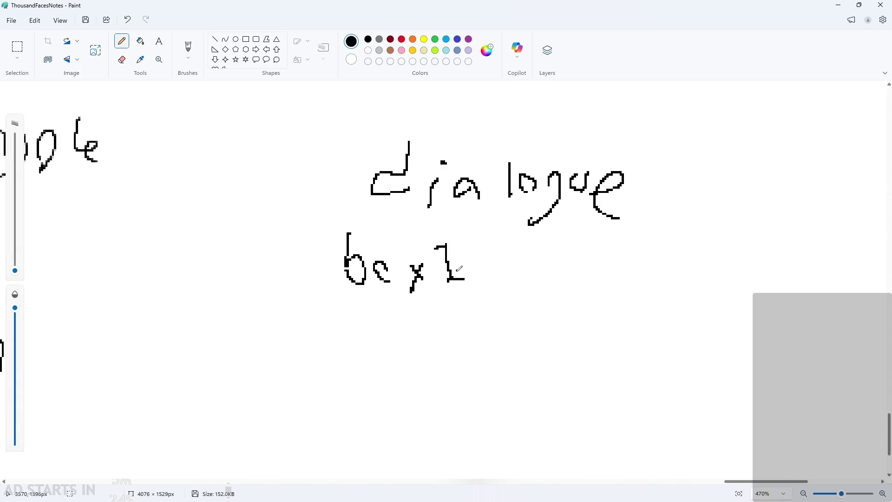
mouse_move(478, 258)
mouse_down()
mouse_move(519, 252)
mouse_move(511, 267)
mouse_up()
mouse_move(547, 240)
mouse_down()
mouse_move(559, 273)
mouse_move(600, 259)
mouse_move(597, 275)
mouse_move(652, 258)
mouse_move(668, 269)
mouse_move(706, 253)
mouse_move(787, 271)
mouse_up()
drag(812, 235, 798, 278)
drag(811, 240, 818, 256)
drag(825, 240, 827, 256)
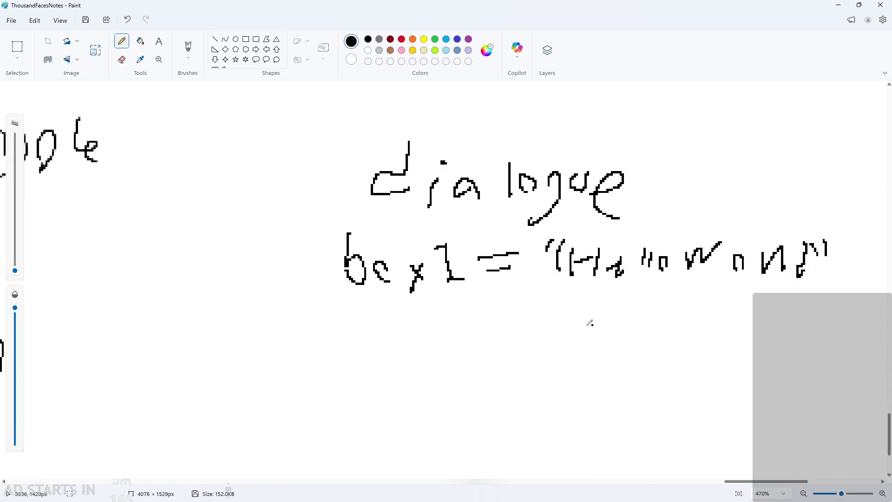
scroll(444, 360, down, 2)
ctrl+scroll(443, 361, up, 1)
Step: Write split(box1) on the next line after undoing a stray stroke
drag(332, 219, 306, 256)
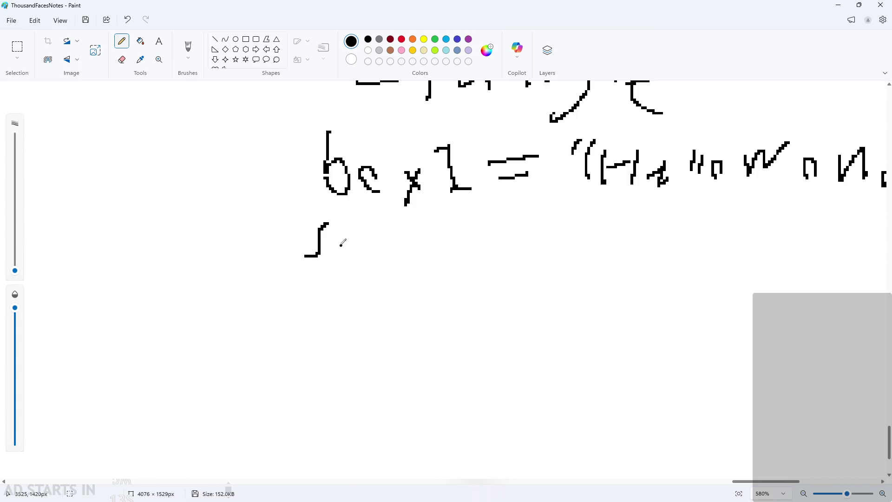
key(ctrl+z)
drag(349, 218, 335, 249)
drag(377, 218, 379, 261)
mouse_move(419, 218)
mouse_down()
mouse_move(420, 257)
mouse_move(430, 251)
mouse_up()
drag(435, 224, 454, 246)
drag(452, 232, 474, 232)
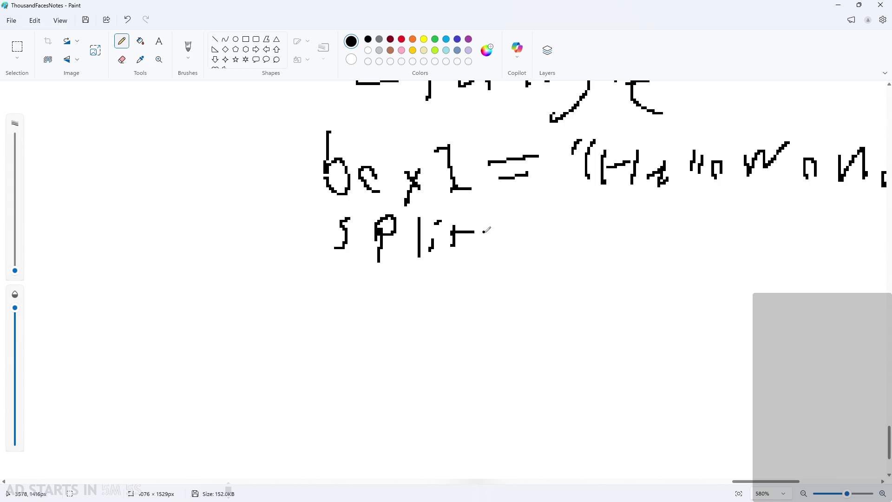
drag(494, 218, 499, 242)
drag(489, 205, 486, 248)
mouse_move(530, 237)
mouse_down()
mouse_move(520, 228)
mouse_move(533, 232)
mouse_up()
mouse_move(548, 223)
mouse_down()
mouse_move(574, 246)
mouse_move(551, 251)
mouse_up()
mouse_move(578, 224)
mouse_down()
mouse_move(595, 207)
mouse_move(590, 241)
mouse_up()
drag(580, 242, 623, 241)
mouse_move(616, 198)
mouse_down()
mouse_move(624, 223)
mouse_move(611, 264)
mouse_up()
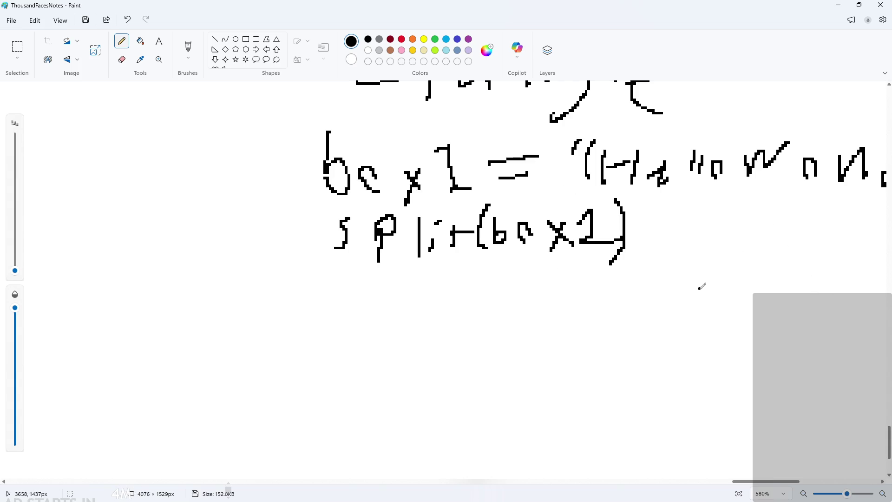
Step: Draw an arrow after split(box1), then undo it
drag(773, 484, 791, 497)
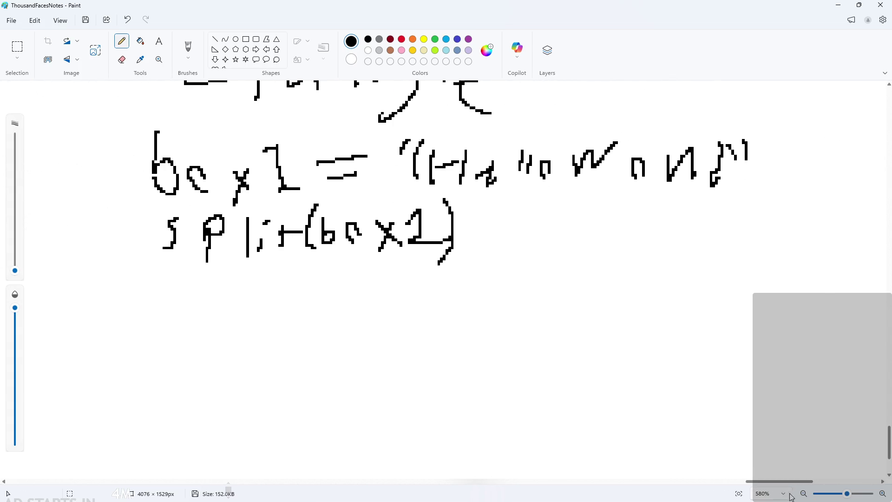
click(598, 283)
scroll(600, 280, down, 1)
scroll(600, 281, up, 1)
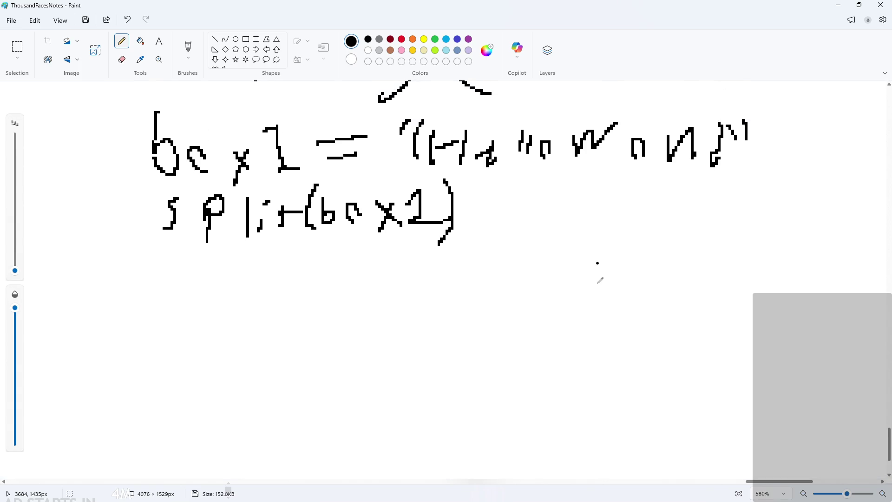
scroll(497, 285, down, 1)
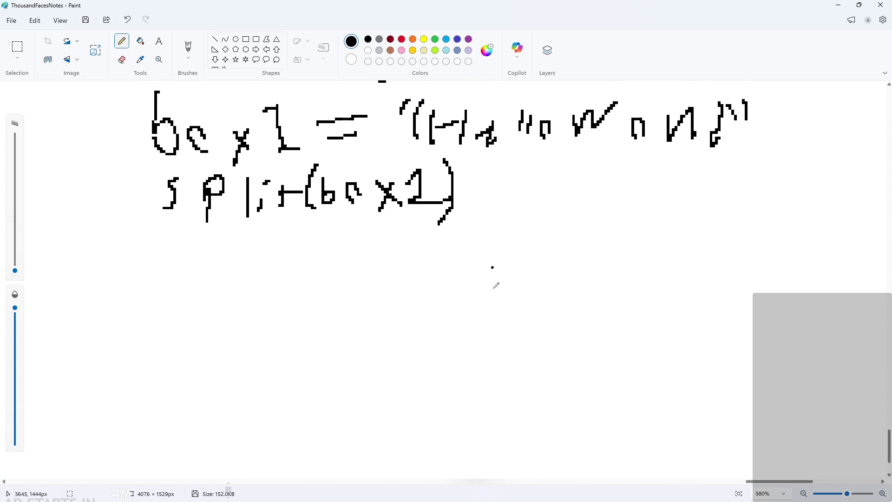
click(491, 281)
drag(469, 196, 508, 196)
mouse_move(492, 182)
mouse_down()
mouse_move(509, 191)
mouse_move(496, 203)
mouse_up()
ctrl+scroll(553, 197, up, 1)
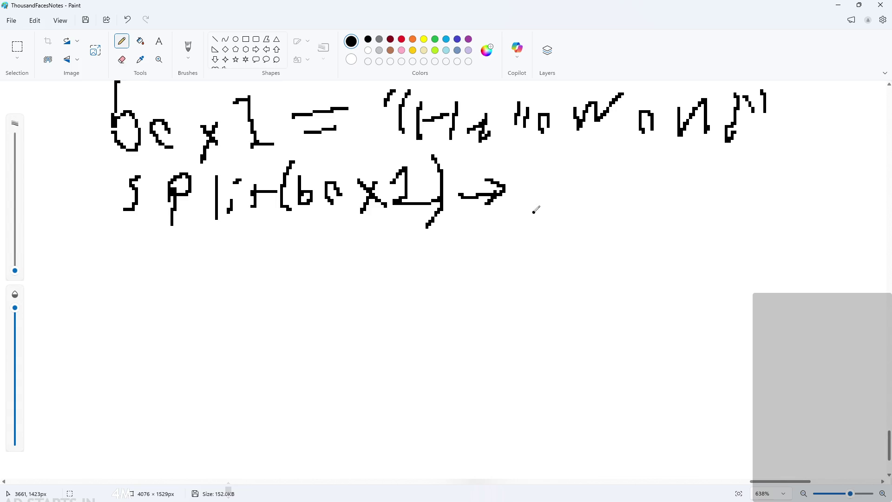
key(ctrl+z)
key(ctrl+z)
key(ctrl+z)
scroll(457, 239, down, 1)
Step: Begin the third line as for j = 0,
mouse_move(142, 225)
mouse_down()
mouse_move(127, 257)
mouse_move(153, 239)
mouse_move(165, 251)
mouse_move(215, 233)
mouse_move(232, 216)
mouse_up()
mouse_move(228, 251)
mouse_down()
mouse_move(218, 260)
mouse_move(212, 247)
mouse_move(278, 233)
mouse_up()
drag(255, 245, 280, 243)
click(287, 242)
mouse_move(317, 220)
mouse_down()
mouse_move(295, 246)
mouse_move(319, 221)
mouse_move(311, 263)
mouse_up()
click(356, 221)
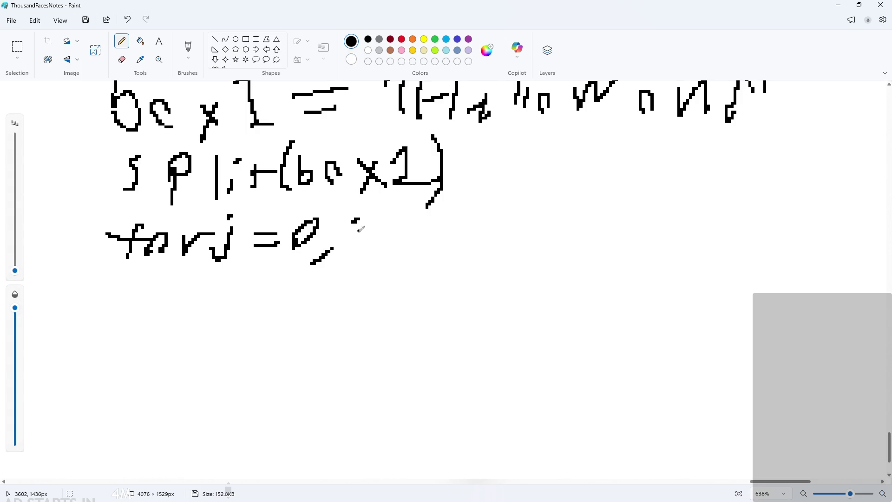
Step: Add j < after for j = 0, undoing the mistaken plus signs and box letters
mouse_move(363, 236)
mouse_down()
mouse_move(342, 266)
mouse_move(404, 241)
mouse_up()
mouse_move(397, 230)
mouse_down()
mouse_move(394, 255)
mouse_move(443, 239)
mouse_move(432, 264)
mouse_up()
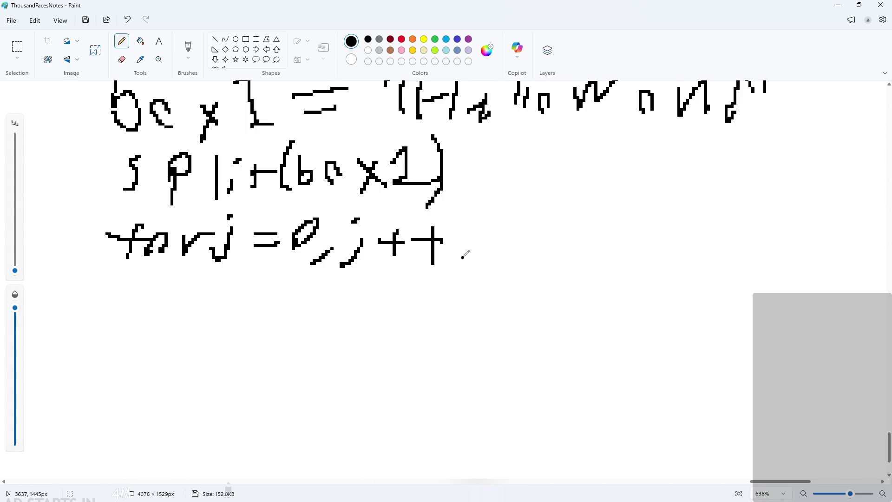
key(ctrl+z)
key(ctrl+z)
key(ctrl+z)
key(ctrl+z)
mouse_move(404, 226)
mouse_down()
mouse_move(393, 246)
mouse_move(404, 256)
mouse_up()
drag(424, 230, 427, 266)
drag(485, 245, 514, 273)
drag(511, 244, 487, 273)
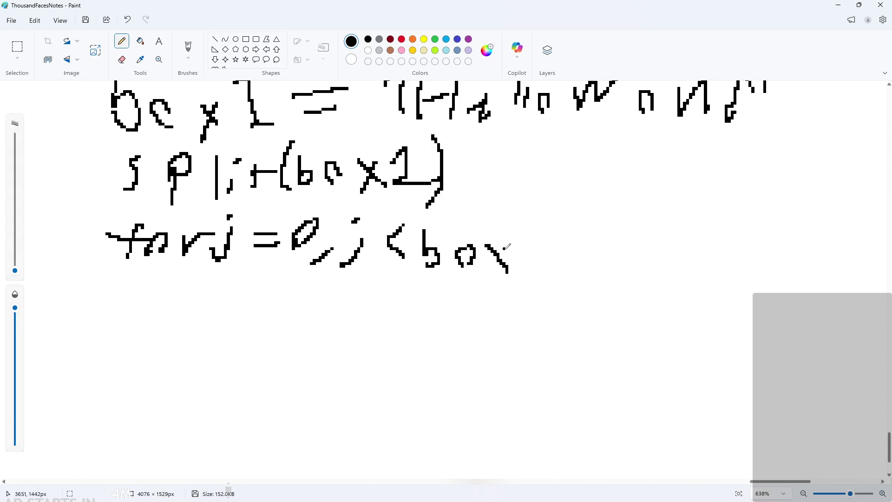
key(ctrl+z)
key(ctrl+z)
key(ctrl+z)
scroll(99, 205, down, 1)
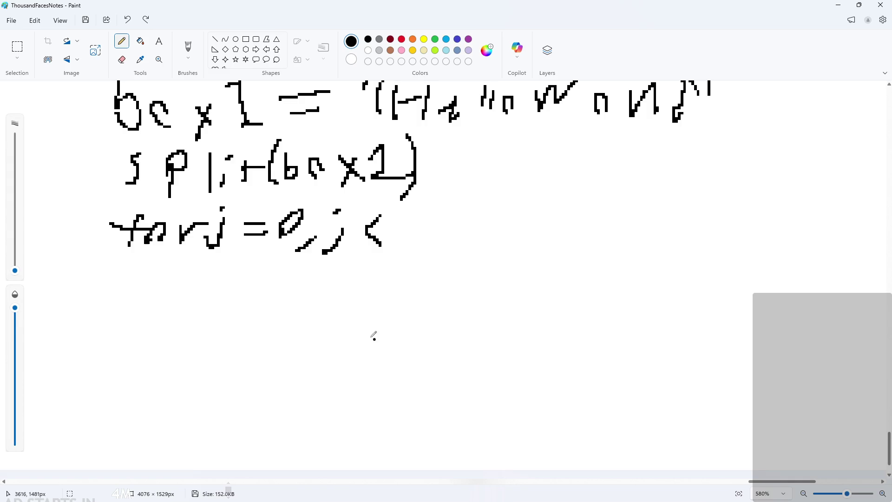
Step: Select the split(box1) writing and shift it right to make room
click(17, 46)
drag(109, 141, 445, 200)
mouse_move(326, 184)
mouse_down()
mouse_move(471, 184)
mouse_move(447, 182)
mouse_up()
click(393, 213)
click(122, 41)
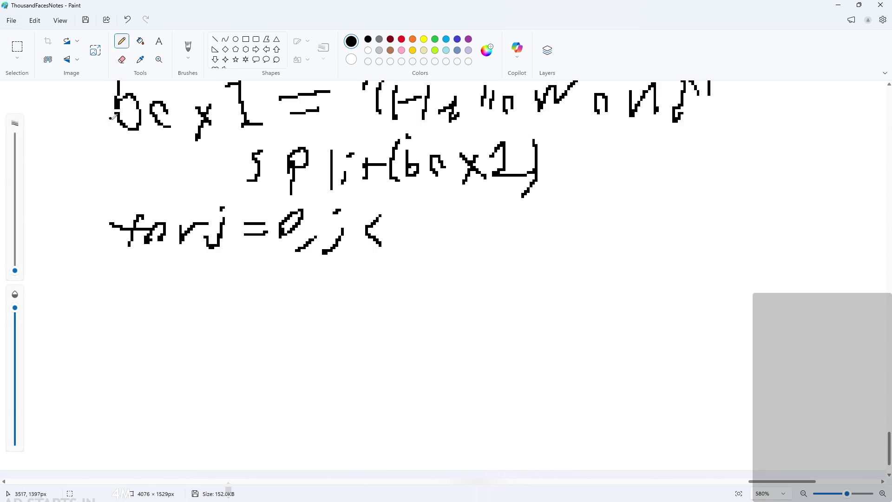
Step: Write line = in front of split(box1), redoing the first attempt
mouse_move(118, 149)
mouse_down()
mouse_move(113, 181)
mouse_move(156, 164)
mouse_move(192, 190)
mouse_up()
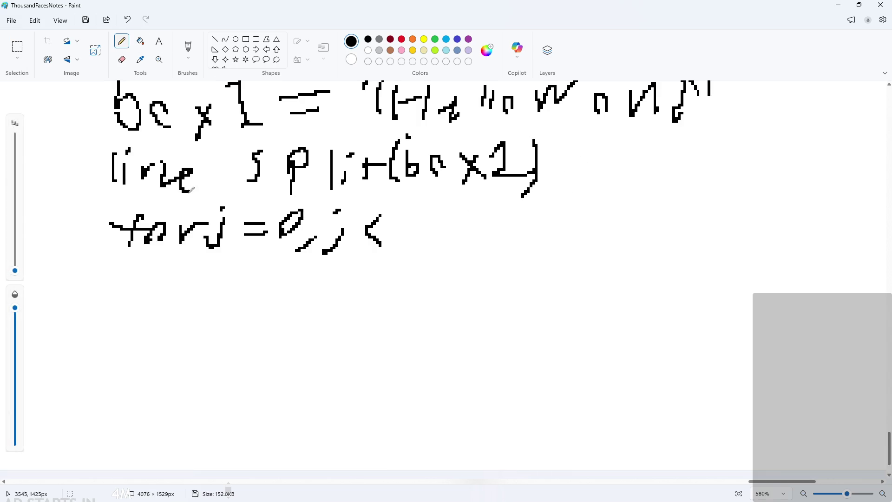
key(ctrl+z)
key(ctrl+z)
key(ctrl+z)
mouse_move(116, 144)
mouse_down()
mouse_move(118, 174)
mouse_move(129, 180)
mouse_move(156, 167)
mouse_move(163, 177)
mouse_up()
click(130, 154)
mouse_move(170, 173)
mouse_down()
mouse_move(185, 164)
mouse_move(195, 187)
mouse_move(219, 158)
mouse_move(239, 176)
mouse_up()
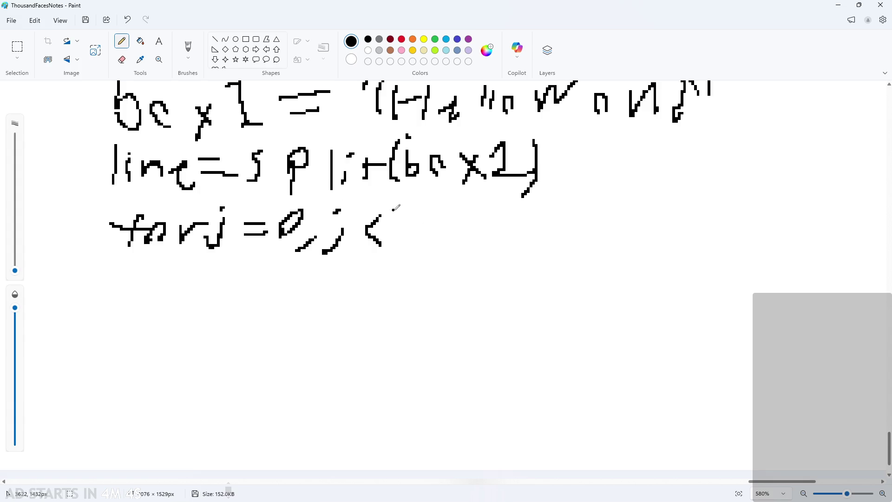
Step: Write linelen after the less-than sign in the loop condition
mouse_move(401, 210)
mouse_down()
mouse_move(401, 257)
mouse_move(464, 238)
mouse_move(464, 254)
mouse_up()
click(421, 213)
mouse_move(483, 245)
mouse_down()
mouse_move(493, 259)
mouse_move(505, 253)
mouse_up()
drag(518, 215, 521, 259)
mouse_move(531, 246)
mouse_down()
mouse_move(547, 236)
mouse_move(543, 258)
mouse_up()
mouse_move(566, 236)
mouse_down()
mouse_move(566, 259)
mouse_move(607, 259)
mouse_move(582, 282)
mouse_up()
click(604, 218)
key(ctrl+z)
key(ctrl+z)
Step: Finish the loop line with j++, fixing the second plus sign
drag(629, 224, 621, 262)
drag(644, 248, 670, 239)
drag(662, 234, 665, 256)
drag(700, 237, 712, 234)
drag(710, 228, 707, 249)
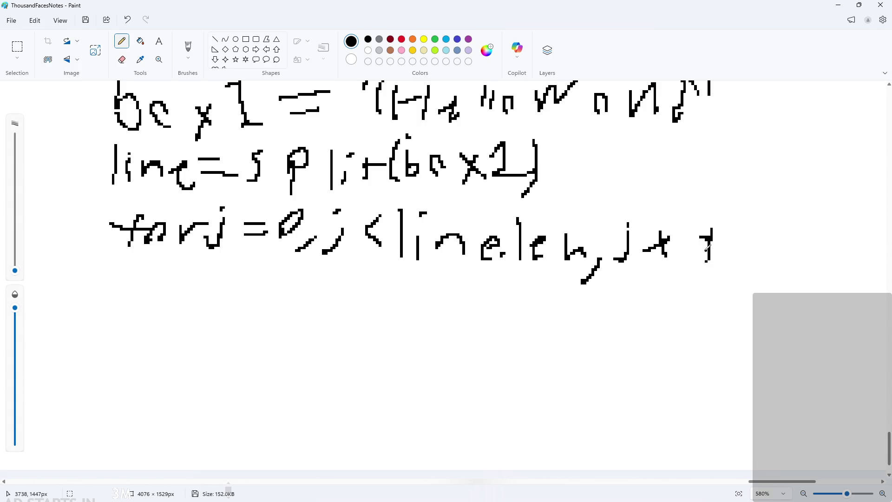
key(ctrl+z)
key(ctrl+z)
key(ctrl+z)
key(ctrl+z)
mouse_move(683, 243)
mouse_down()
mouse_move(693, 243)
mouse_move(696, 264)
mouse_up()
Step: Start writing drawtex on a new line below the loop
scroll(417, 261, down, 1)
mouse_move(135, 236)
mouse_down()
mouse_move(122, 257)
mouse_move(154, 245)
mouse_move(200, 260)
mouse_move(232, 260)
mouse_move(228, 251)
mouse_move(314, 274)
mouse_up()
drag(310, 257, 291, 279)
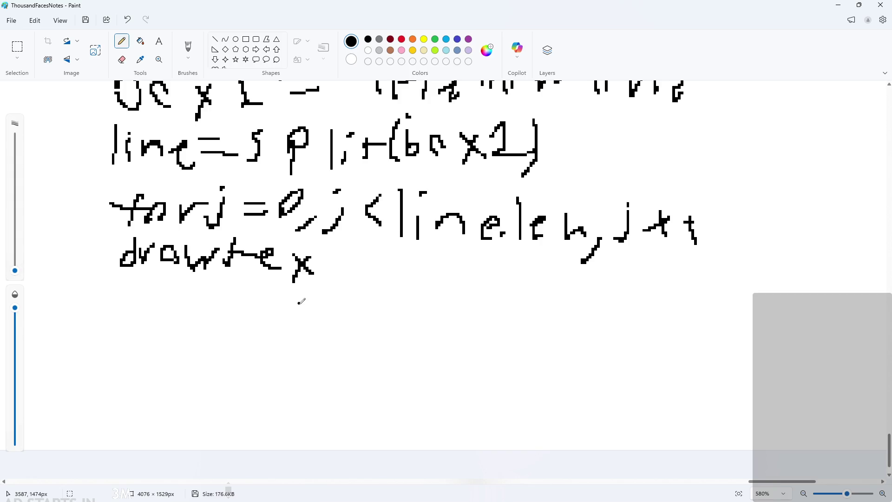
mouse_move(327, 256)
mouse_down()
mouse_move(325, 288)
mouse_move(341, 264)
mouse_up()
Step: Replace the drawtex attempt with ldr below the for line
key(ctrl+z)
key(ctrl+z)
key(ctrl+z)
key(ctrl+z)
key(ctrl+z)
key(ctrl+z)
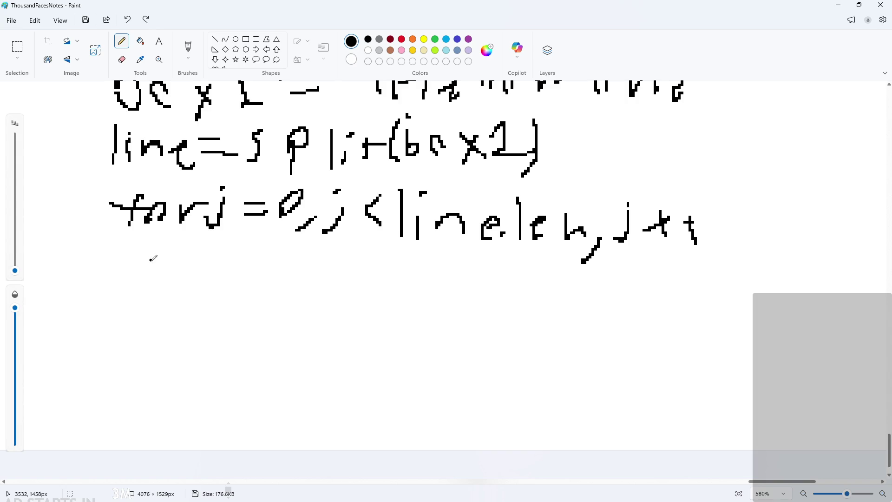
scroll(151, 259, up, 1)
scroll(139, 253, down, 1)
mouse_move(133, 245)
mouse_down()
mouse_move(135, 258)
mouse_move(172, 263)
mouse_move(210, 254)
mouse_up()
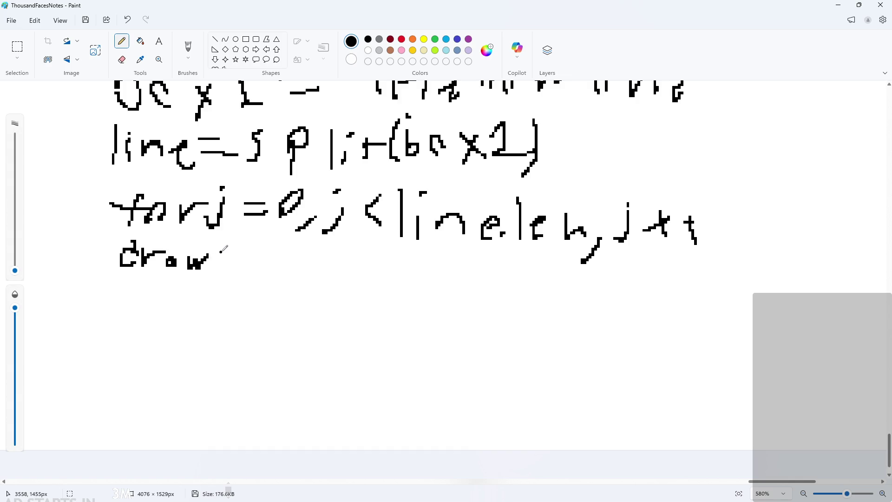
key(ctrl+z)
key(ctrl+z)
key(ctrl+z)
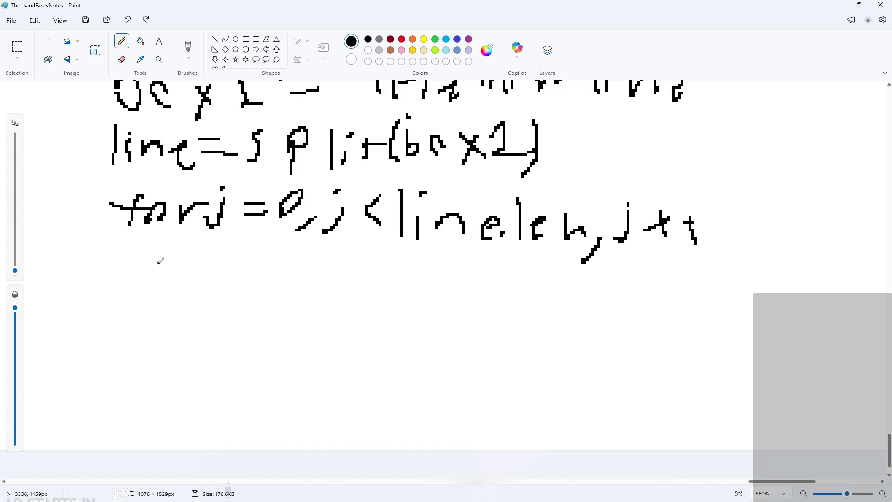
drag(123, 238, 124, 268)
mouse_move(161, 241)
mouse_down()
mouse_move(144, 260)
mouse_move(161, 269)
mouse_up()
mouse_move(166, 249)
mouse_down()
mouse_move(173, 266)
mouse_move(193, 253)
mouse_move(239, 256)
mouse_move(255, 270)
mouse_up()
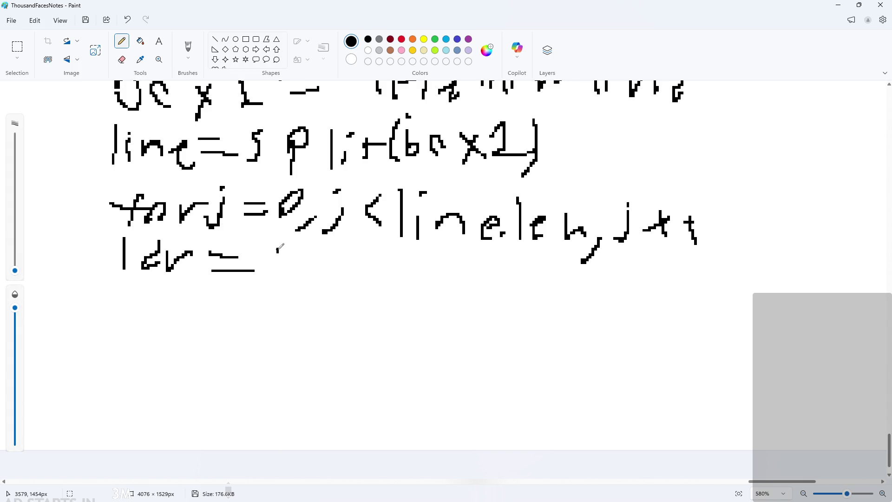
Step: Write = join( after ldr, redrawing the opening parenthesis
mouse_move(277, 251)
mouse_down()
mouse_move(262, 279)
mouse_move(352, 271)
mouse_up()
click(319, 244)
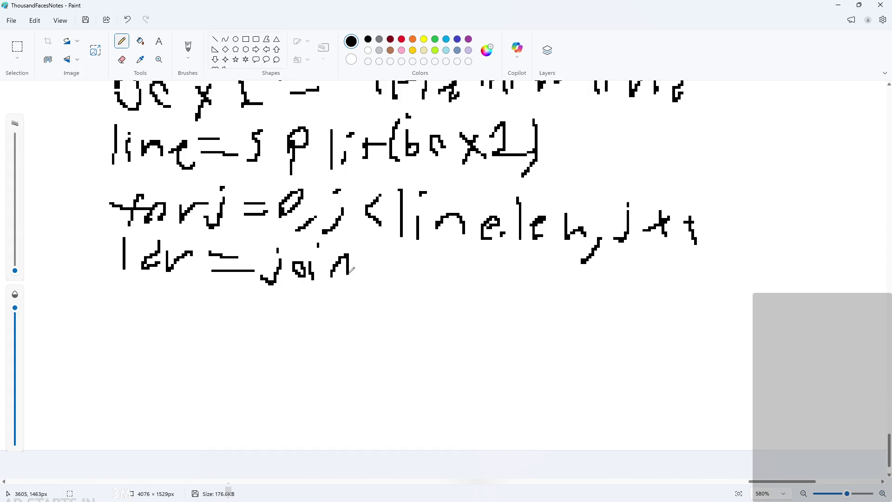
mouse_move(388, 241)
mouse_down()
mouse_move(374, 284)
mouse_move(391, 297)
mouse_up()
key(ctrl+z)
drag(376, 249, 368, 293)
drag(402, 258, 390, 285)
mouse_move(431, 261)
mouse_down()
mouse_move(439, 269)
mouse_move(435, 302)
mouse_up()
key(ctrl+z)
key(ctrl+z)
key(ctrl+z)
Step: Fill in the join arguments as line, 0,
drag(392, 255, 388, 296)
drag(408, 295, 411, 279)
click(415, 261)
mouse_move(428, 292)
mouse_down()
mouse_move(429, 278)
mouse_move(461, 298)
mouse_up()
mouse_move(485, 282)
mouse_down()
mouse_move(479, 298)
mouse_move(494, 309)
mouse_up()
mouse_move(519, 267)
mouse_down()
mouse_move(509, 293)
mouse_move(520, 297)
mouse_up()
drag(537, 303, 520, 326)
mouse_move(565, 262)
mouse_down()
mouse_move(544, 315)
mouse_move(597, 314)
mouse_move(582, 325)
mouse_up()
ctrl+scroll(573, 290, down, 2)
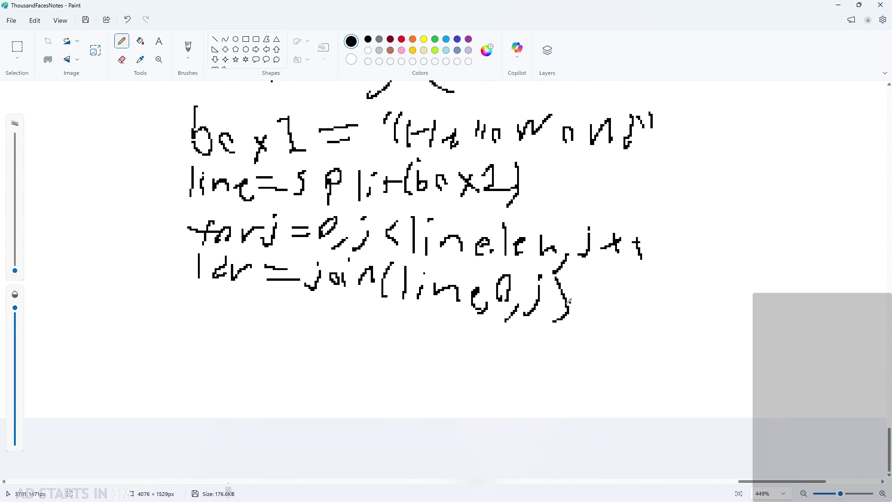
Step: Write draw_text(ldr) beneath the join line, remove a stray underline, and minimize Paint
mouse_move(199, 298)
mouse_down()
mouse_move(205, 311)
mouse_move(231, 296)
mouse_move(251, 321)
mouse_move(283, 317)
mouse_move(305, 330)
mouse_up()
mouse_move(317, 298)
mouse_down()
mouse_move(315, 331)
mouse_move(333, 311)
mouse_move(381, 339)
mouse_move(361, 341)
mouse_up()
mouse_move(393, 304)
mouse_down()
mouse_move(392, 335)
mouse_move(400, 319)
mouse_move(410, 342)
mouse_up()
mouse_move(428, 312)
mouse_down()
mouse_move(429, 339)
mouse_move(441, 332)
mouse_up()
drag(443, 315, 448, 340)
mouse_move(448, 325)
mouse_down()
mouse_move(437, 339)
mouse_move(455, 343)
mouse_up()
mouse_move(456, 329)
mouse_down()
mouse_move(474, 325)
mouse_move(458, 357)
mouse_up()
click(367, 360)
drag(186, 339, 515, 344)
key(ctrl+z)
key(ctrl+z)
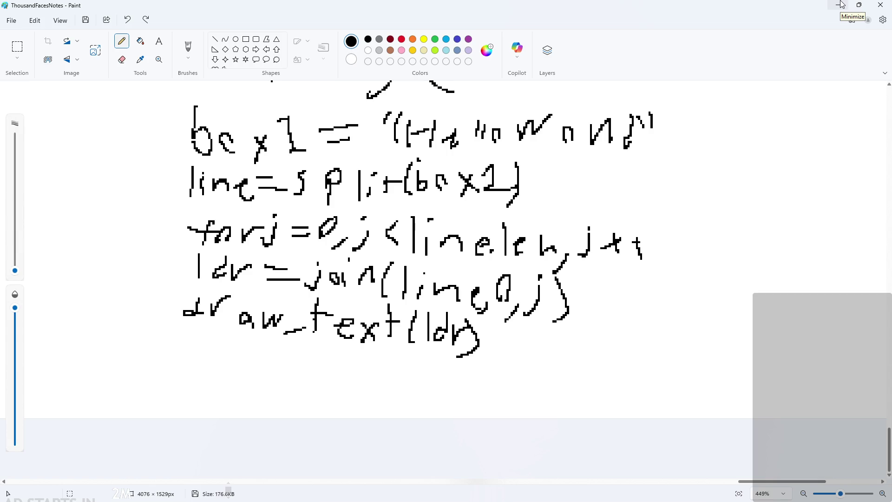
click(842, 5)
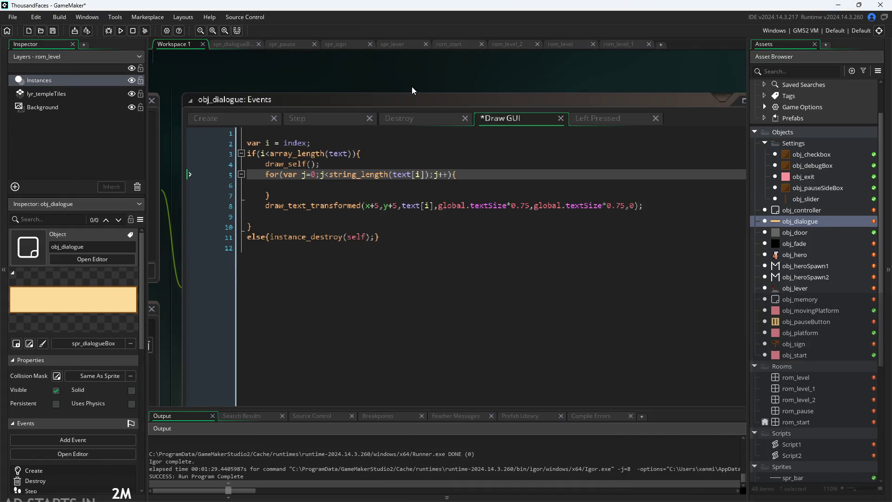
Step: Insert a new empty line 5 after draw_self() in the Draw GUI code
click(347, 164)
click(383, 238)
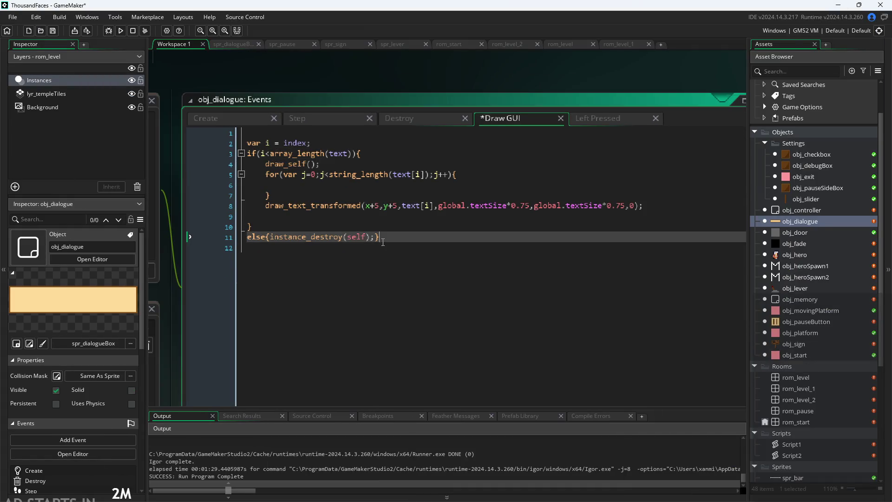
click(377, 195)
click(385, 184)
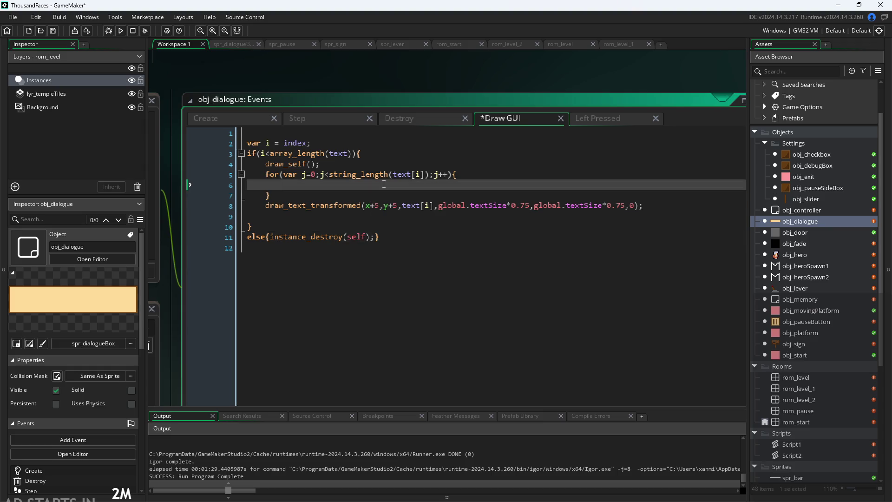
click(396, 165)
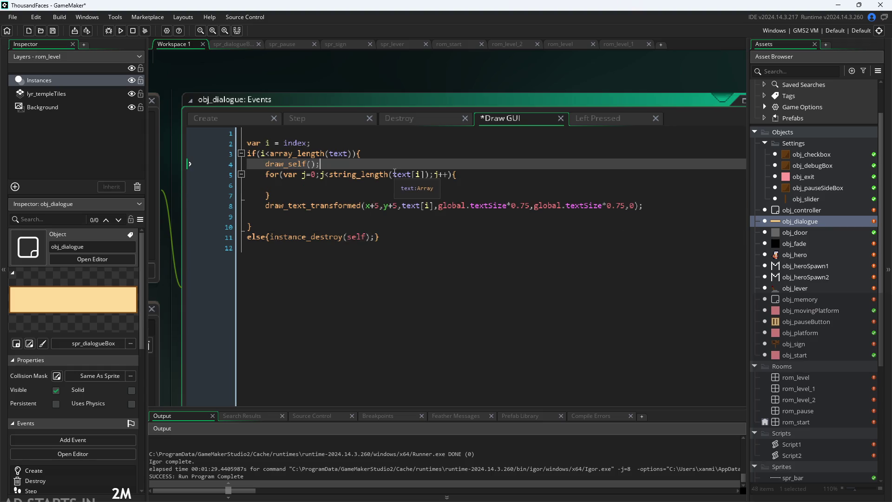
key(Return)
Step: Write var line = string_split(text[i],""); on line 5, then return to the Paint notes
text(str)
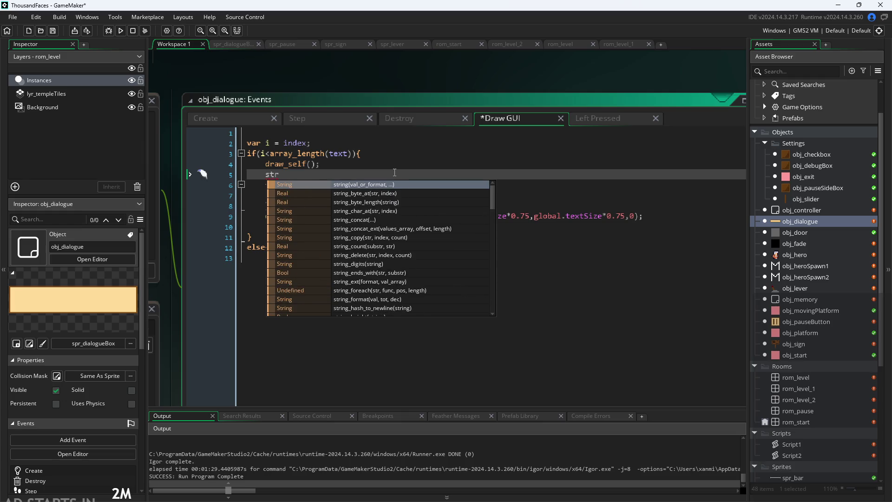
key(alt+Tab)
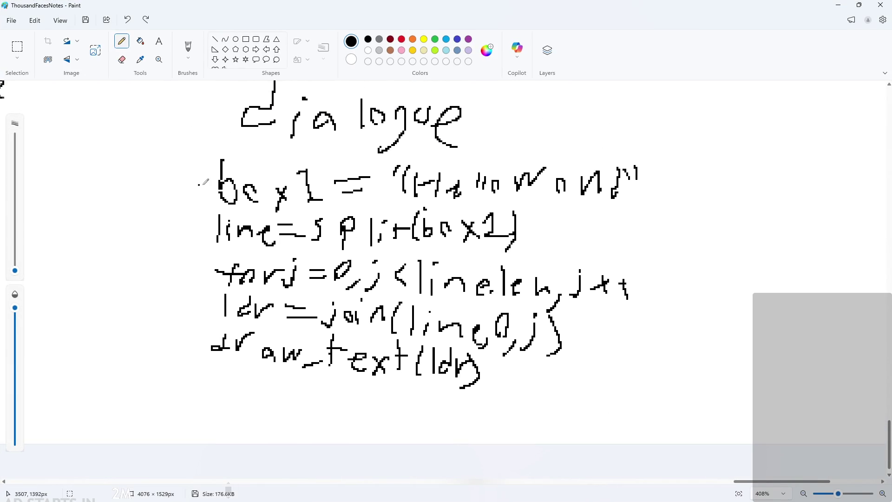
key(alt+Tab)
key(BackSpace)
key(BackSpace)
key(BackSpace)
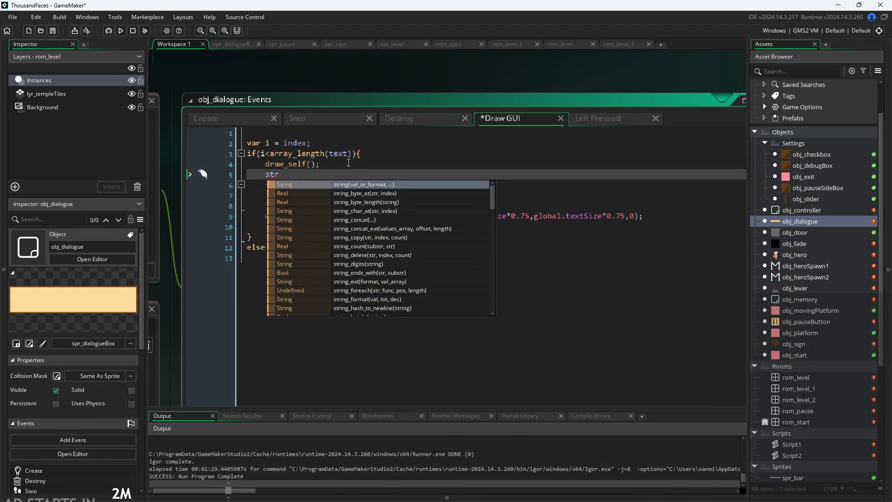
text(var l)
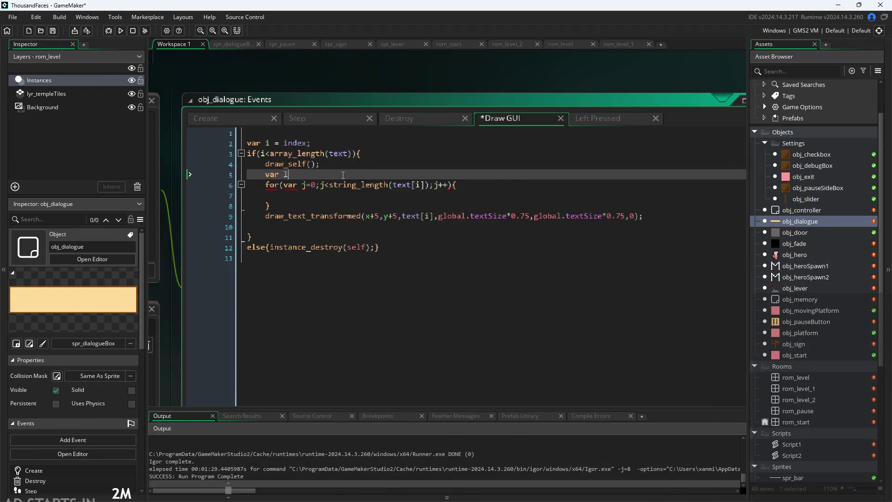
text(ine = splite)
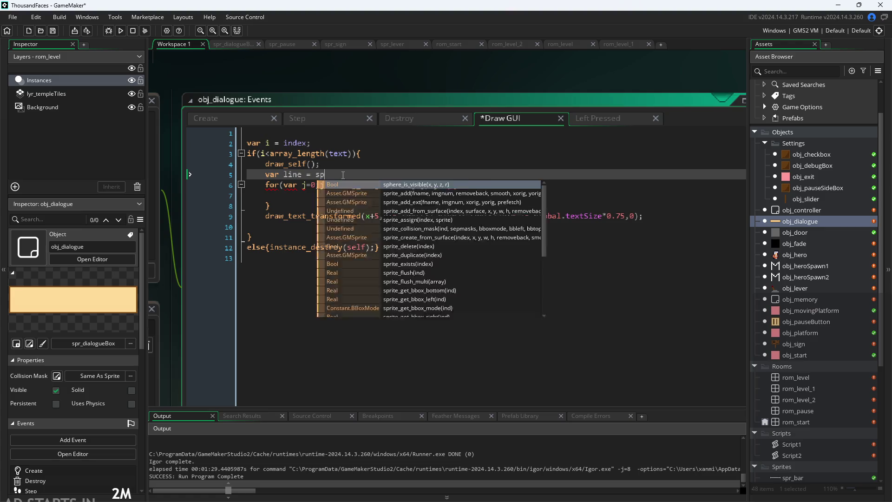
key(BackSpace)
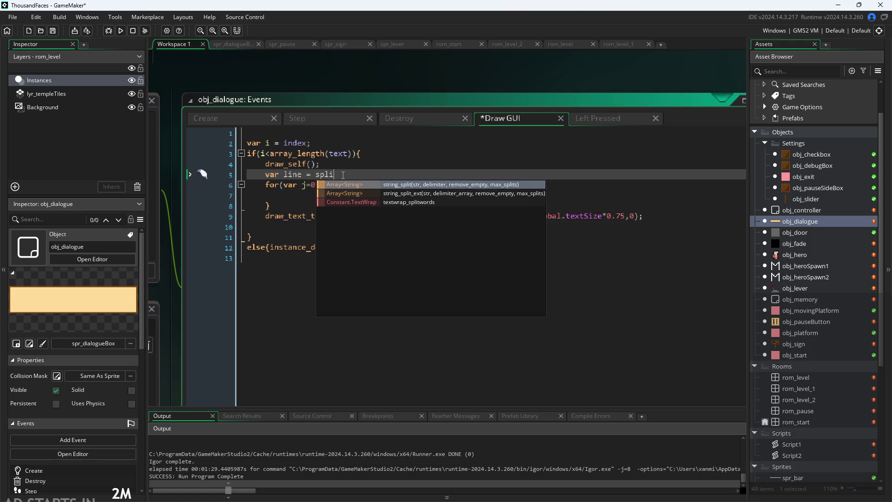
key(Return)
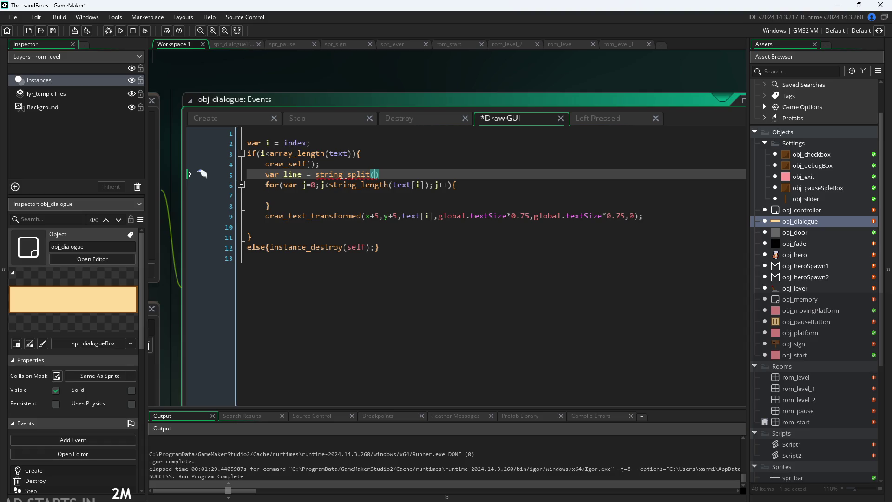
mouse_move(343, 174)
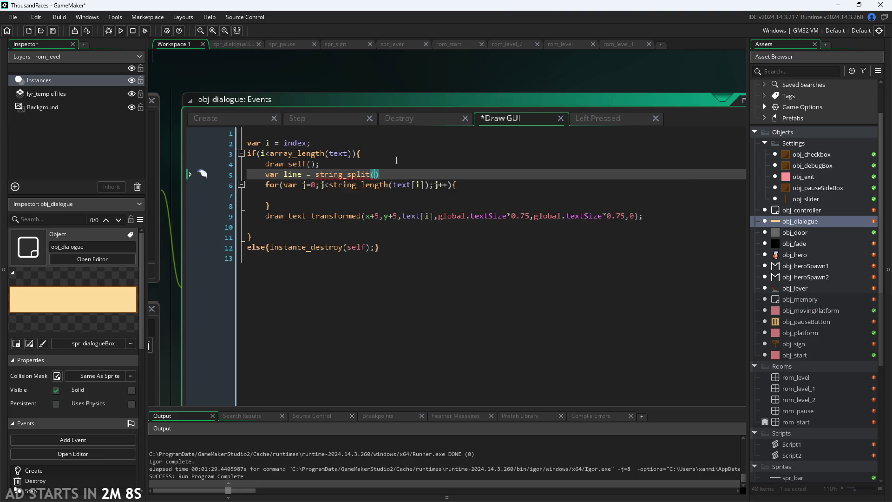
text(text)
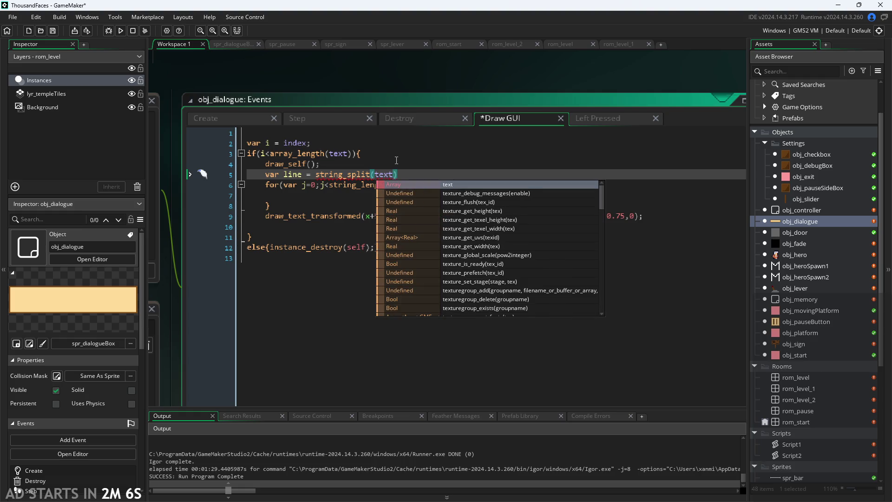
text([i])
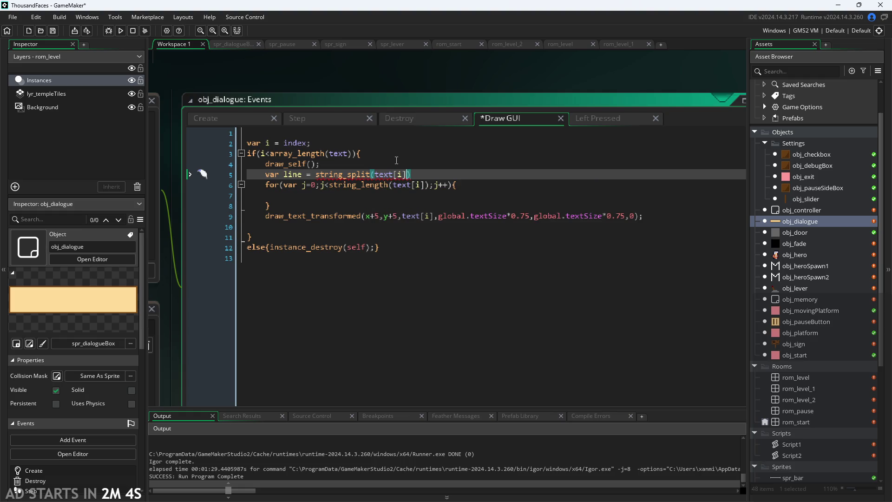
text(,"")
text();)
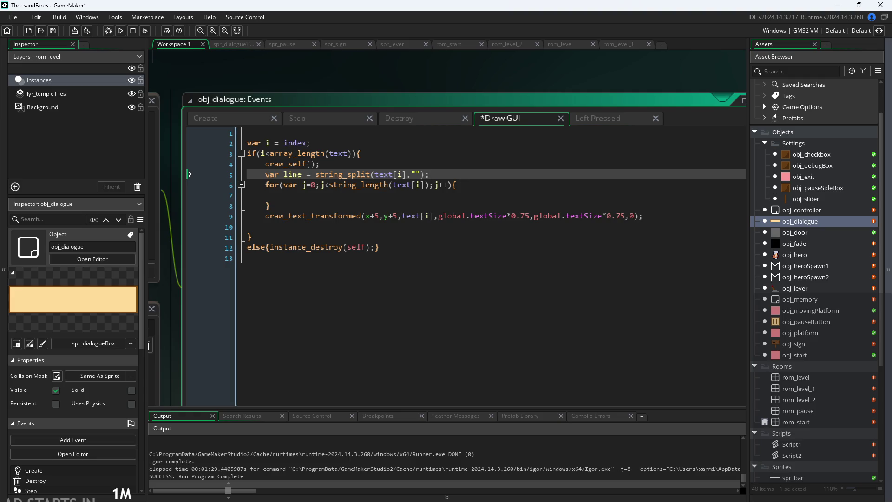
key(alt+Tab)
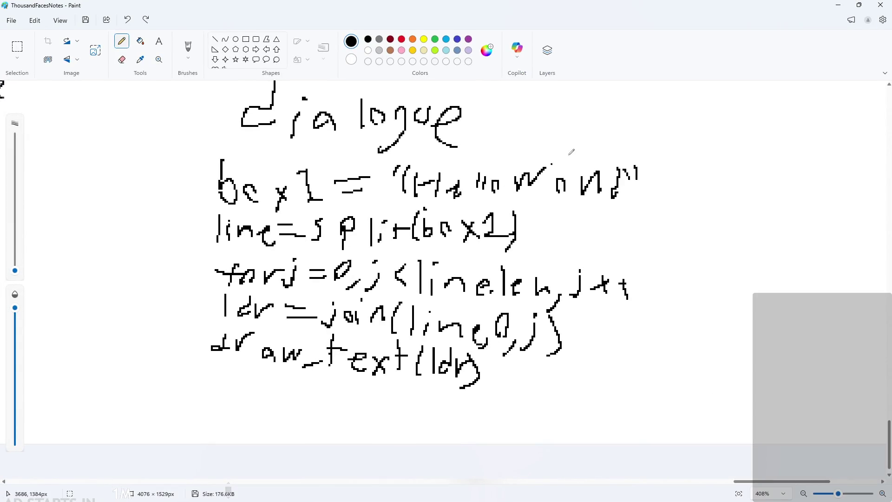
Step: Check the Paint notes once more, then return to the Draw GUI code
click(839, 5)
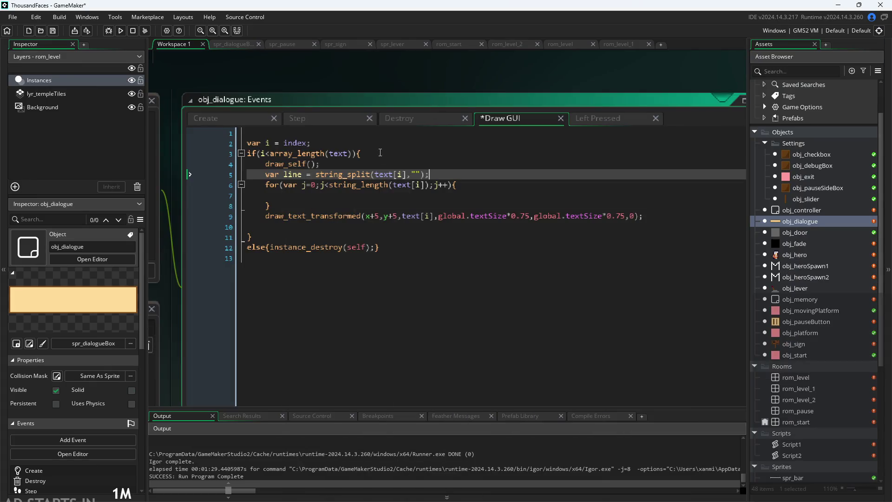
mouse_move(391, 189)
key(alt+Tab)
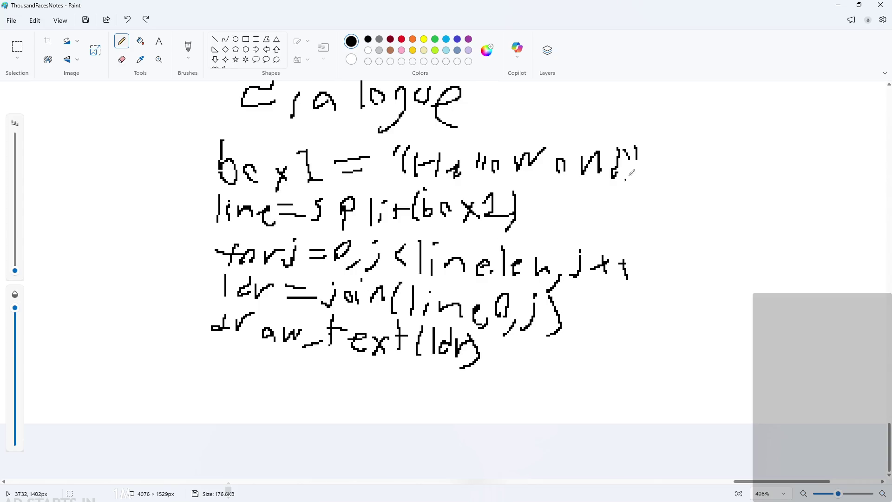
click(839, 5)
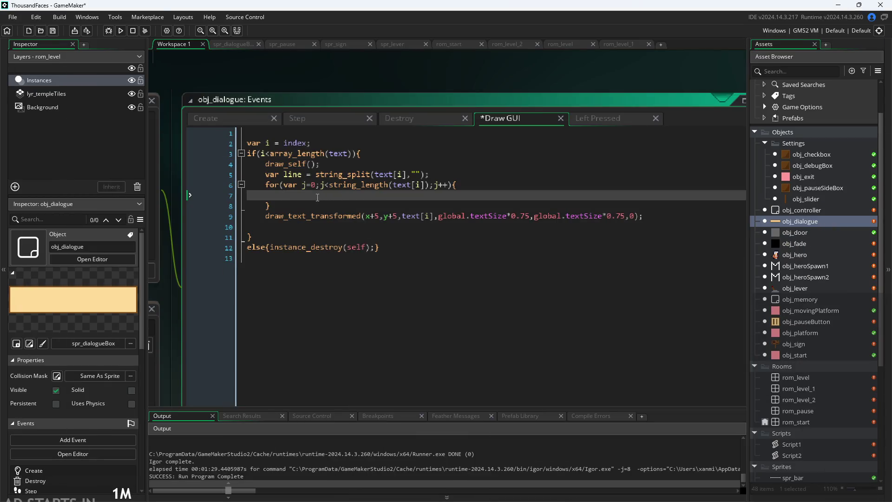
Step: In the for loop, start the assignment as ldr=join, then revise it to ldr=string
text(ldr=)
text(join)
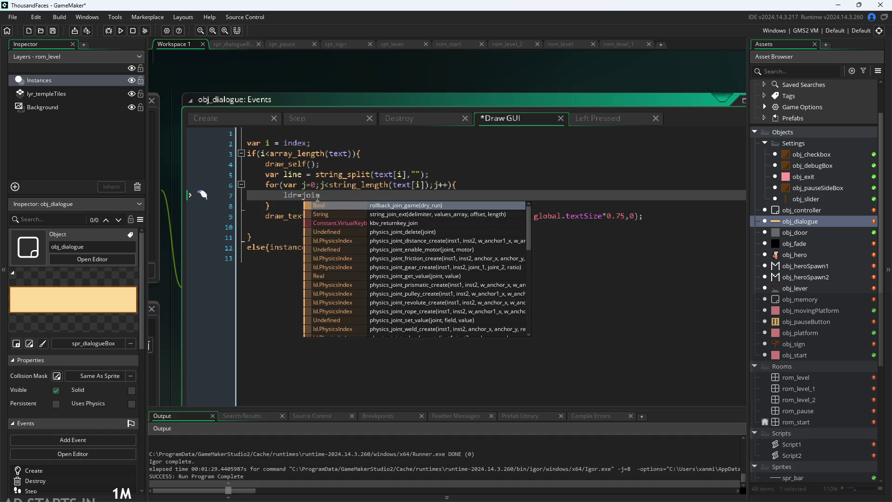
scroll(400, 247, down, 8)
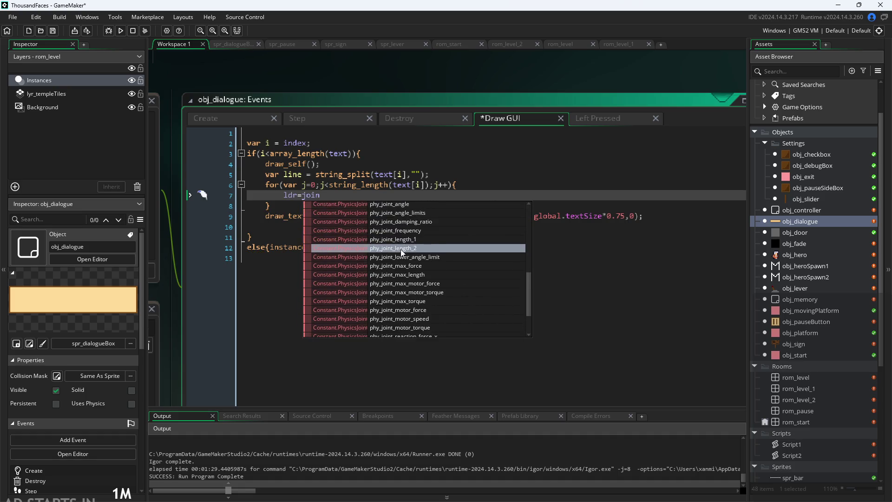
key(BackSpace)
key(BackSpace)
key(BackSpace)
text(s)
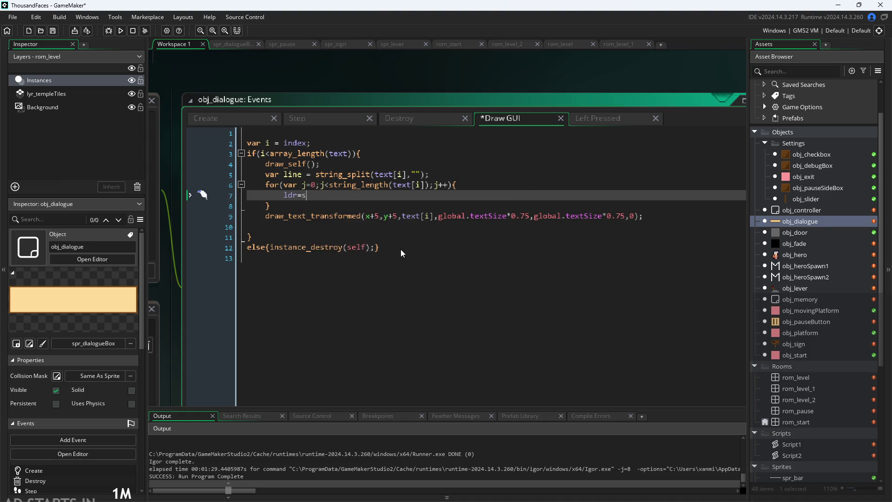
text(tring)
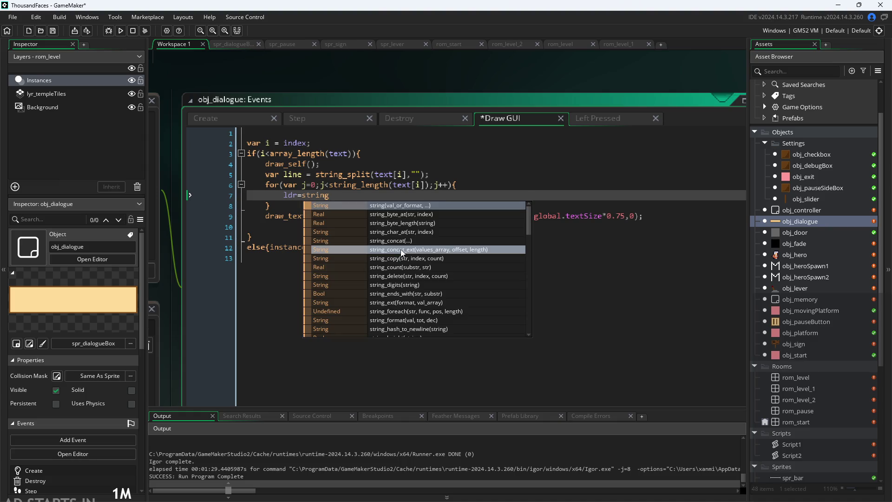
scroll(426, 226, down, 1)
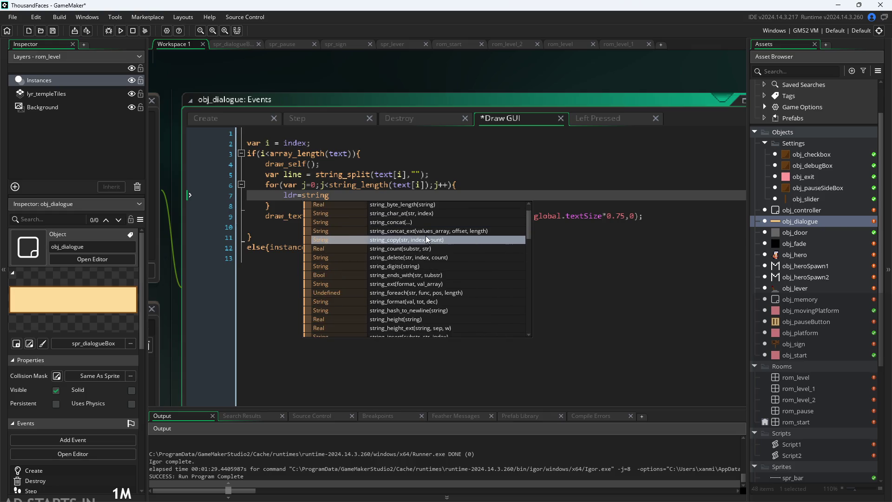
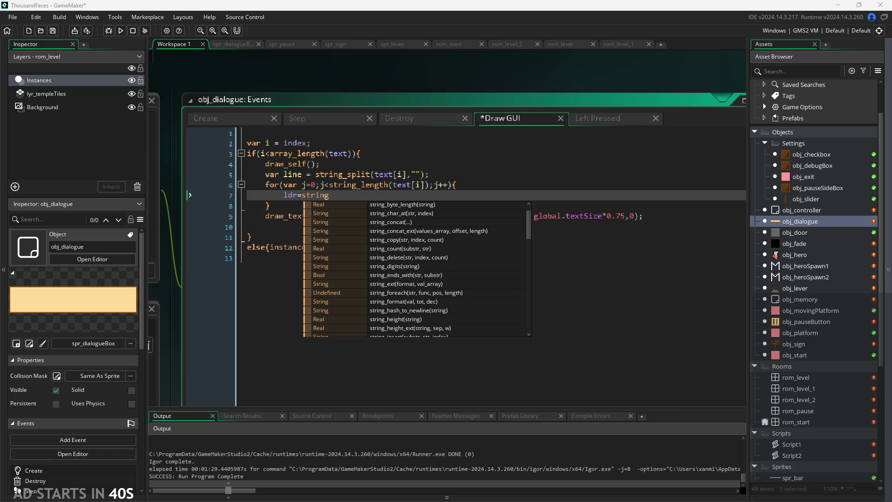
Step: Write ldr=string_concat(line[j]); on line 7, make the draw call use ldr instead of text[i], and save
key(Escape)
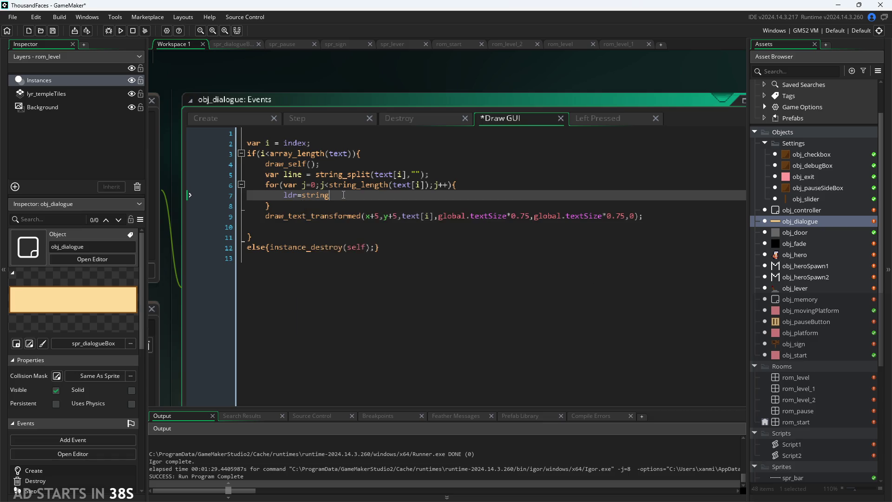
text(_conc)
key(Return)
text(line)
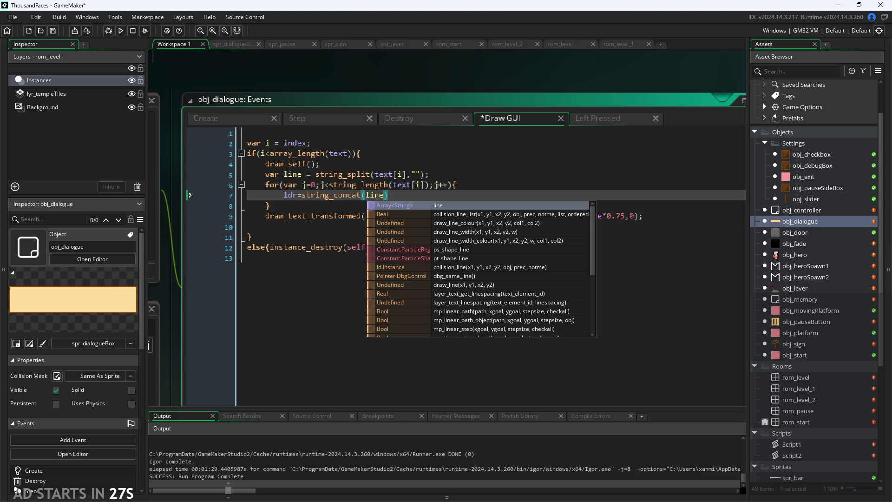
text([)
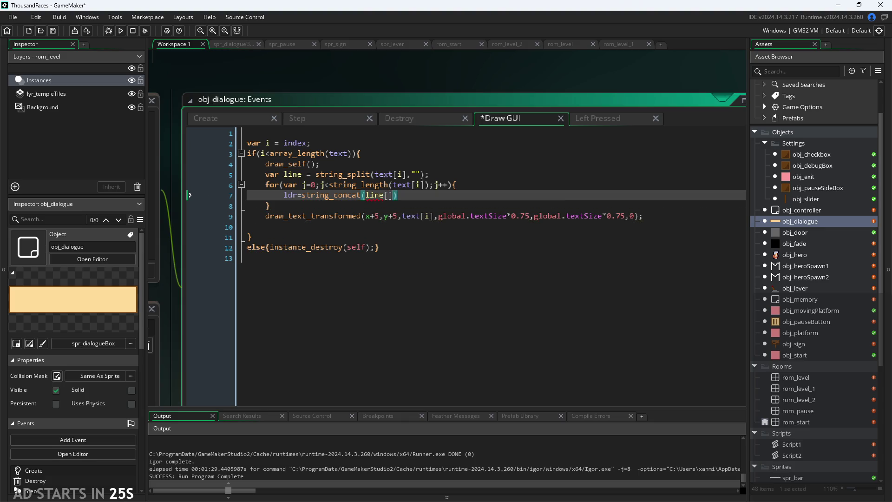
text(u)
key(BackSpace)
text(j)
key(End)
text(;)
drag(435, 216, 402, 217)
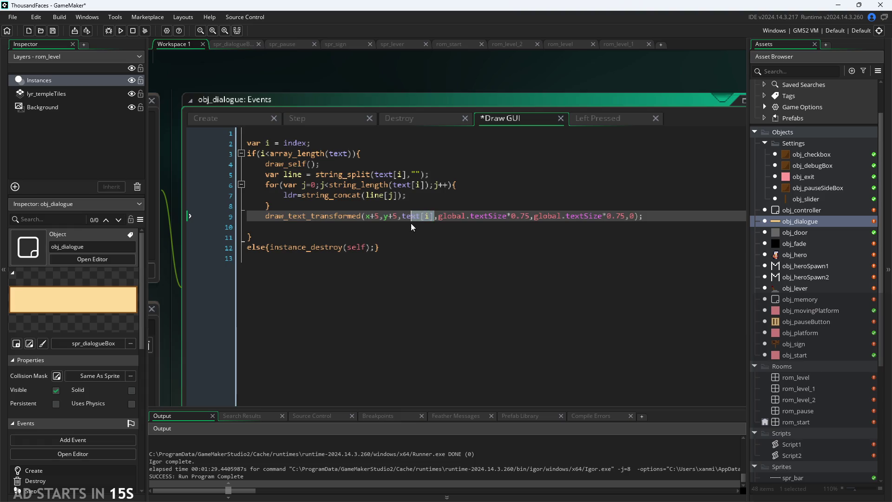
text(l)
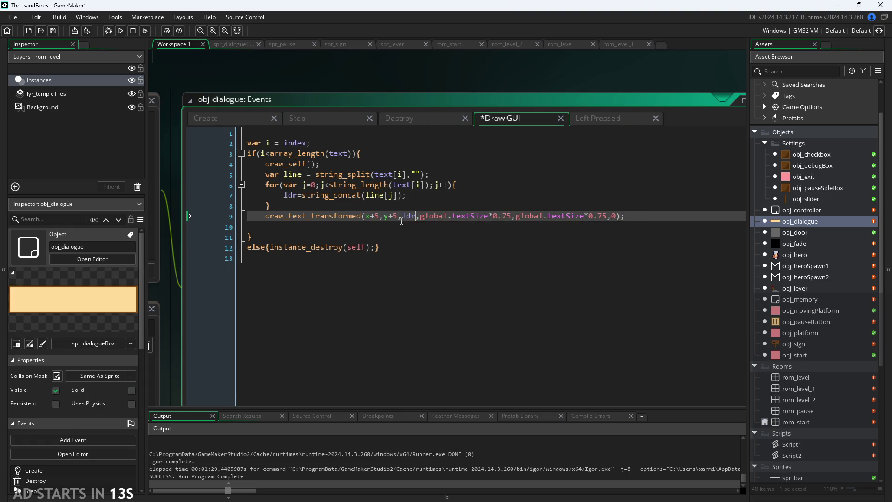
text(dr)
click(447, 206)
key(ctrl+s)
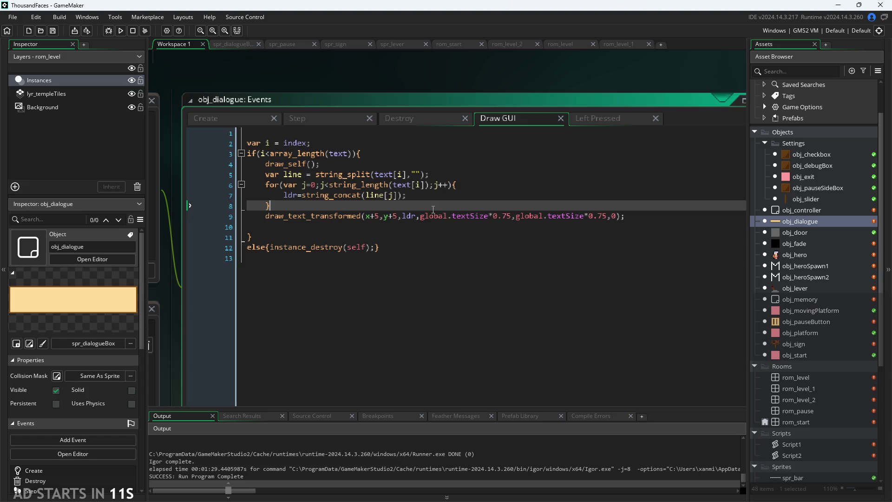
Step: Cut the draw_text_transformed call and paste it inside the for loop after line 7
click(413, 194)
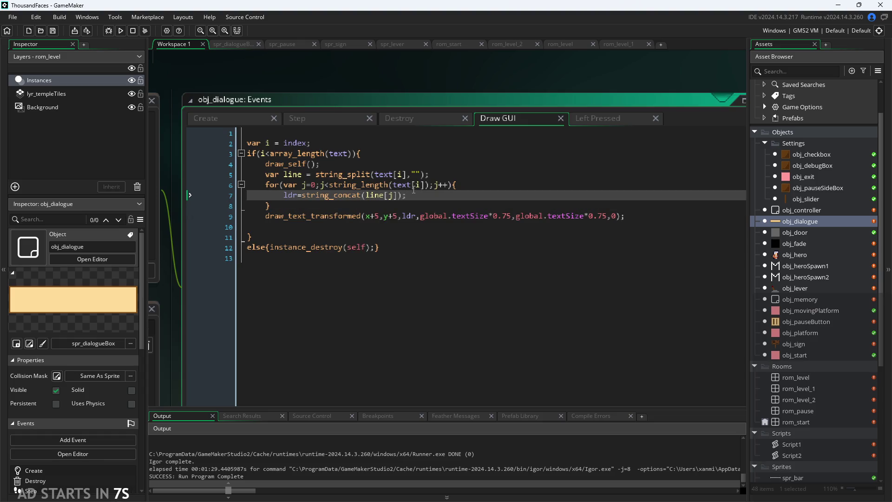
drag(265, 216, 621, 216)
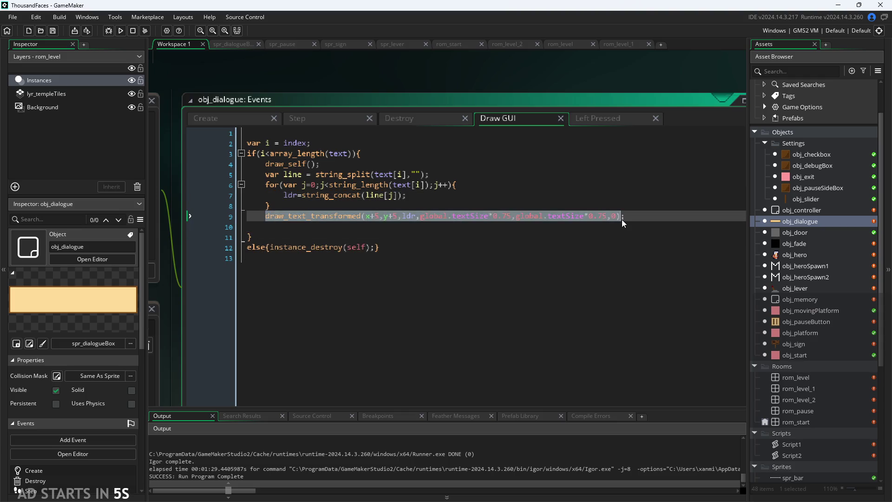
key(ctrl+x)
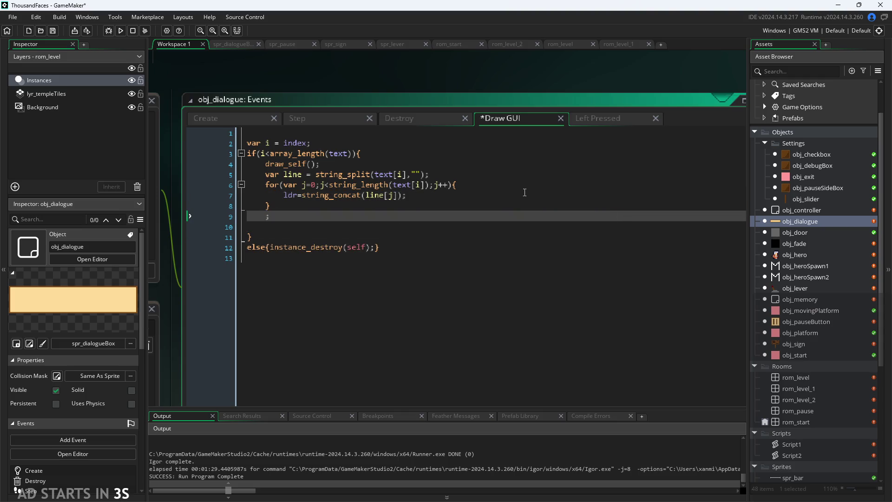
click(524, 194)
key(Return)
key(ctrl+v)
Step: Remove the stray semicolon and empty line, add the loop's closing brace and ending semicolon, and save
click(346, 251)
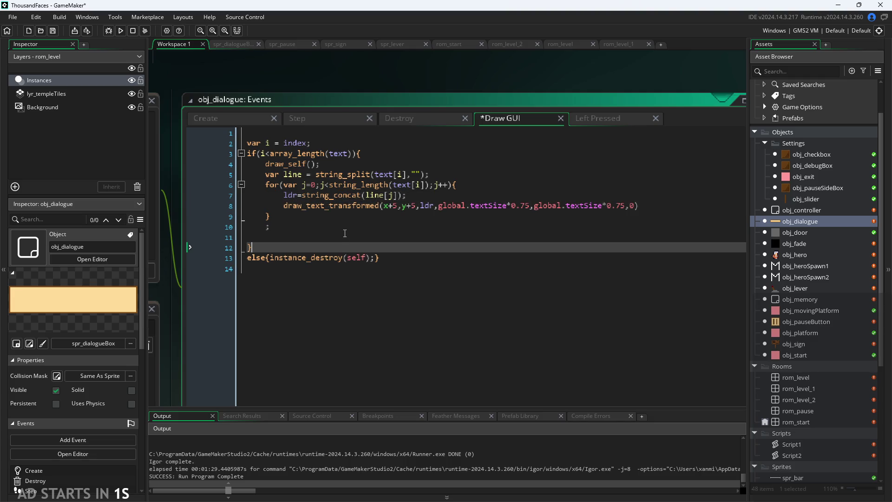
click(358, 237)
click(371, 232)
key(BackSpace)
key(BackSpace)
key(BackSpace)
key(BackSpace)
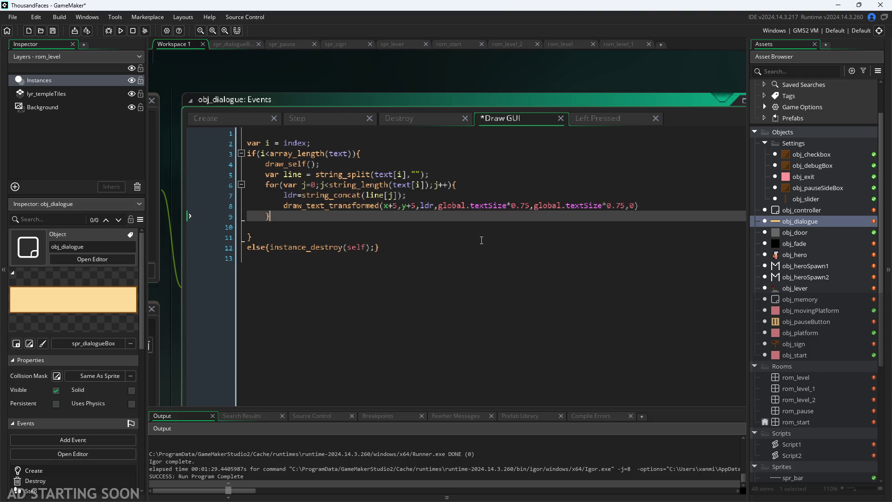
key(Delete)
click(377, 218)
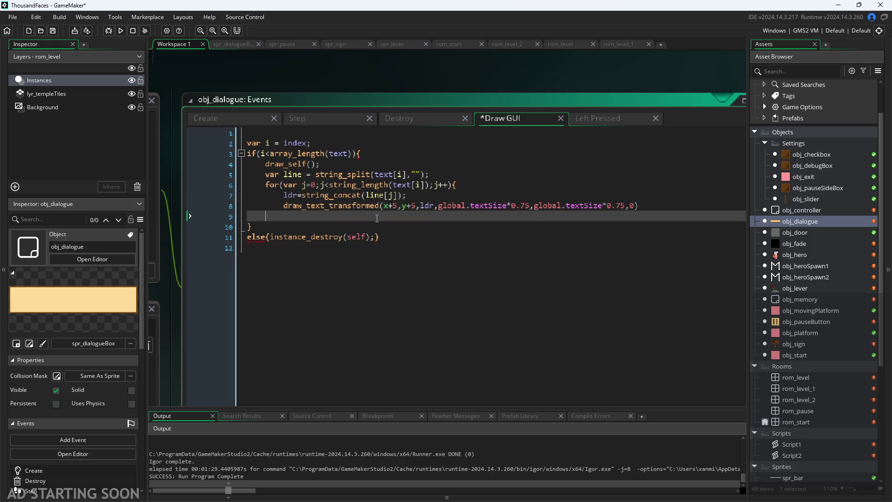
text(})
click(649, 205)
text(;)
key(ctrl+s)
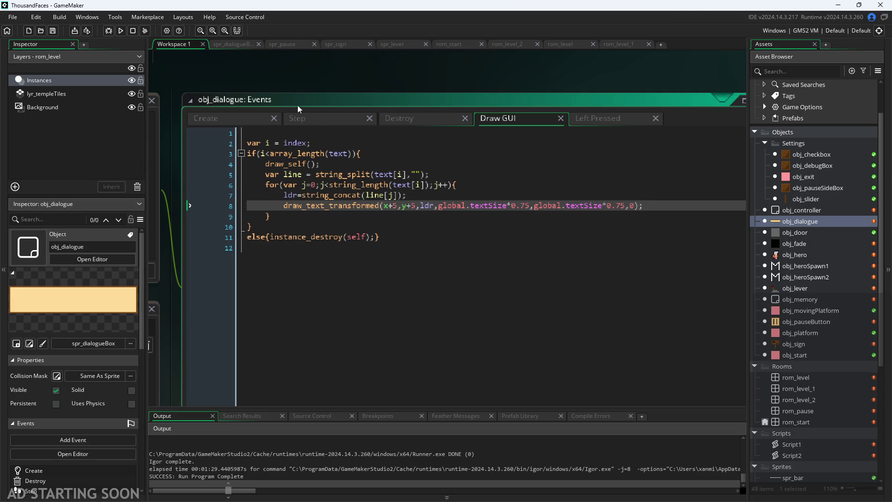
Step: Run the game, walk the hero to the sign, and abort after the out-of-range index error
click(123, 31)
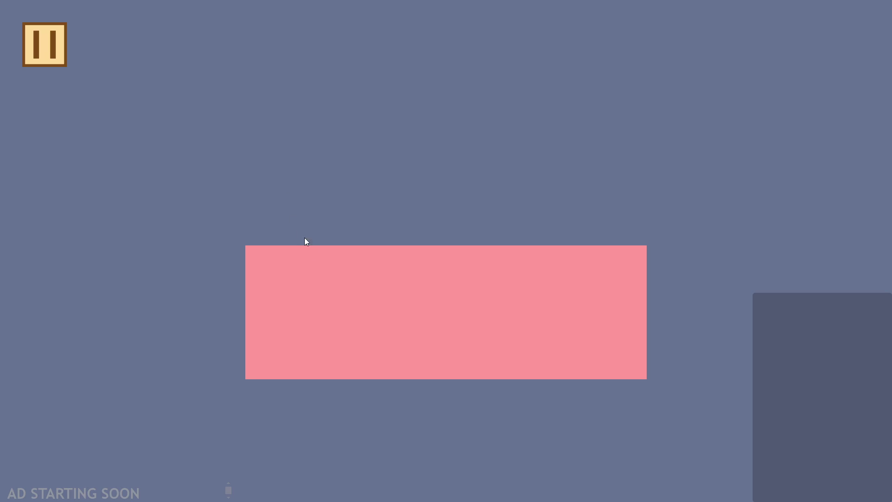
key(Right)
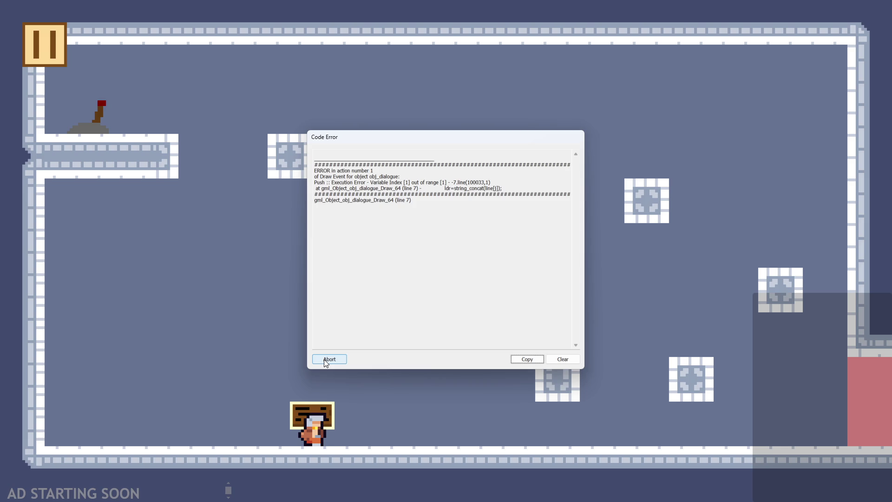
click(325, 360)
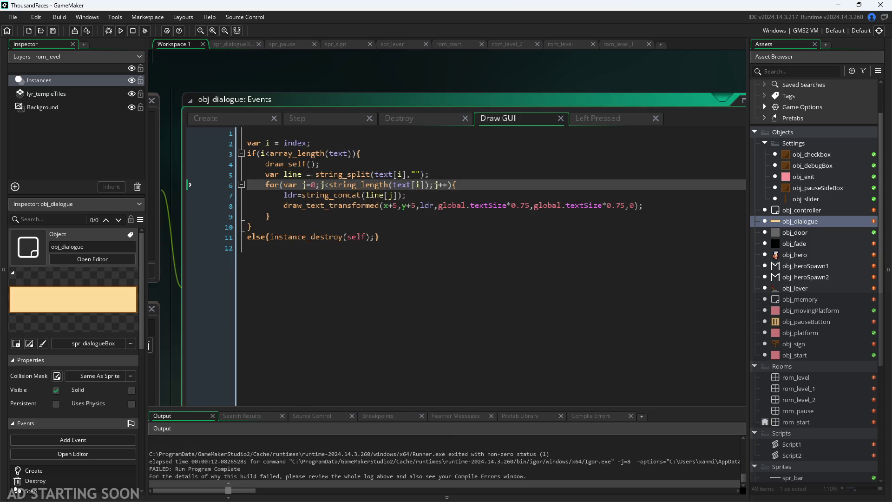
click(309, 176)
Step: Add false as a third argument to string_split(text[i],"") on line 5
mouse_move(352, 178)
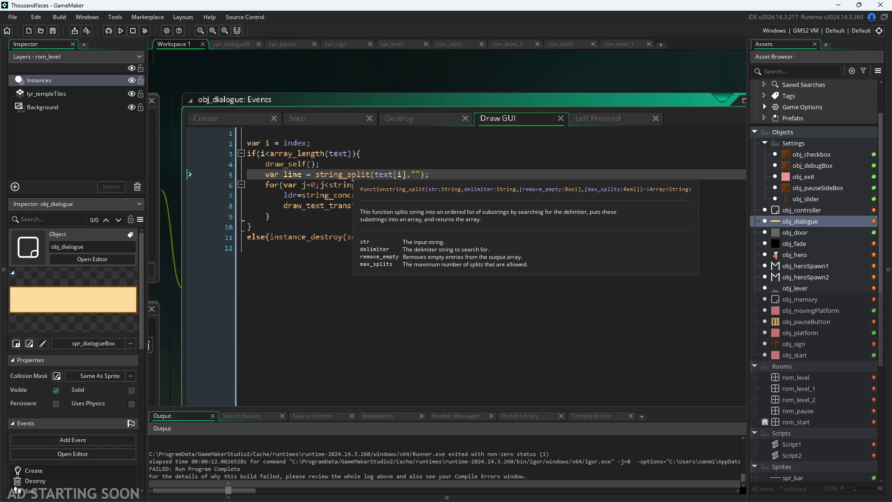
click(421, 176)
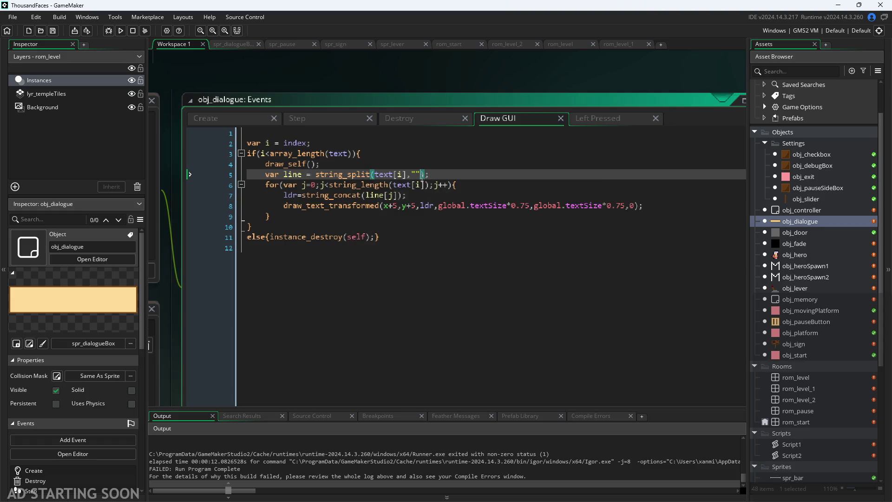
mouse_move(423, 186)
text(,false)
click(488, 174)
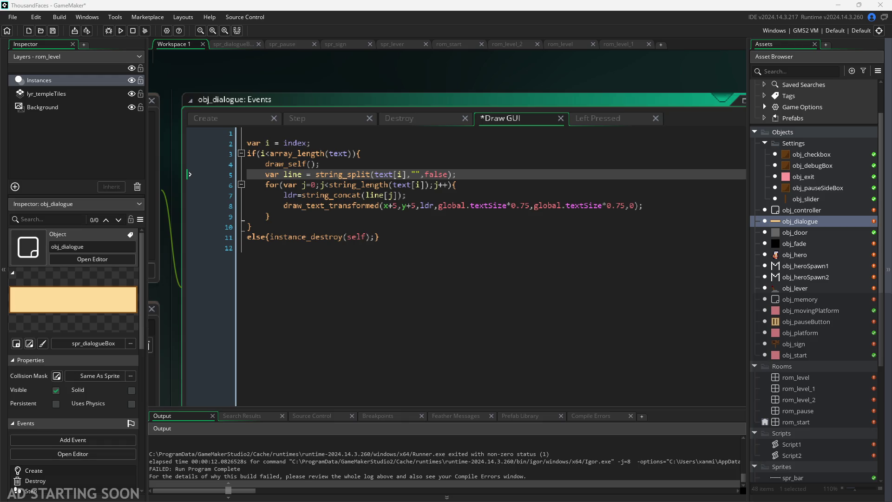
click(398, 194)
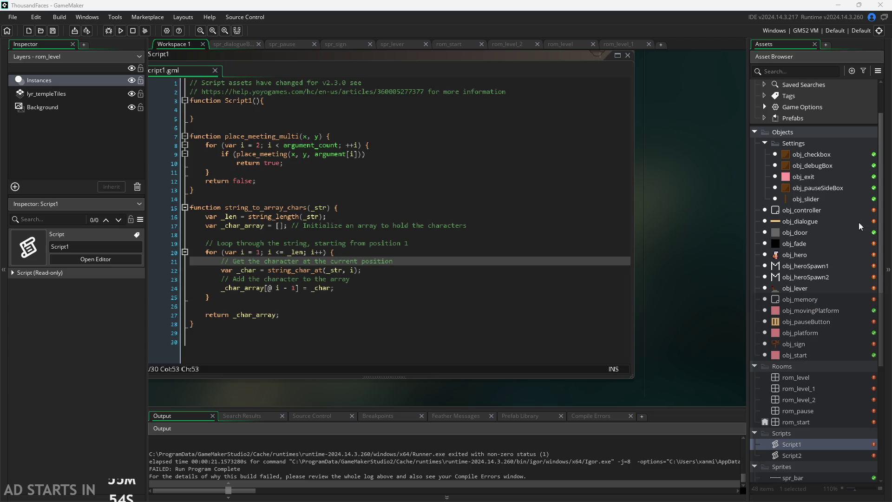
Step: In obj_dialogue's Draw GUI, swap line 5's string_split call for string_to_array_chars(text[i]); and save
click(821, 222)
double_click(821, 222)
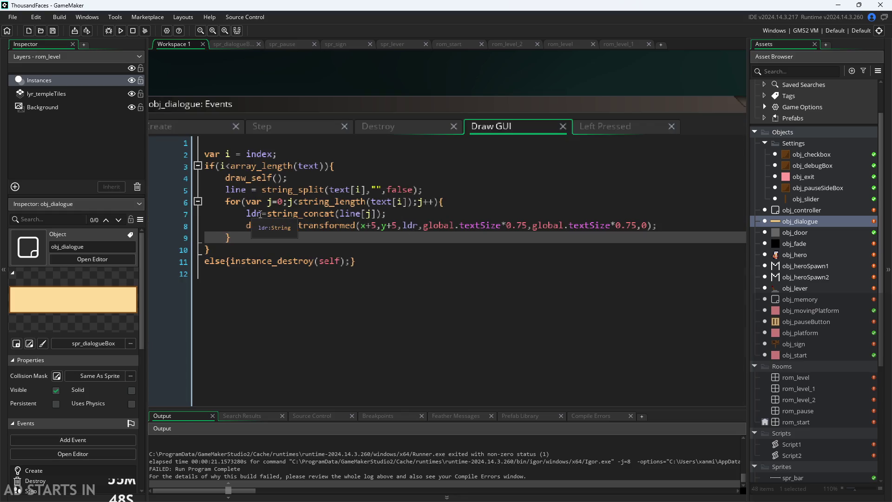
double_click(283, 214)
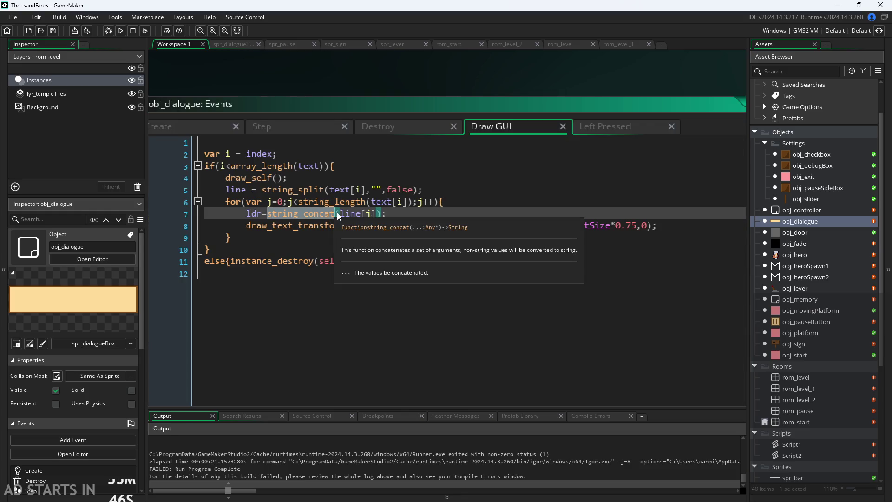
click(263, 191)
drag(263, 191, 433, 197)
text(str)
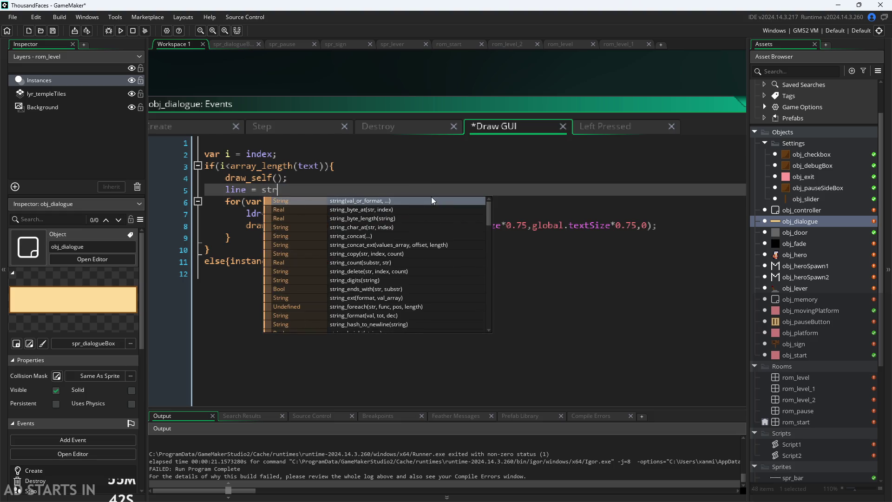
text(ing_t)
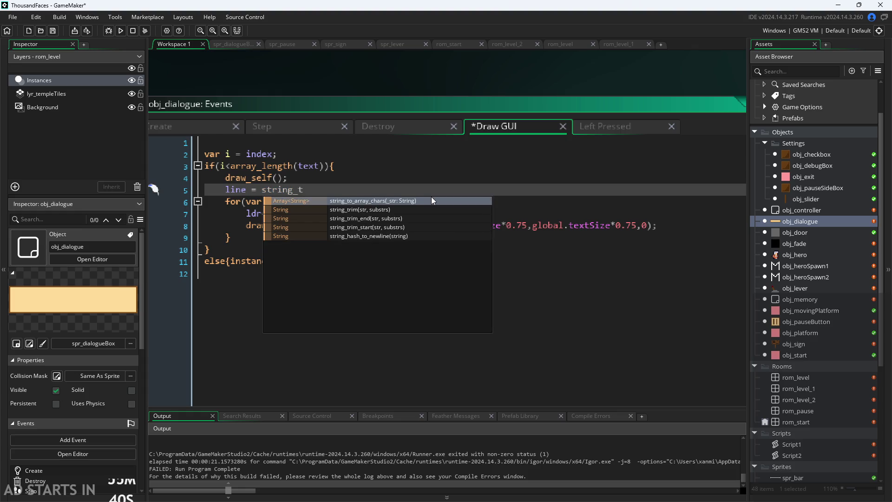
key(Return)
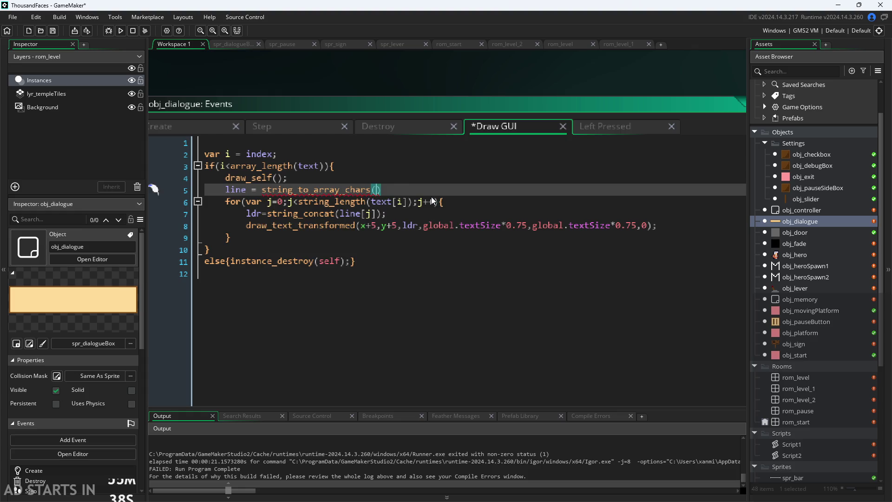
text(text[i)
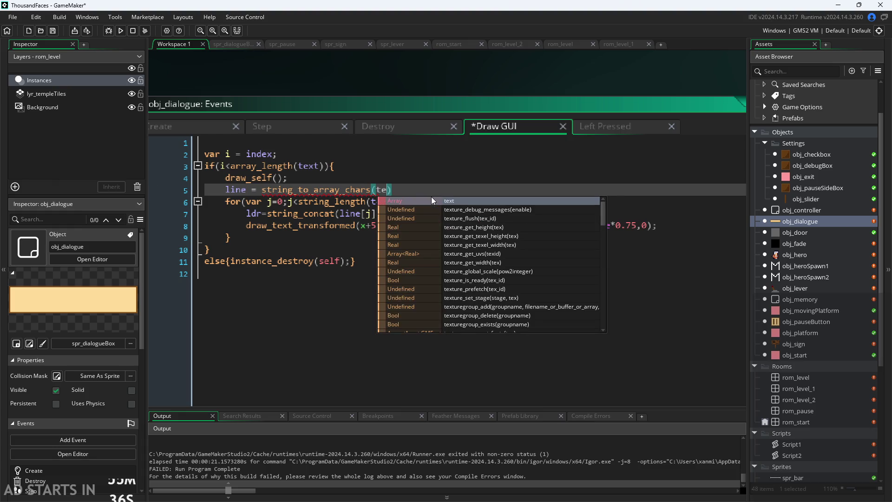
text(]);)
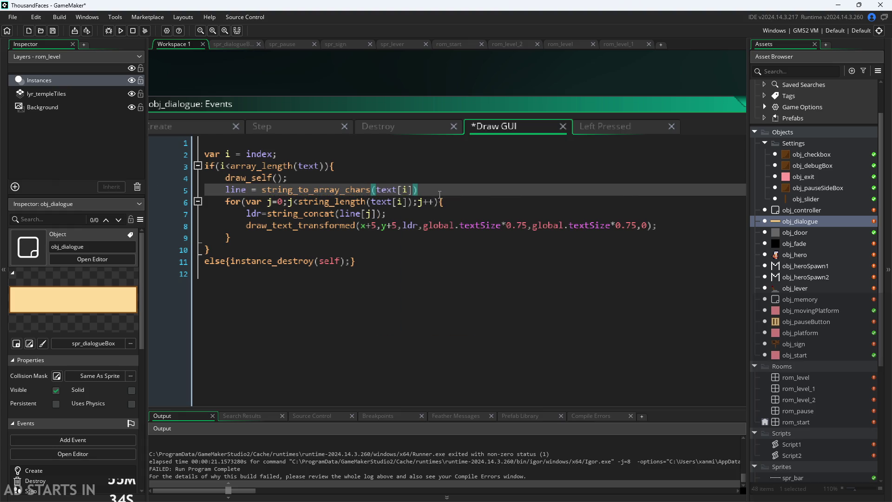
key(ctrl+s)
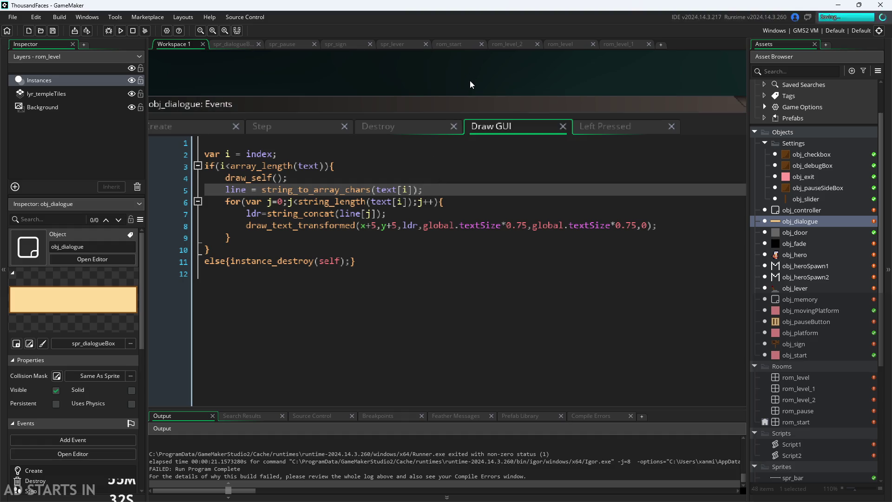
Step: Test-run the game, walk to the sign, close its text box, then pause and exit
click(121, 31)
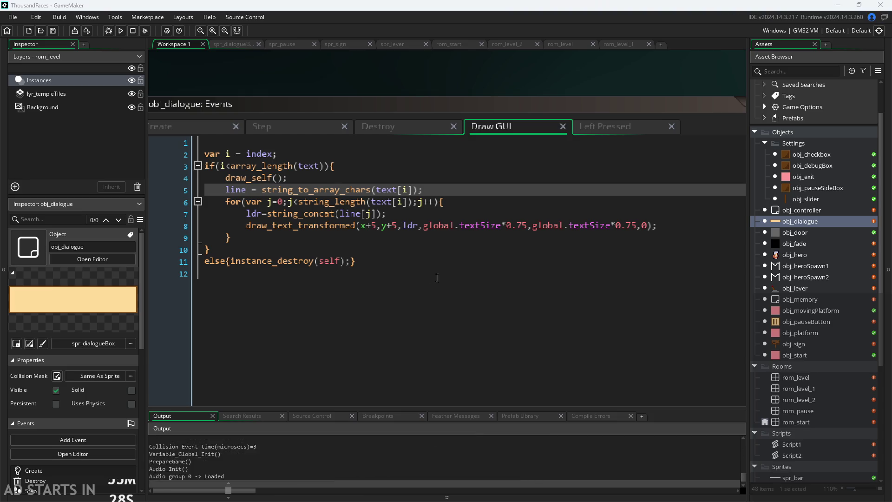
key(Right)
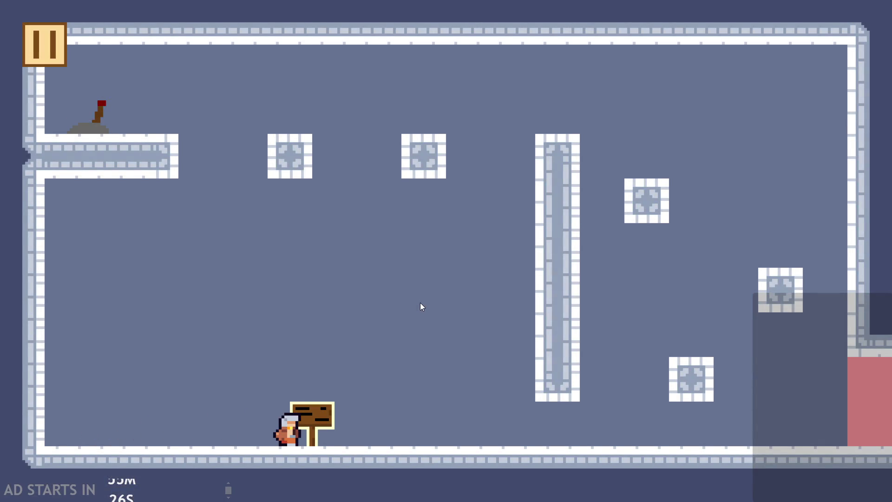
click(268, 166)
click(28, 53)
click(753, 416)
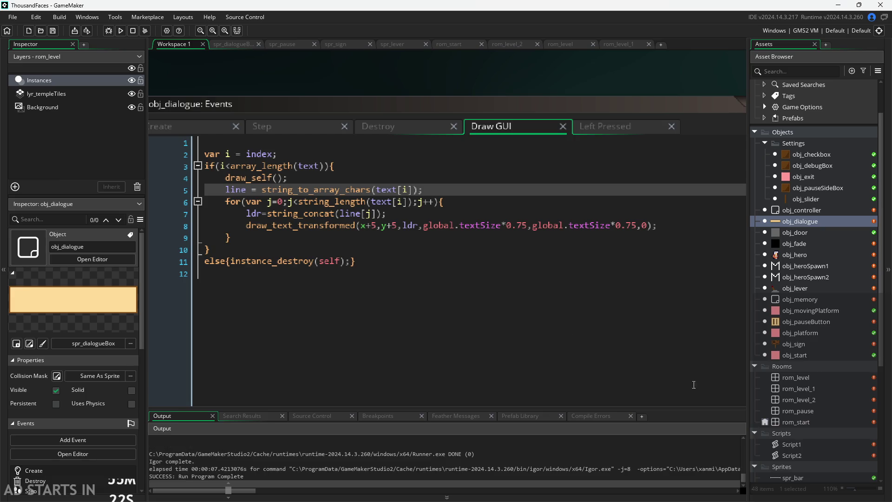
Step: Change the draw call's x argument to x+5+j*5, then save and run the game with F5
click(386, 213)
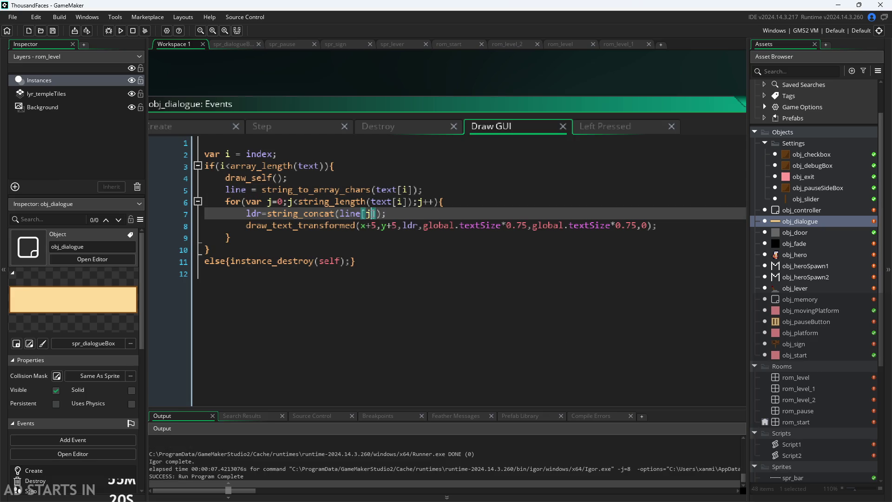
click(377, 226)
click(384, 216)
click(382, 228)
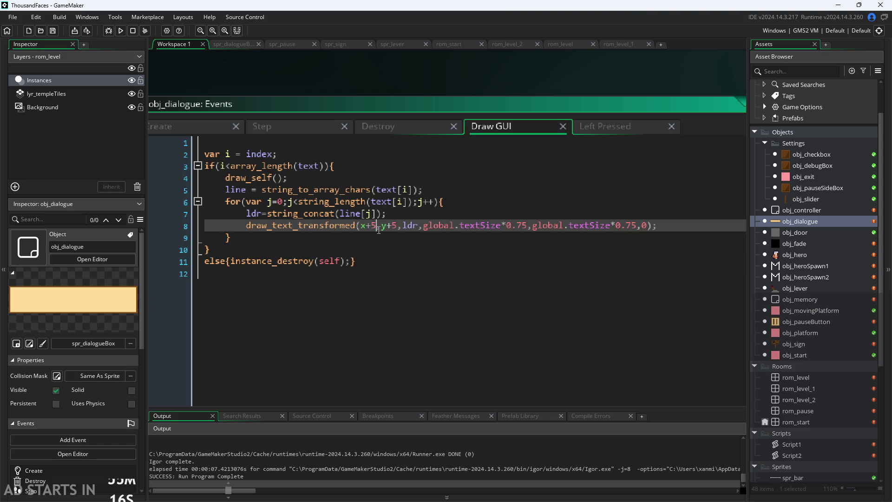
text(+j*5)
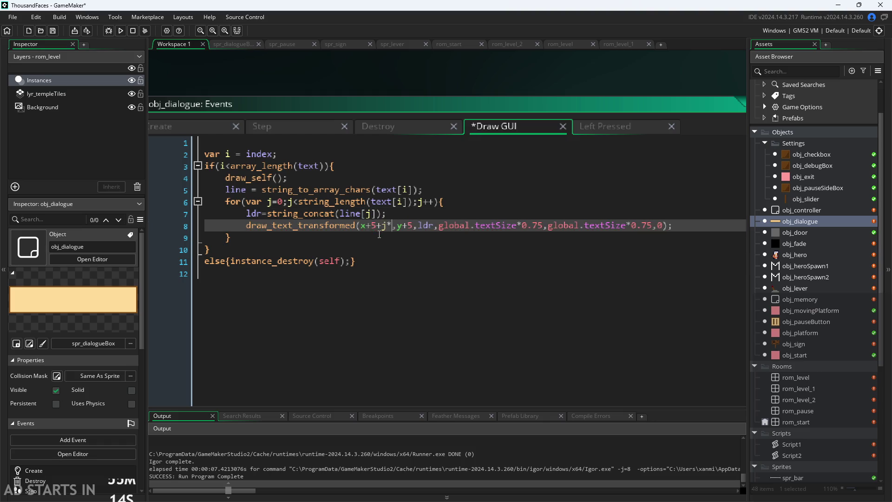
click(455, 204)
key(F5)
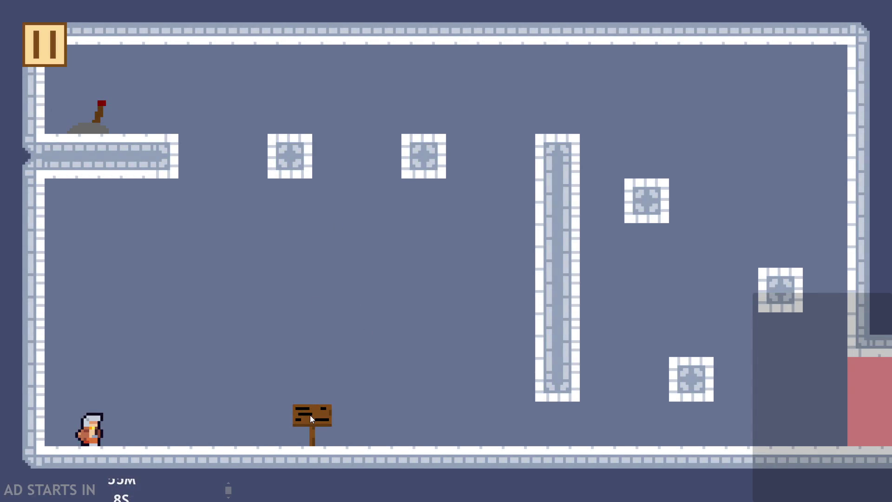
Step: Walk to the sign, read through the Hello World! dialogue, then pause and quit the game
key(Right)
key(Left)
key(e)
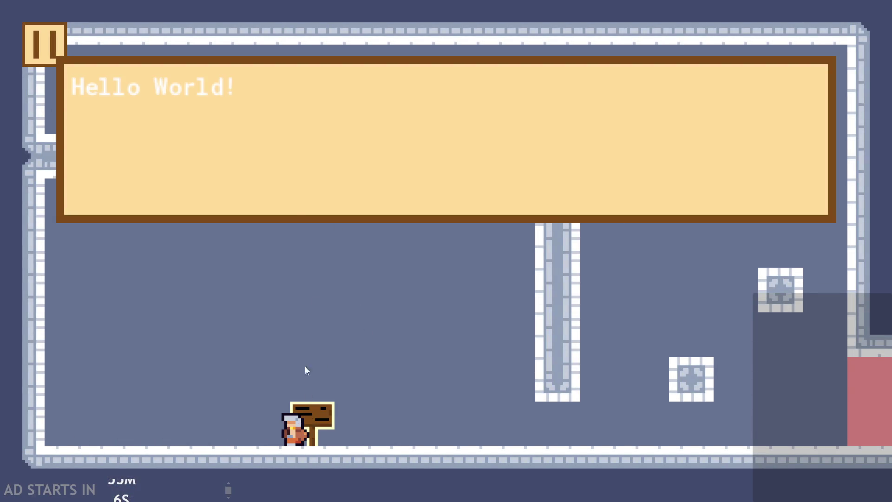
click(297, 162)
click(297, 161)
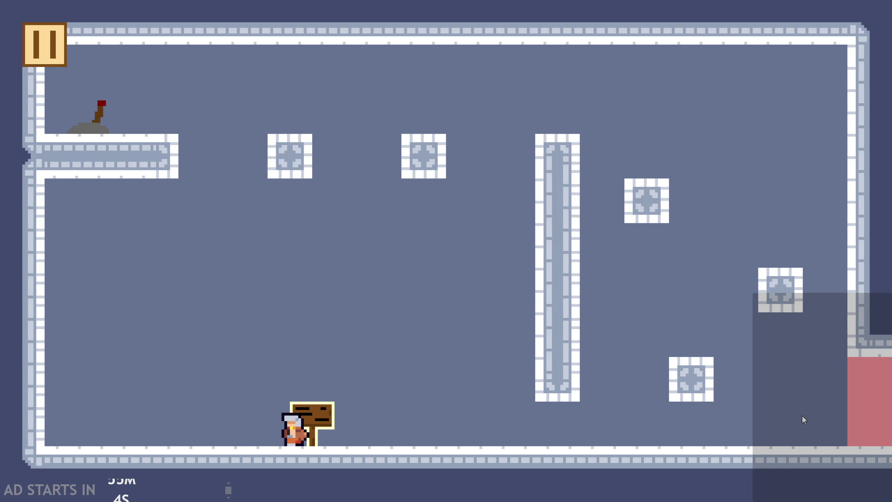
click(46, 49)
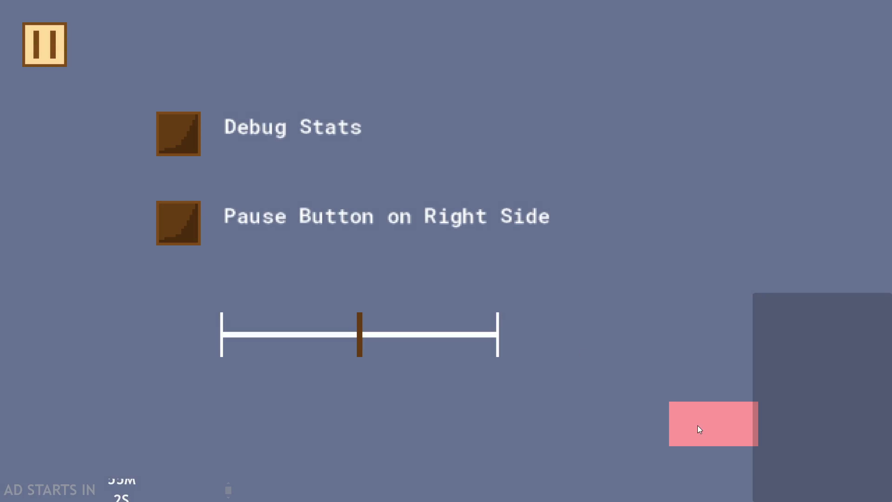
click(700, 428)
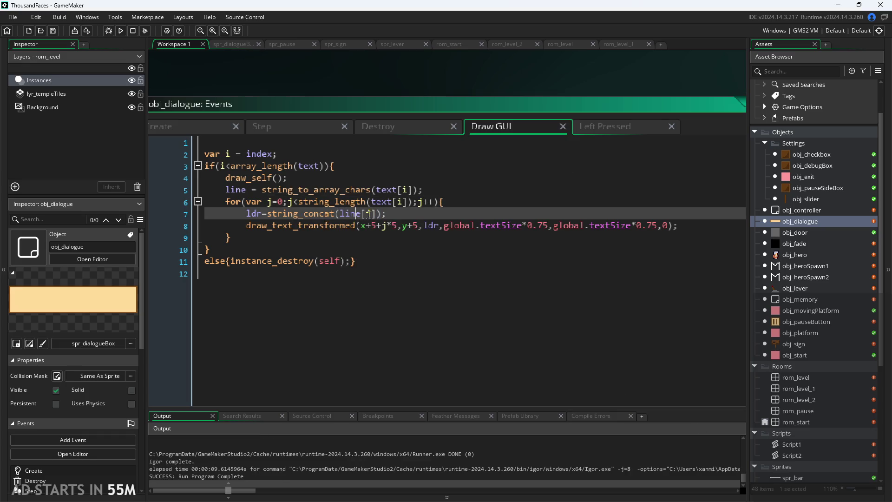
Step: Change line[i] to line[j] in the string_concat call on line 7
double_click(369, 214)
text(j)
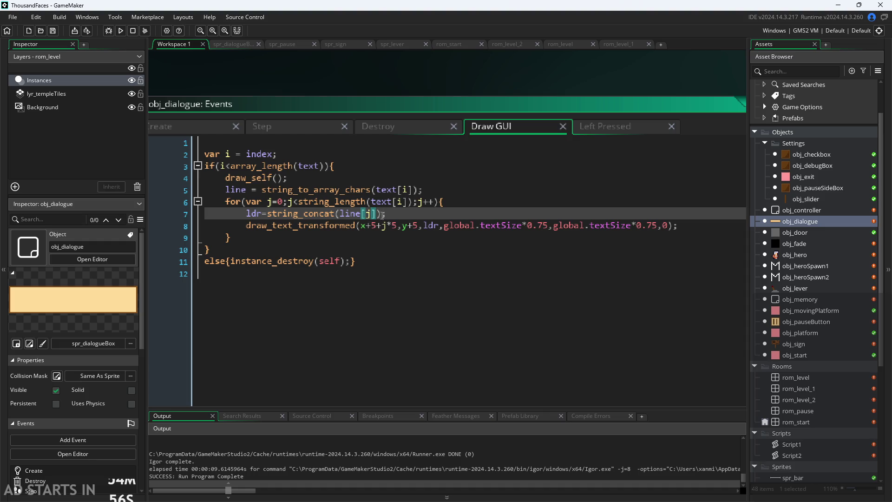
key(Right)
key(Right)
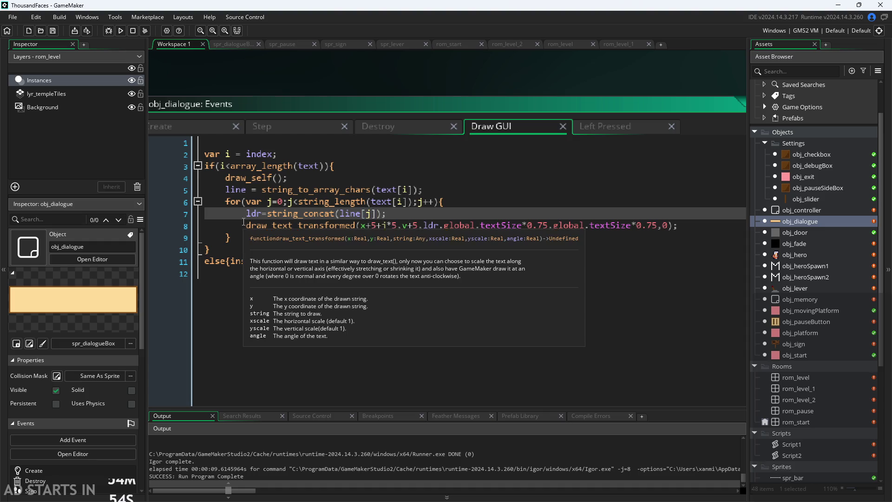
Step: Move the draw_text_transformed statement out of the for loop to just after its closing brace
mouse_move(245, 225)
mouse_down()
mouse_move(633, 235)
mouse_move(676, 225)
mouse_up()
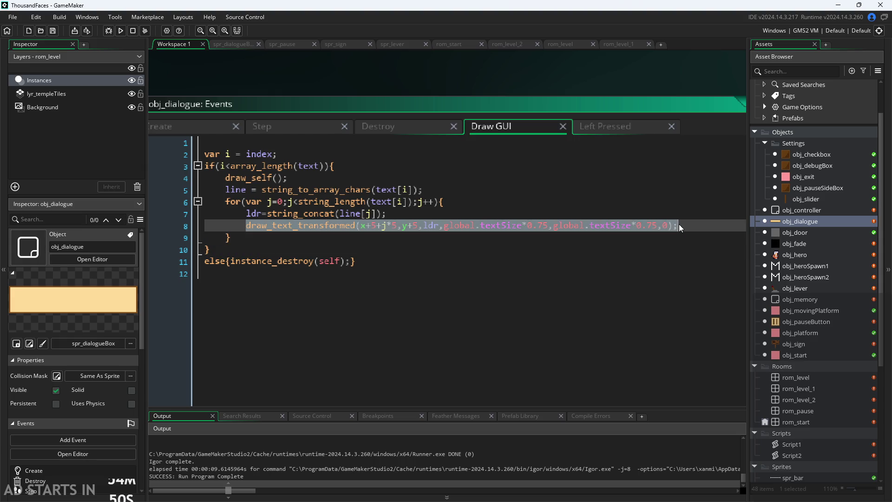
click(620, 238)
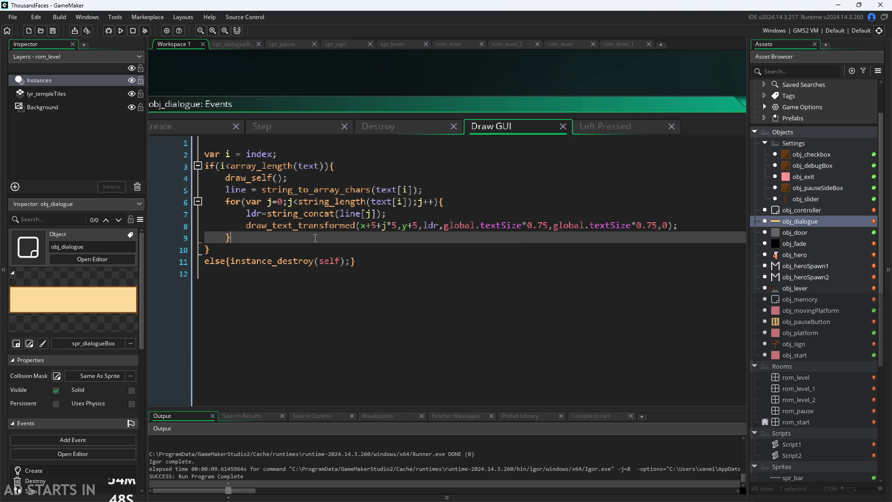
drag(247, 226, 684, 222)
key(ctrl+c)
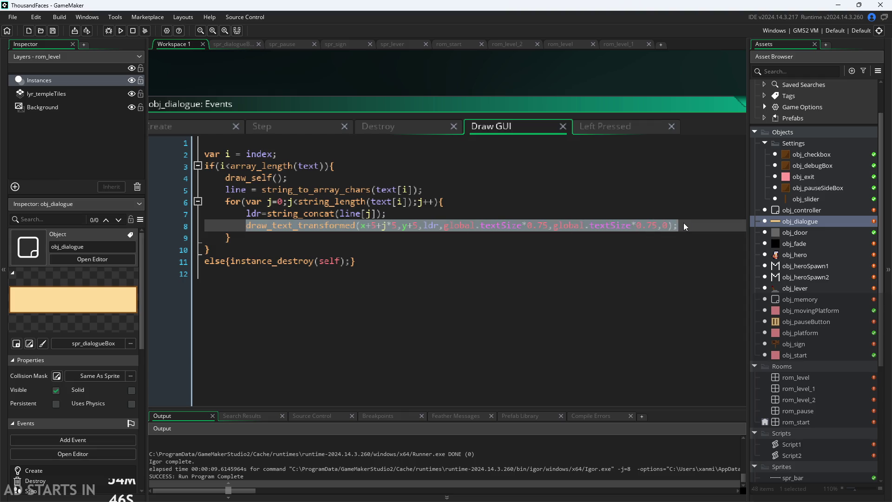
key(Delete)
key(Down)
key(Left)
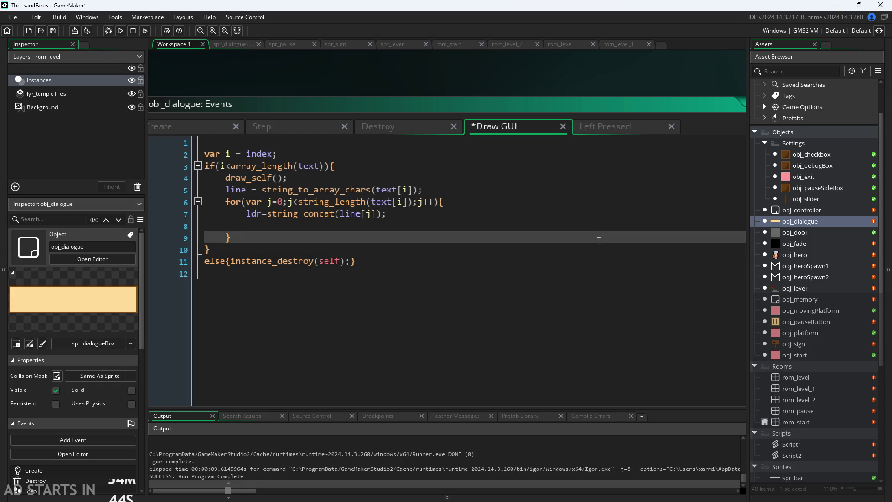
key(Up)
key(BackSpace)
key(BackSpace)
key(Down)
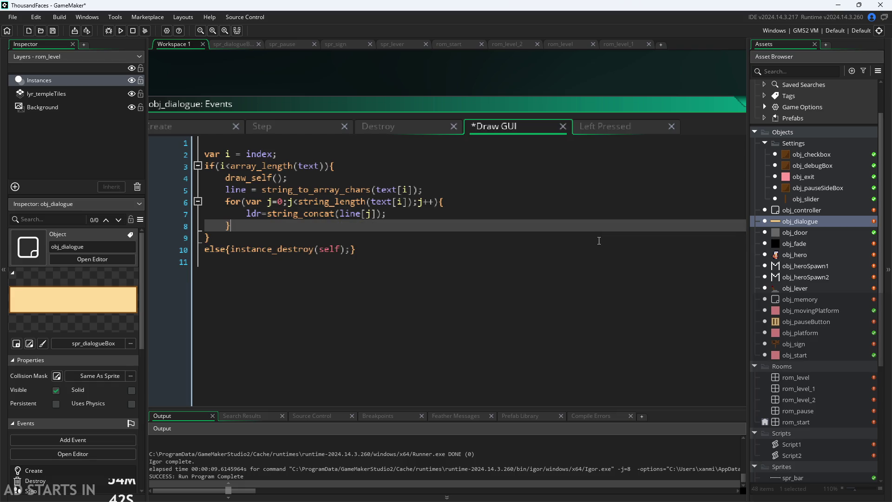
key(Return)
key(ctrl+v)
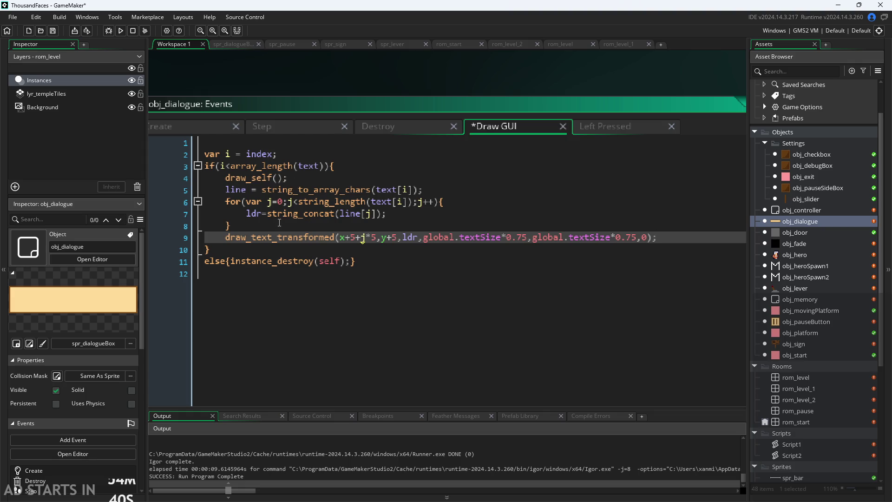
Step: Review the for loop header's j increment and the concat line, then scroll down the code
click(446, 200)
drag(447, 199, 424, 203)
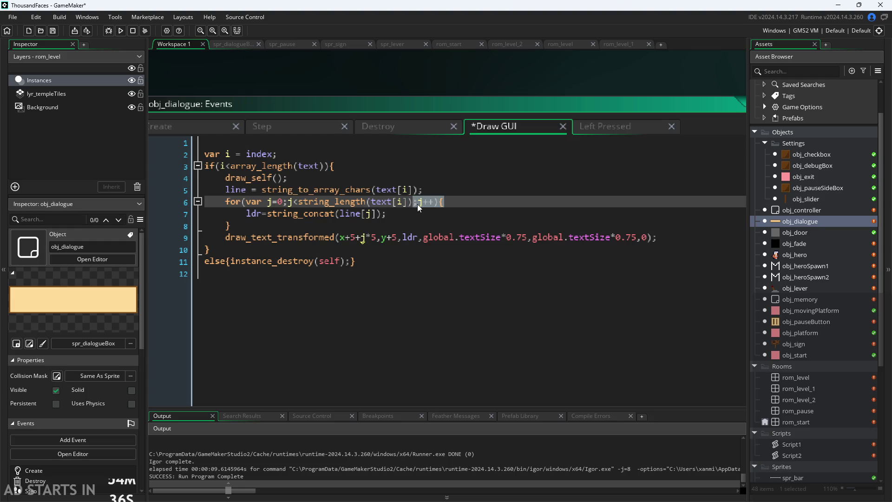
click(419, 206)
click(419, 211)
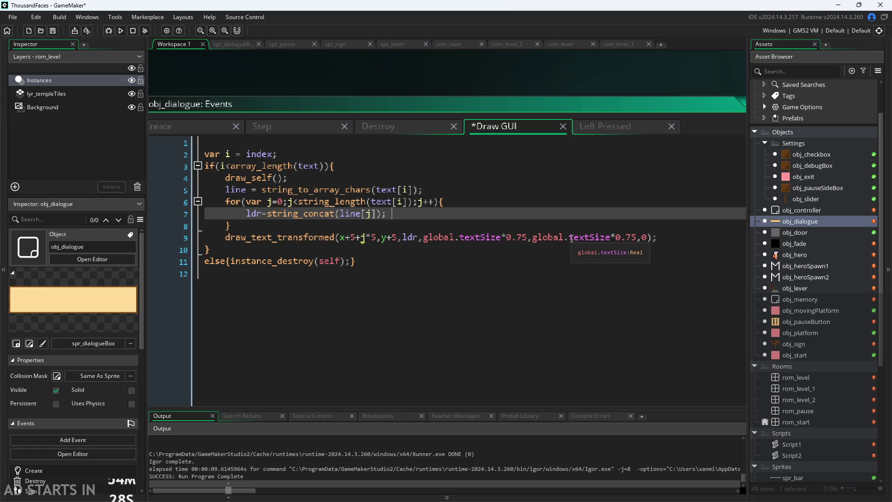
scroll(495, 94, down, 1)
scroll(631, 95, down, 1)
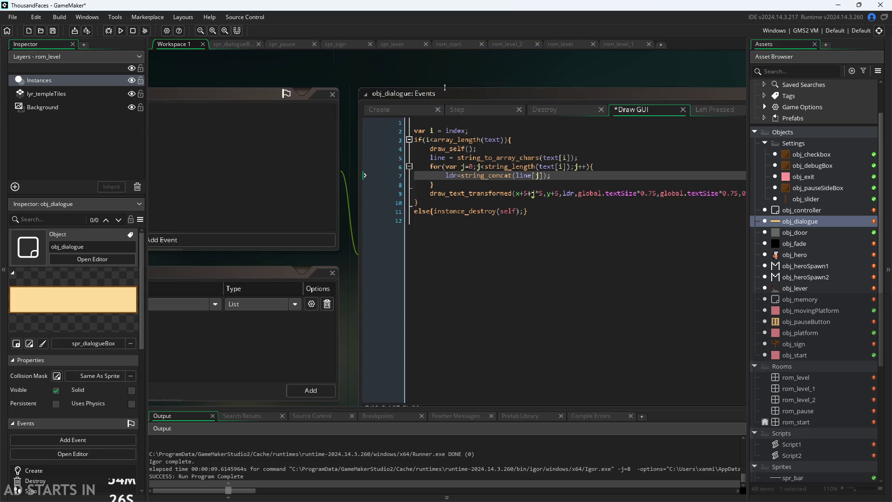
Step: Add an Alarm 0 event to obj_dialogue and replace its template comments with next++;
scroll(405, 236, down, 3)
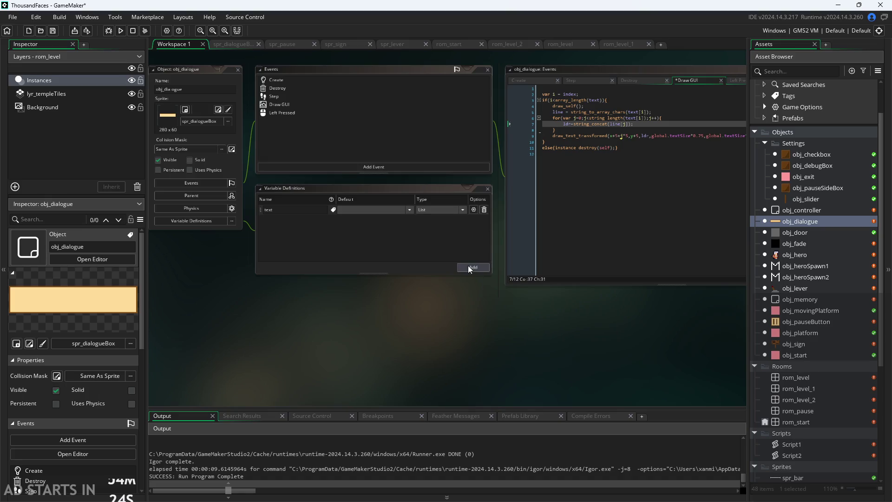
click(315, 166)
mouse_move(347, 219)
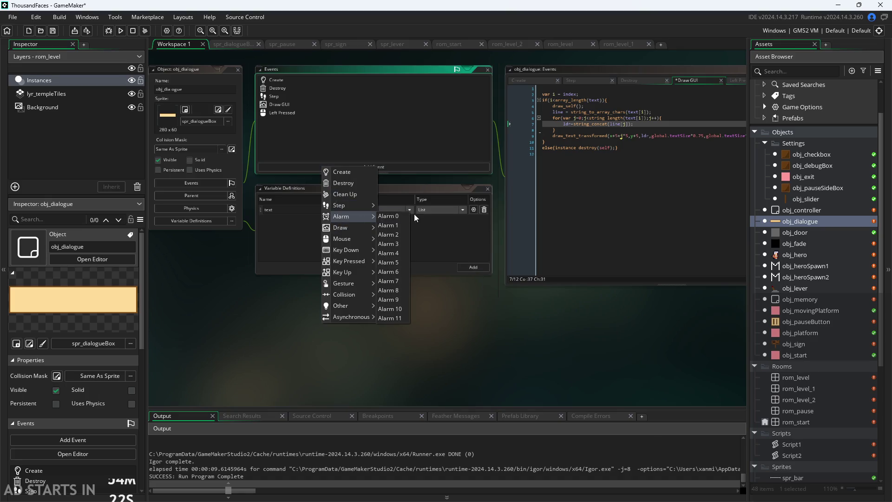
click(404, 217)
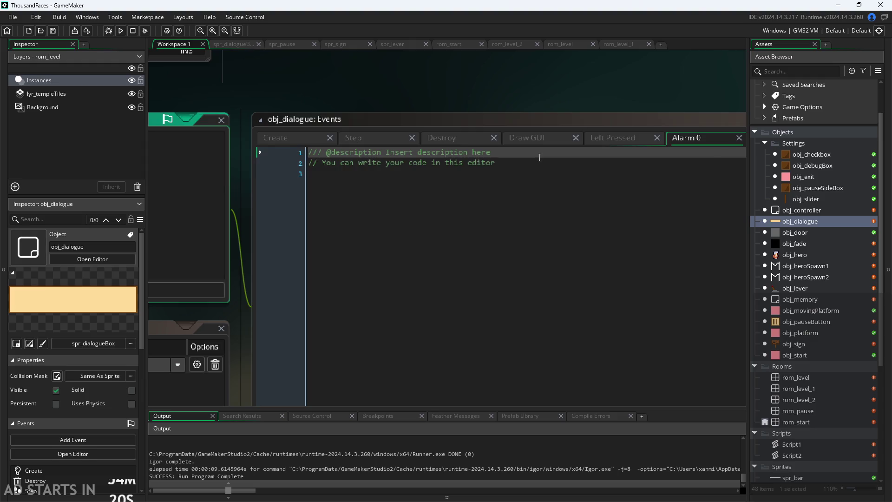
key(ctrl+a)
key(BackSpace)
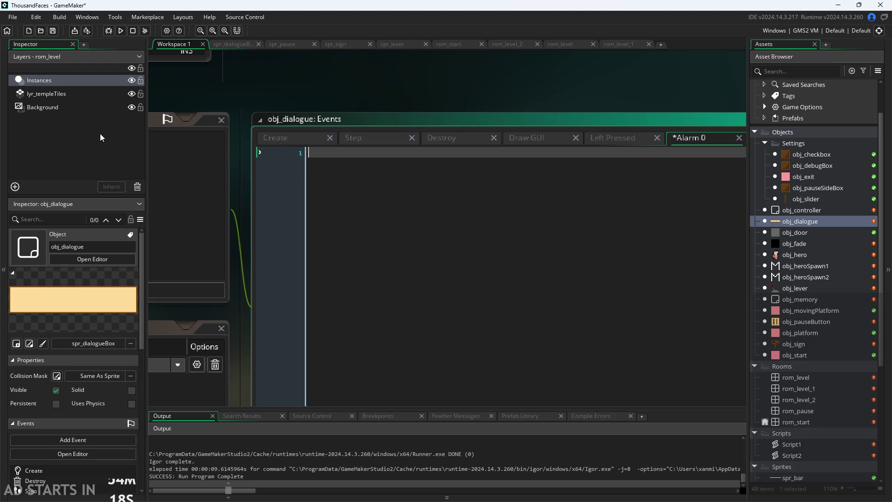
text(next+)
text(+;)
Step: Start a next=0; assignment on line 5 of the Create event, then return to Draw GUI
click(275, 137)
click(369, 190)
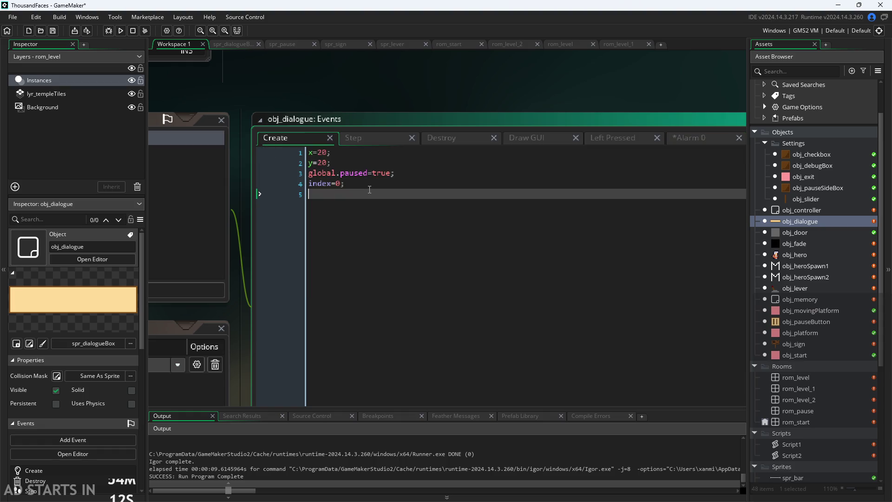
text(next=0;)
click(700, 141)
click(606, 140)
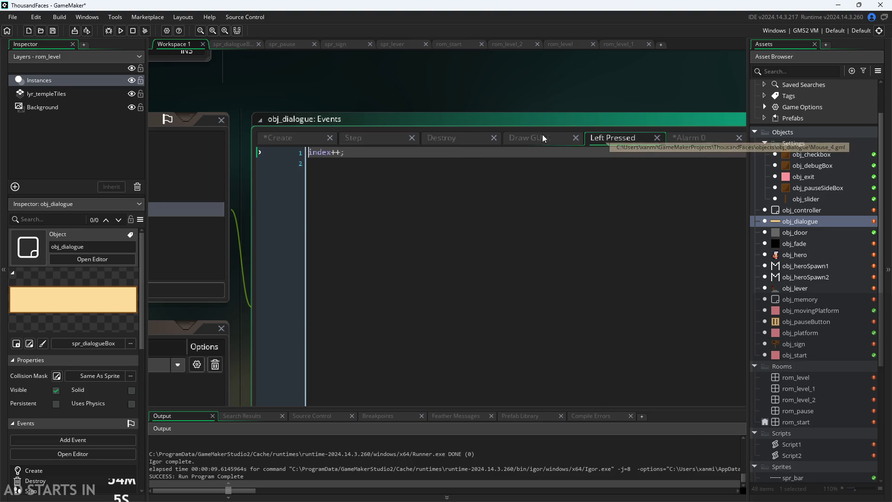
click(531, 136)
click(460, 140)
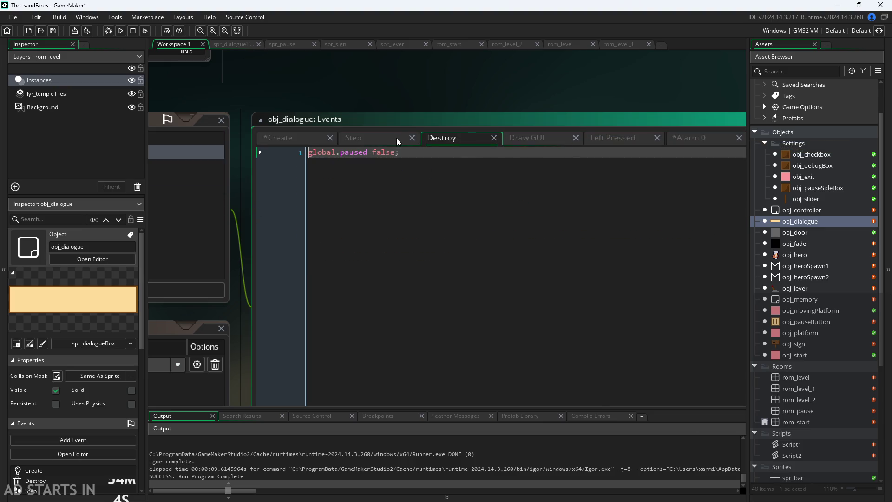
click(544, 139)
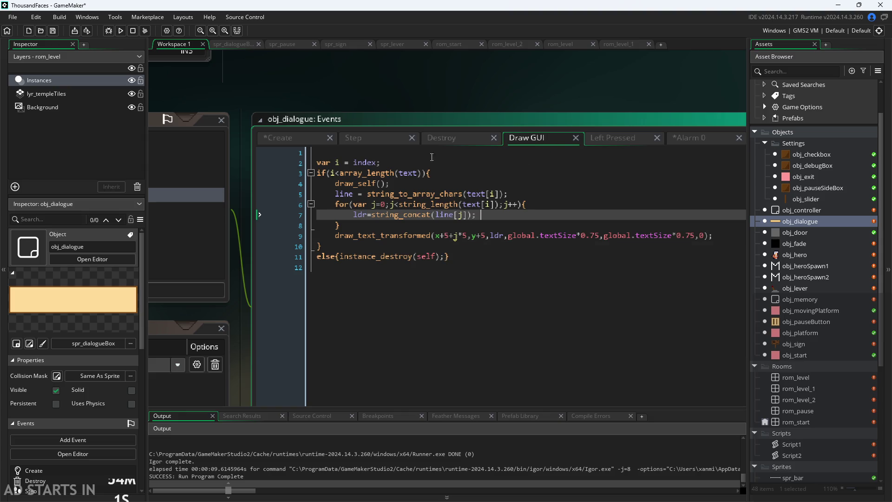
Step: Move the Draw GUI tab before Destroy and change the draw call's x offset to next*5
drag(447, 133, 544, 139)
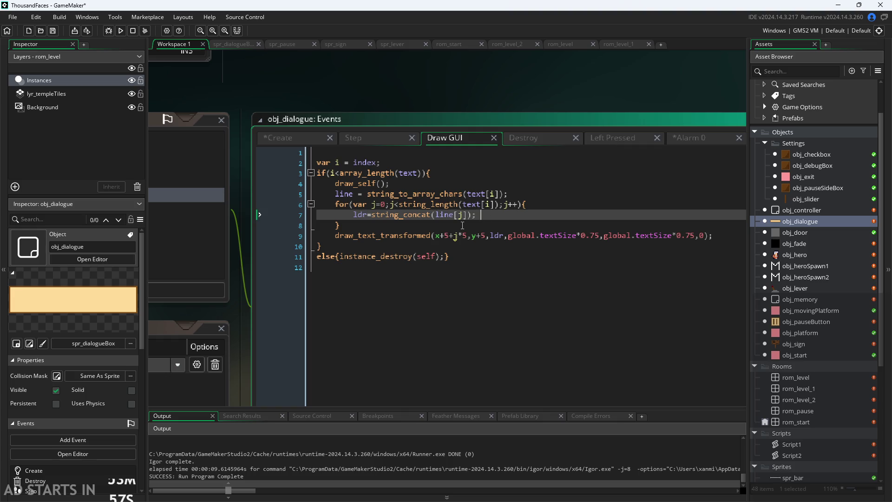
scroll(463, 225, up, 2)
click(348, 188)
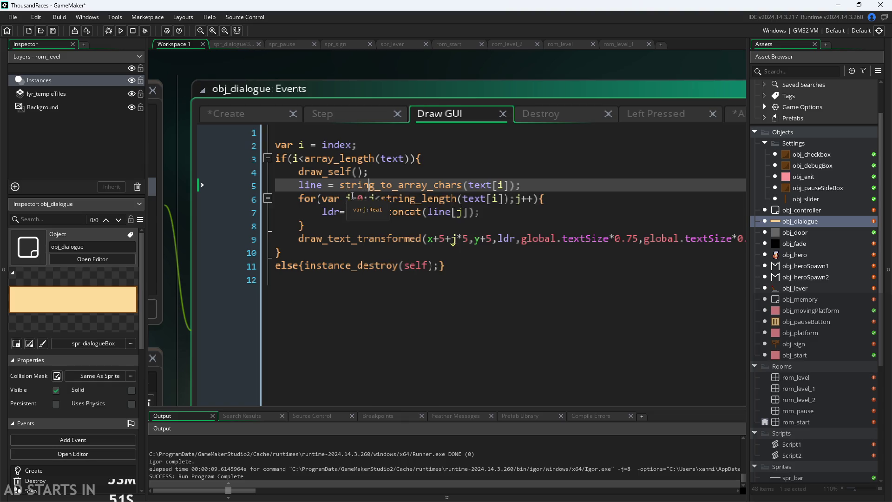
click(390, 229)
double_click(458, 239)
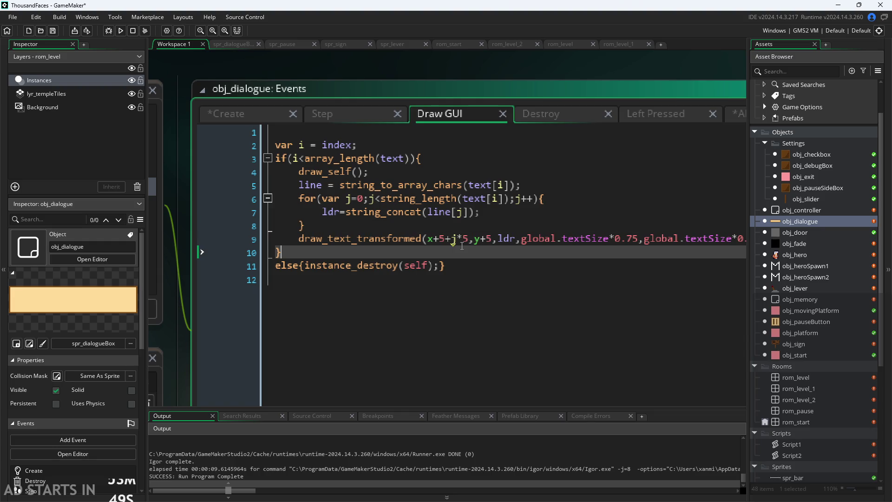
text(next)
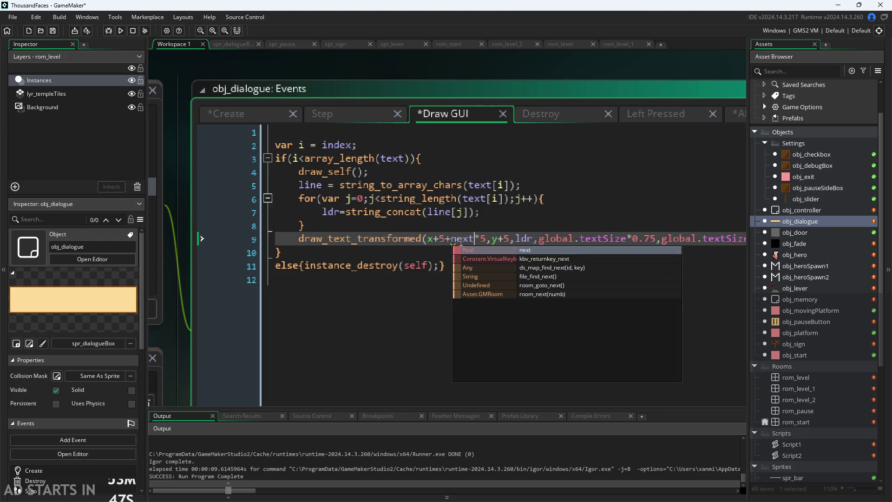
Step: Delete the for loop header and its closing brace, re-indenting the concat line to match draw_text
click(492, 227)
click(491, 212)
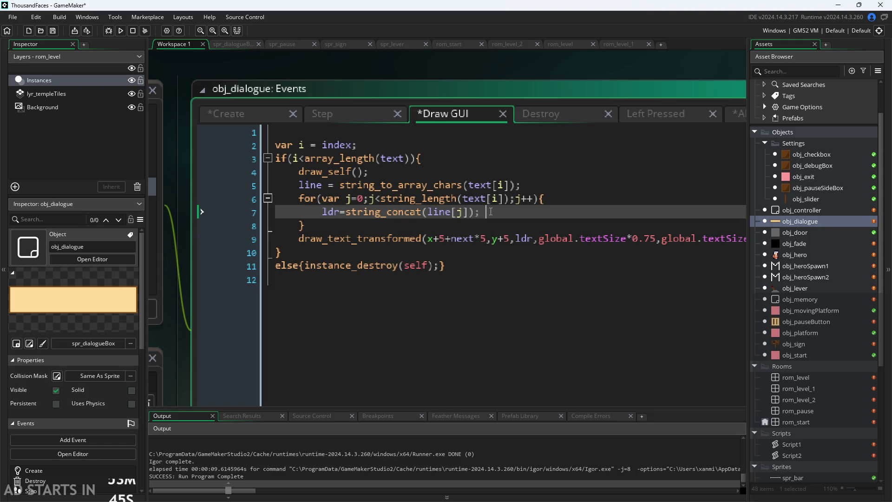
click(360, 251)
click(326, 158)
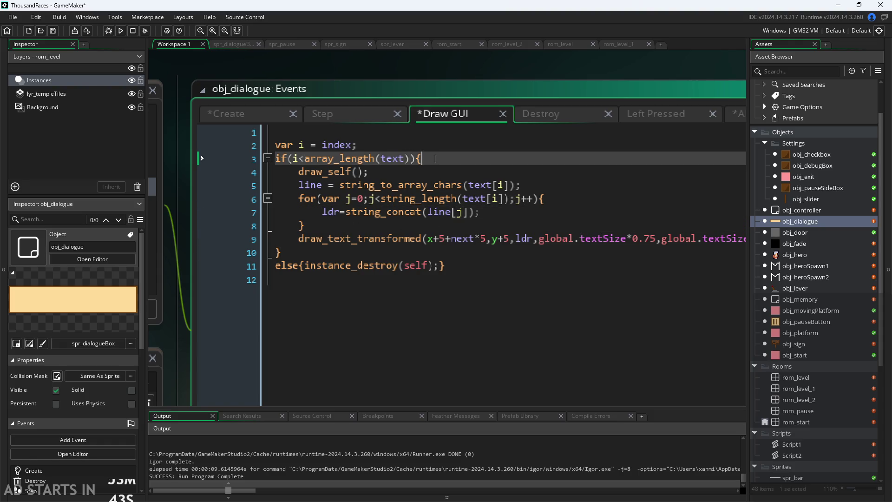
ctrl+scroll(372, 272, down, 3)
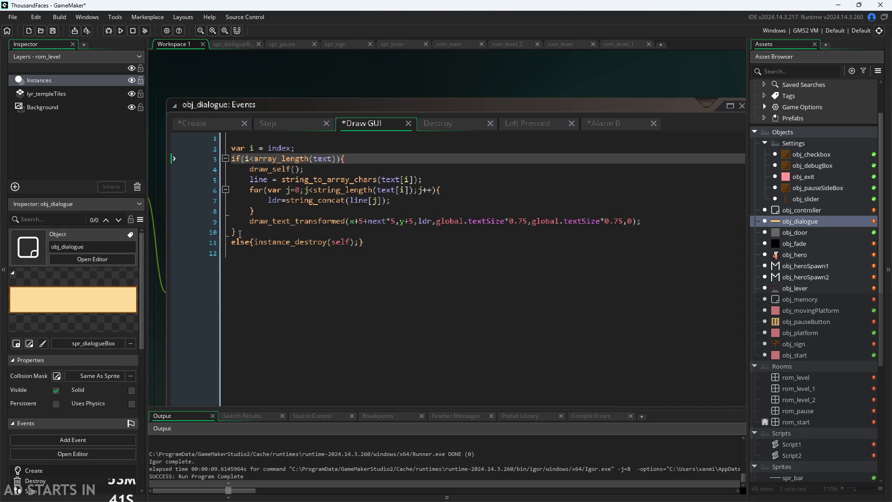
click(259, 212)
key(BackSpace)
key(BackSpace)
key(BackSpace)
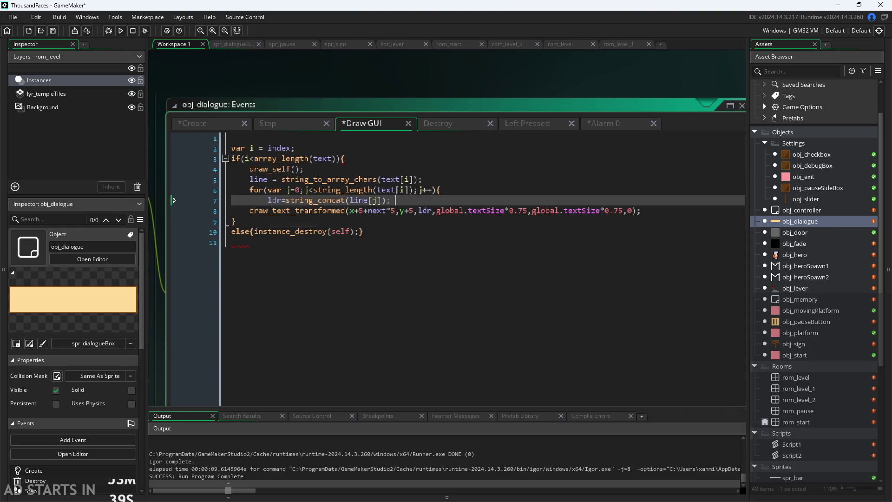
key(BackSpace)
key(BackSpace)
key(Tab)
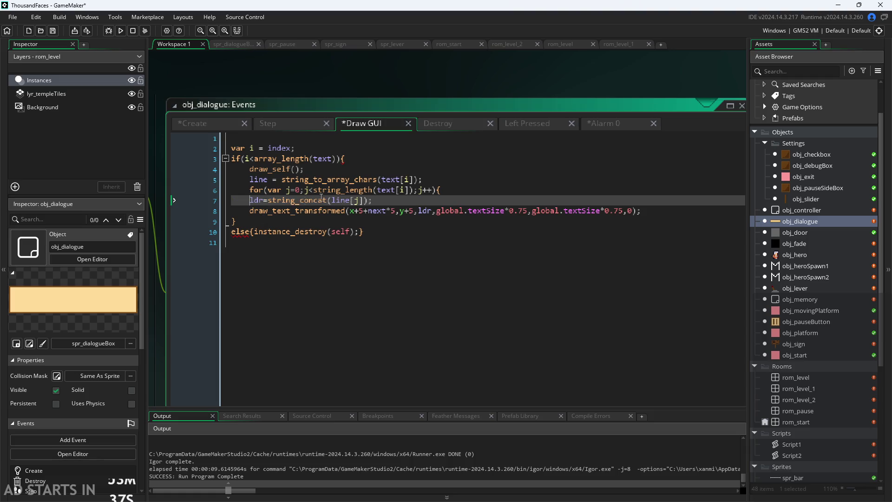
click(460, 190)
key(shift+Home)
key(BackSpace)
key(BackSpace)
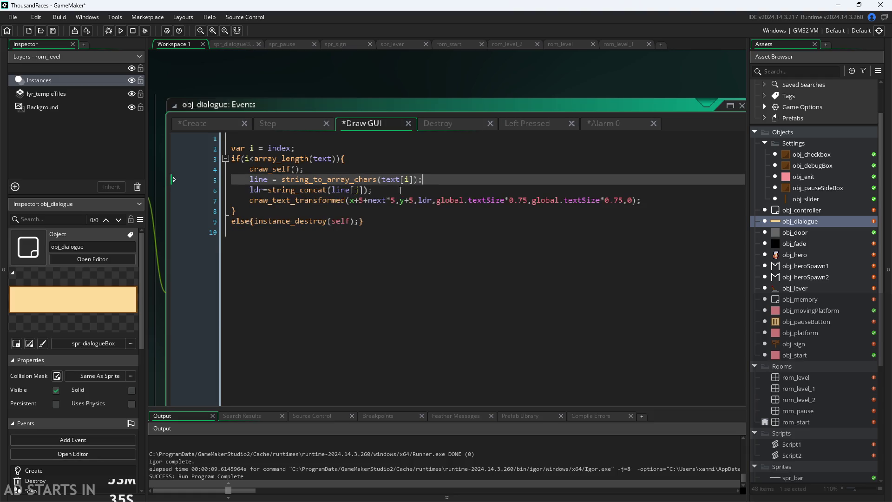
Step: Change the concat index from line[j] to line[next]
click(360, 191)
key(BackSpace)
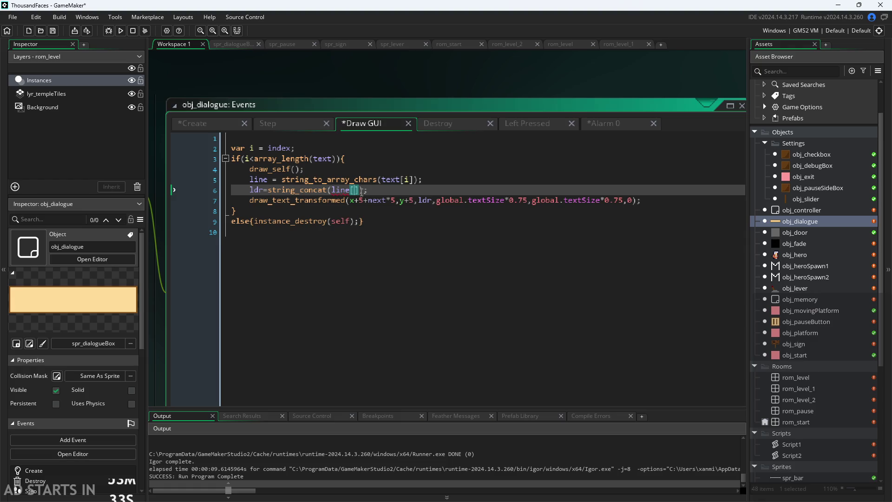
text(next)
click(451, 185)
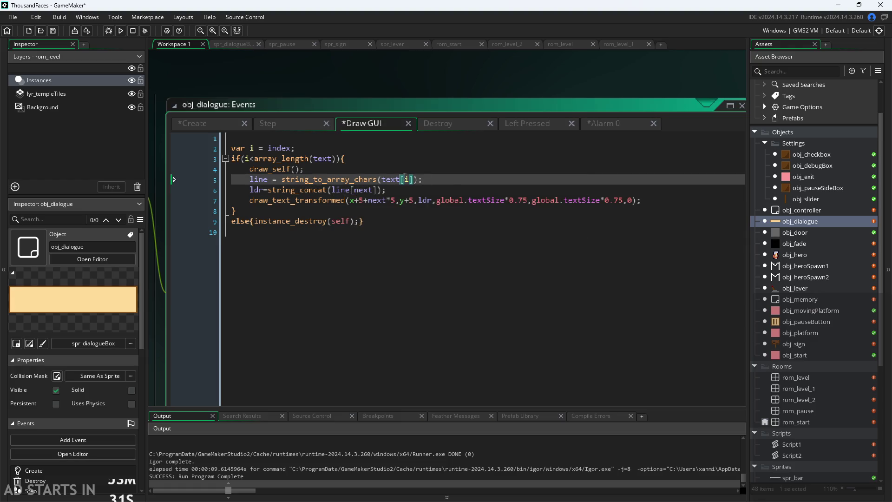
click(393, 197)
click(394, 194)
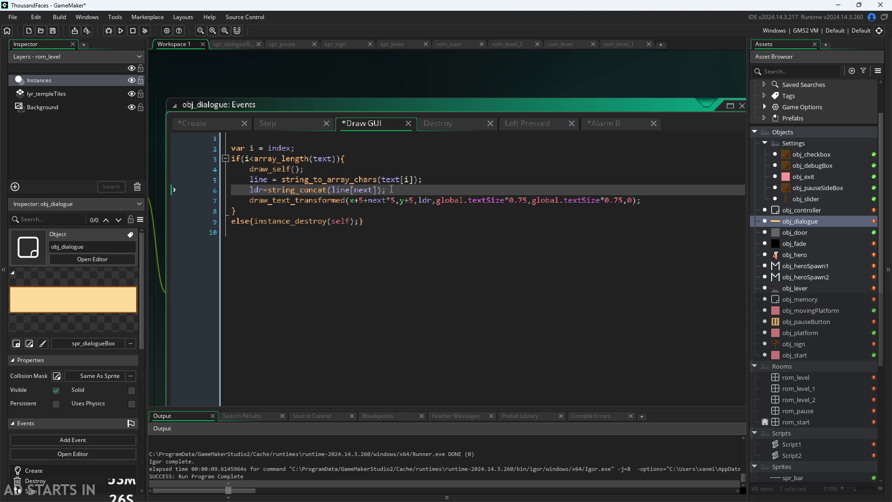
Step: Add and remove a blank line after the split statement, then switch to the ThousandFacesNotes sketch in Paint
click(435, 180)
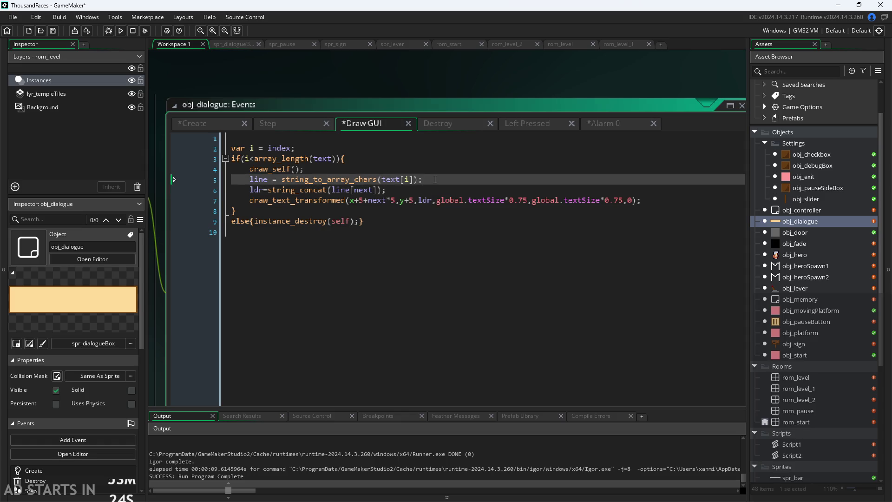
key(Return)
text(al)
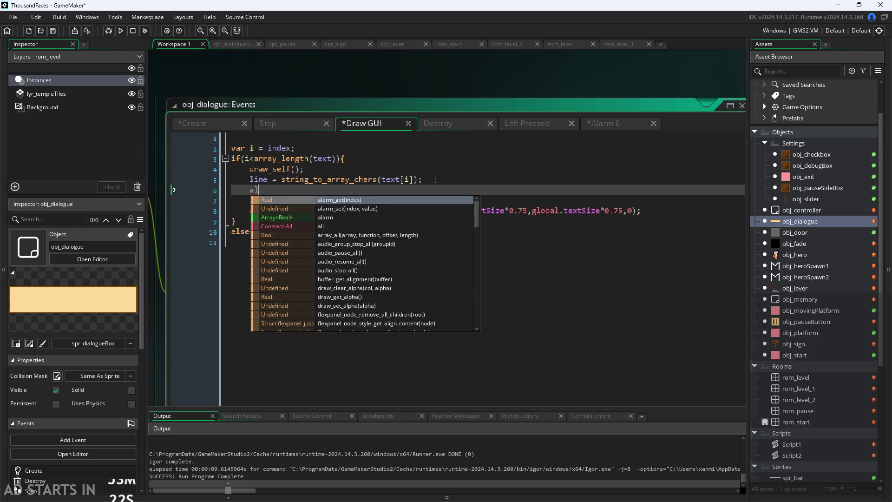
key(BackSpace)
key(BackSpace)
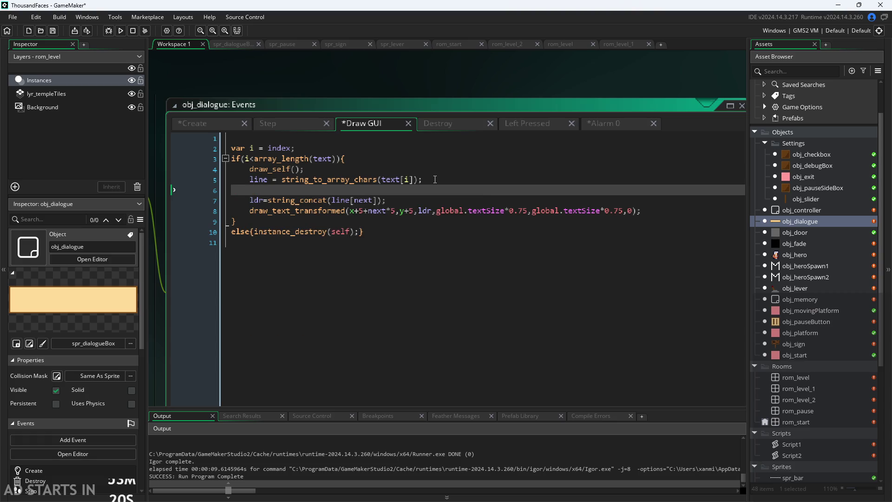
key(BackSpace)
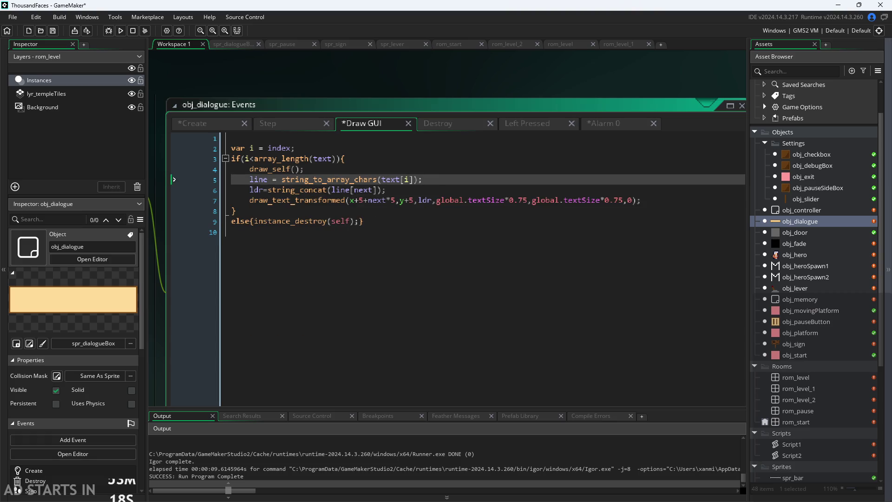
key(alt+Tab)
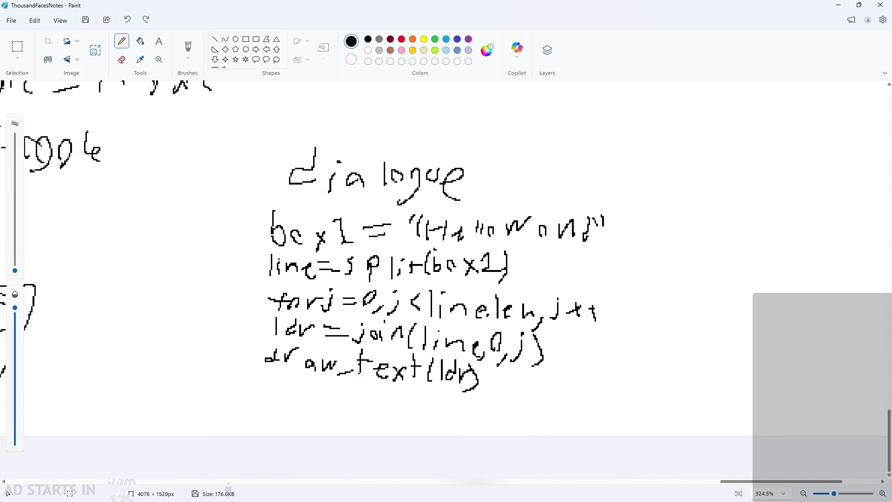
Step: Back in Paint, undo the stray dot and move the upper dialogue notes block higher
key(alt+Tab)
click(627, 300)
key(ctrl+z)
ctrl+scroll(493, 346, down, 1)
ctrl+scroll(494, 346, up, 2)
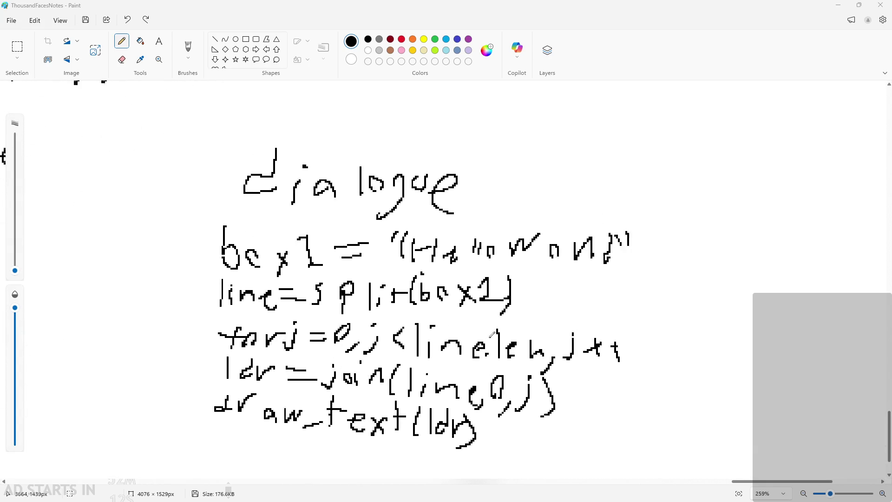
click(18, 47)
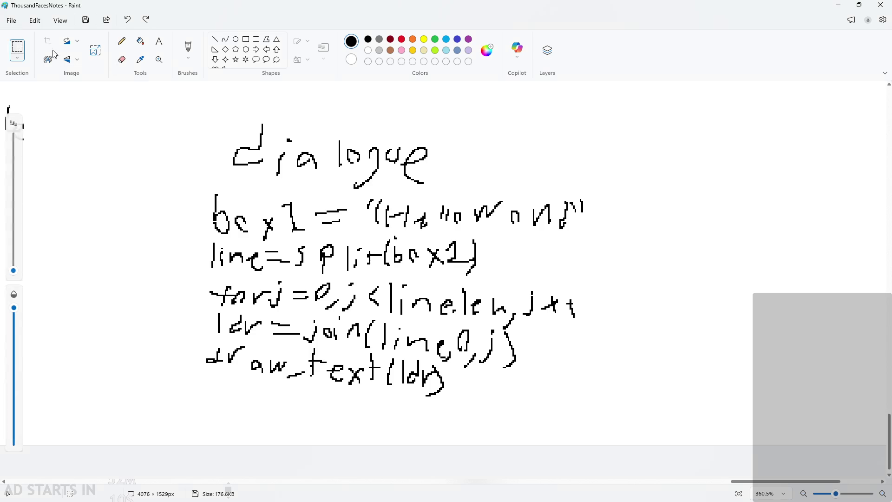
mouse_move(156, 109)
mouse_down()
mouse_move(526, 300)
mouse_move(624, 319)
mouse_up()
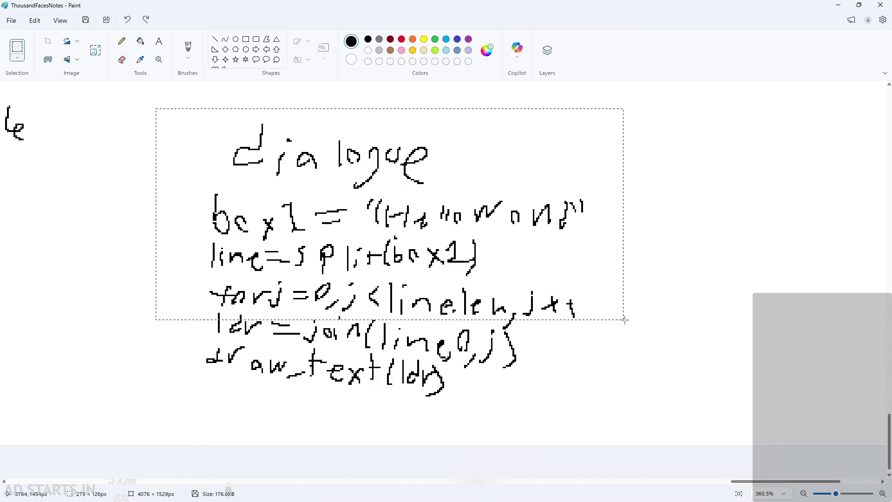
mouse_move(520, 281)
mouse_down()
mouse_move(515, 224)
mouse_move(516, 291)
mouse_move(562, 290)
mouse_move(610, 314)
mouse_move(592, 255)
mouse_move(601, 189)
mouse_up()
ctrl+scroll(515, 224, down, 3)
click(416, 379)
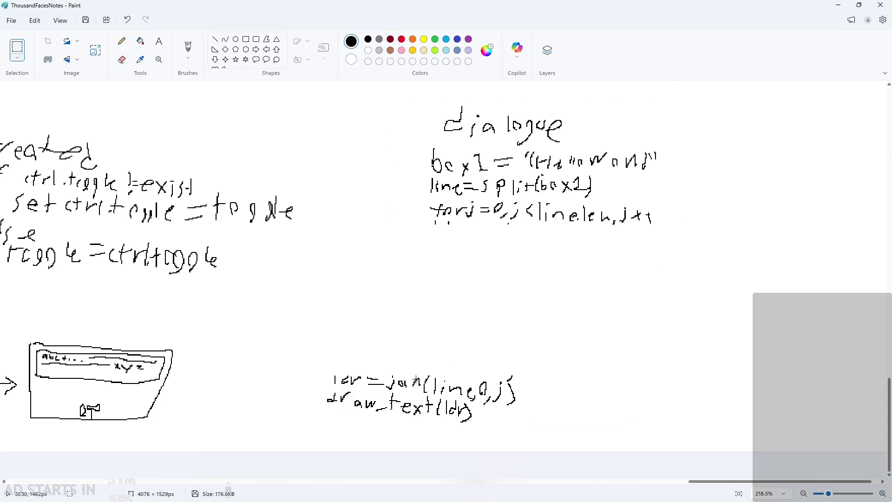
Step: Shift the join and draw_text lines up-right and erase the stray marks under the for line
drag(285, 350, 567, 469)
mouse_move(462, 393)
mouse_down()
mouse_move(585, 314)
mouse_move(599, 331)
mouse_up()
click(352, 382)
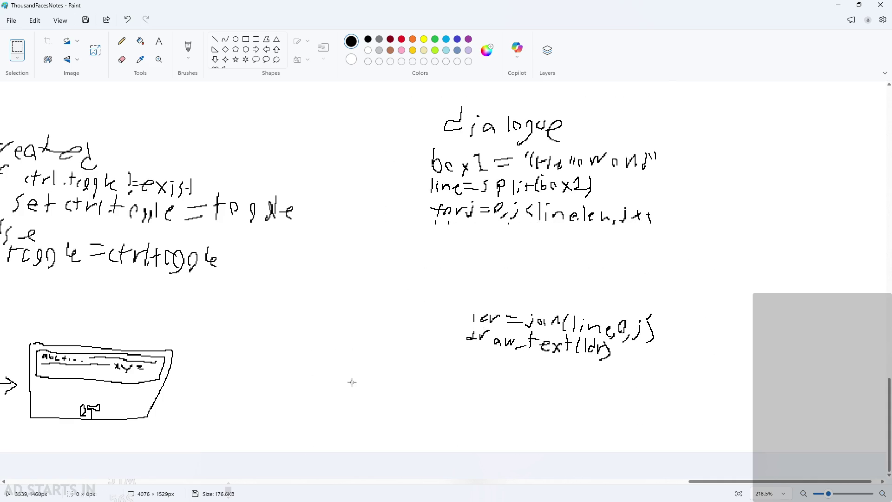
drag(426, 217, 462, 227)
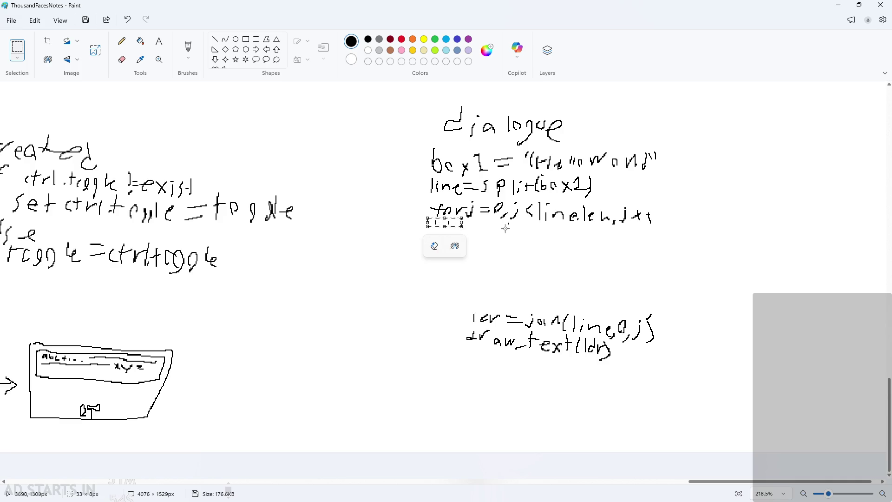
key(Delete)
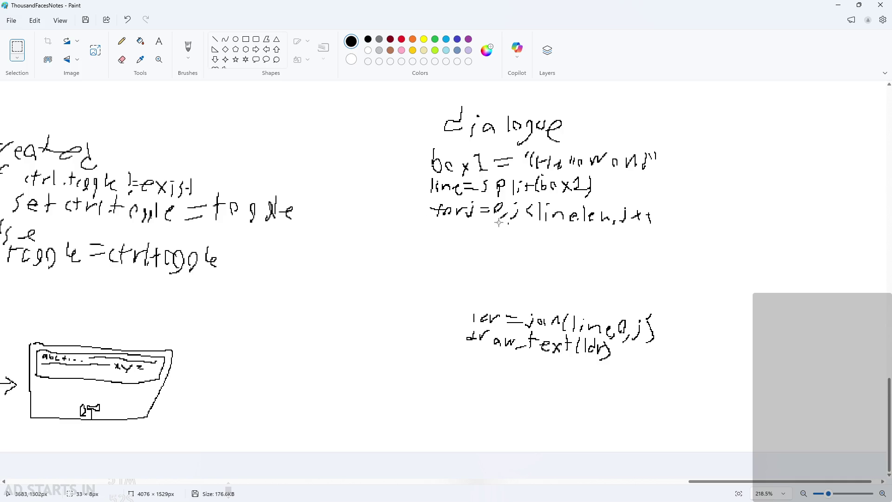
Step: Reposition the join and draw_text lines up-left after discarding two unwanted pencil strokes
click(121, 41)
ctrl+scroll(621, 200, up, 3)
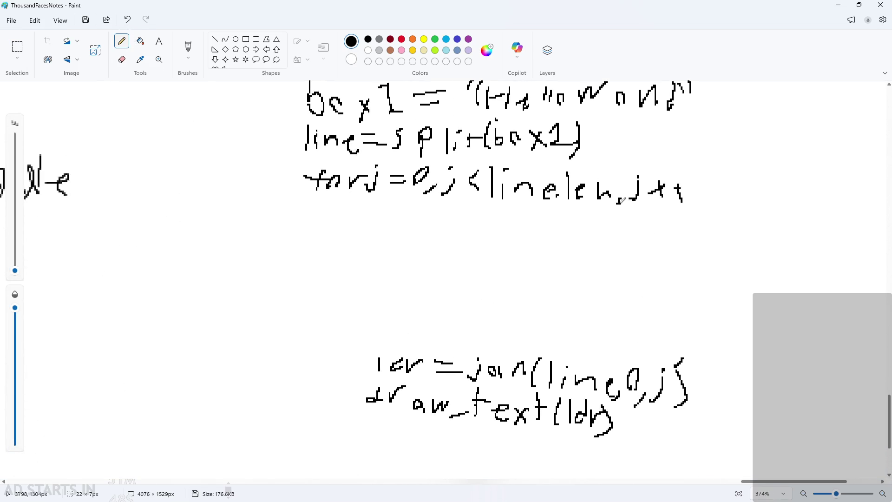
drag(622, 201, 610, 212)
key(ctrl+z)
ctrl+scroll(500, 207, down, 2)
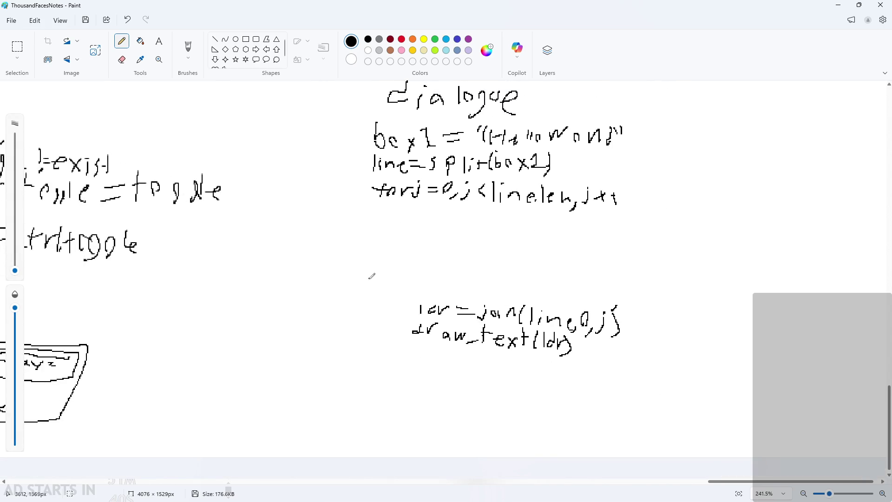
drag(369, 279, 637, 390)
key(ctrl+z)
click(17, 47)
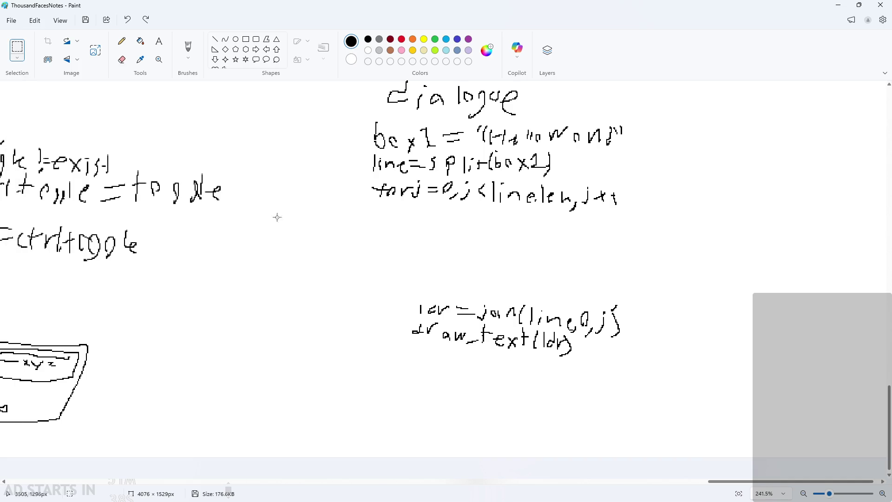
drag(340, 267, 661, 384)
mouse_move(544, 365)
mouse_down()
mouse_move(494, 319)
mouse_move(508, 309)
mouse_up()
click(541, 361)
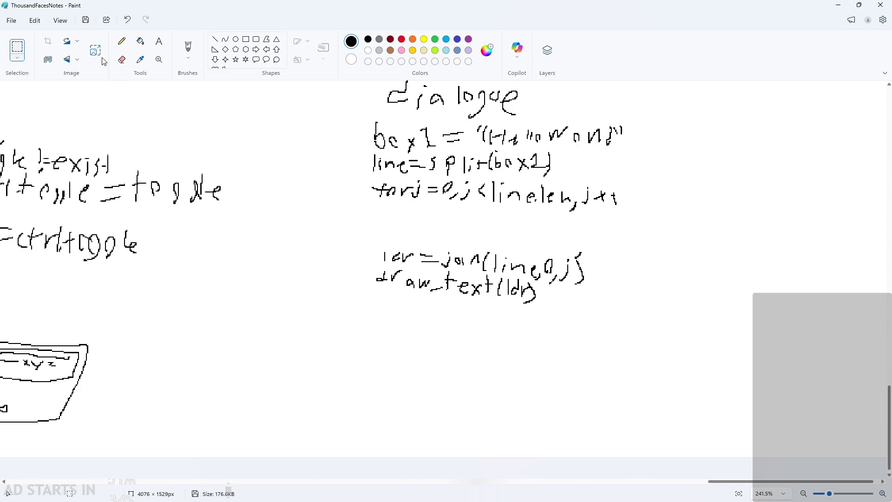
Step: Pencil 'Next=0' beside the dialogue heading
click(122, 40)
scroll(654, 261, up, 2)
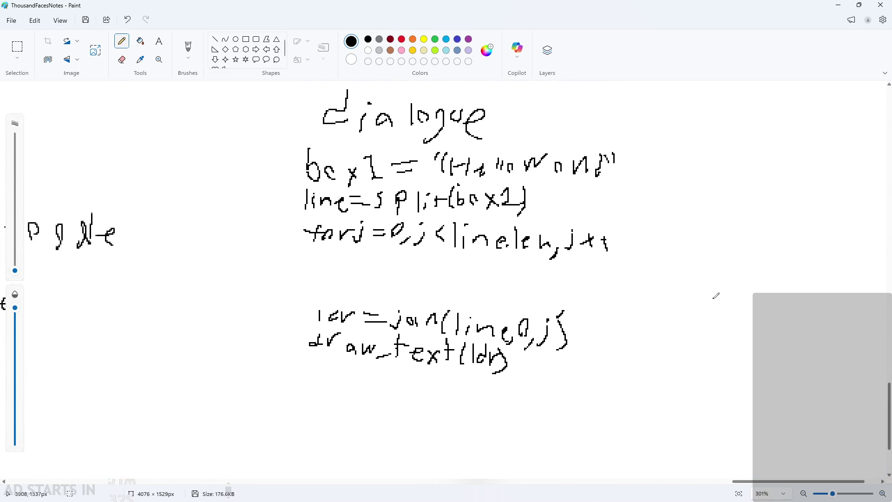
scroll(716, 296, up, 2)
mouse_move(625, 189)
mouse_down()
mouse_move(653, 188)
mouse_move(654, 164)
mouse_up()
mouse_move(660, 182)
mouse_down()
mouse_move(670, 172)
mouse_move(675, 188)
mouse_up()
drag(697, 172, 708, 197)
drag(714, 175, 690, 198)
mouse_move(723, 164)
mouse_down()
mouse_move(723, 197)
mouse_move(735, 178)
mouse_move(760, 179)
mouse_up()
drag(744, 190, 763, 190)
mouse_move(790, 163)
mouse_down()
mouse_move(785, 197)
mouse_move(808, 203)
mouse_up()
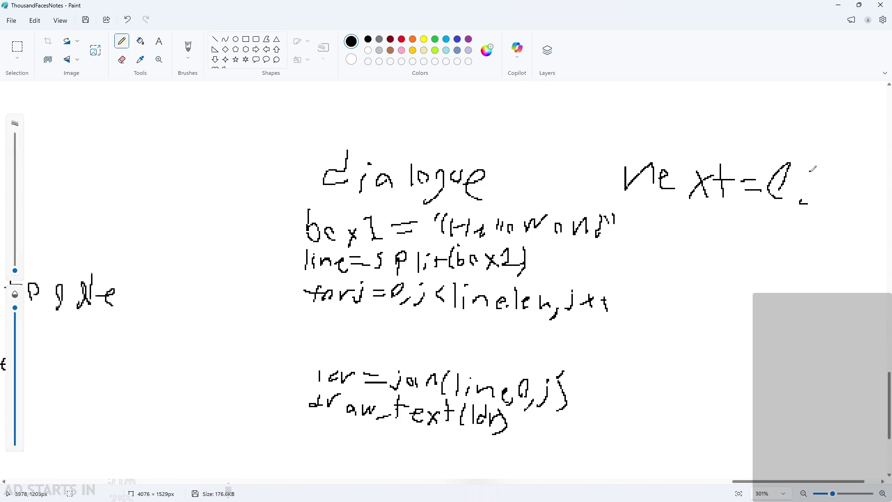
key(ctrl+z)
Step: Draw a rule underneath the box1 line, redoing it at the right length
scroll(643, 213, down, 1)
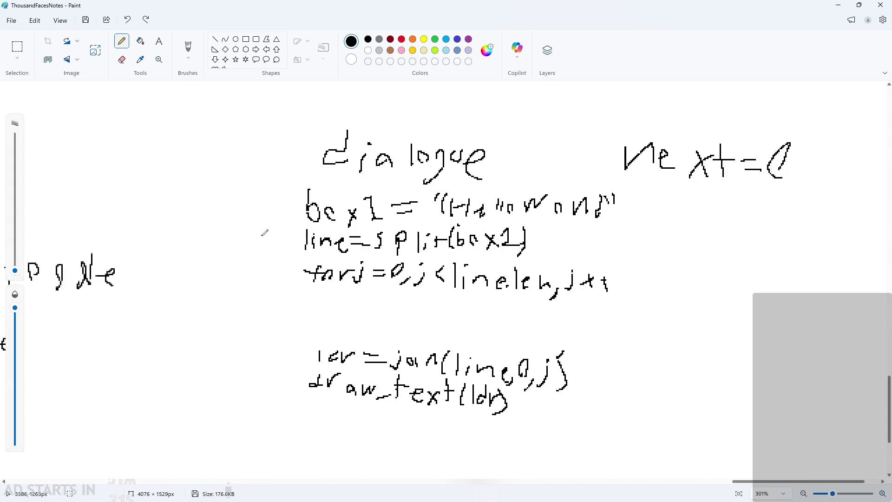
drag(262, 235, 672, 215)
key(ctrl+z)
mouse_move(268, 217)
mouse_down()
mouse_move(335, 224)
mouse_move(671, 210)
mouse_up()
scroll(463, 261, down, 1)
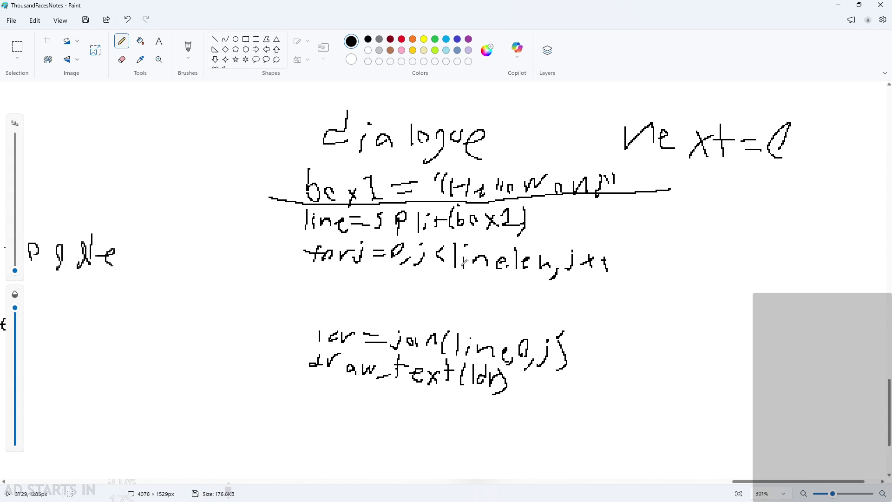
scroll(355, 270, up, 2)
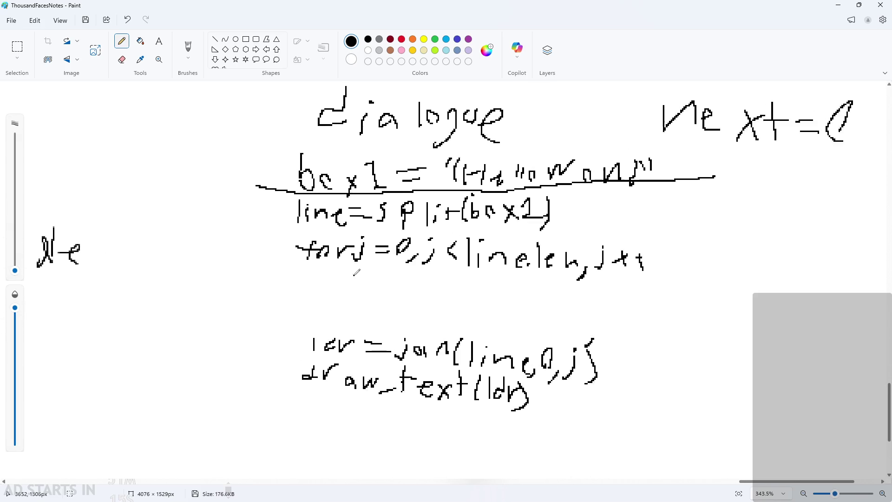
scroll(357, 273, up, 1)
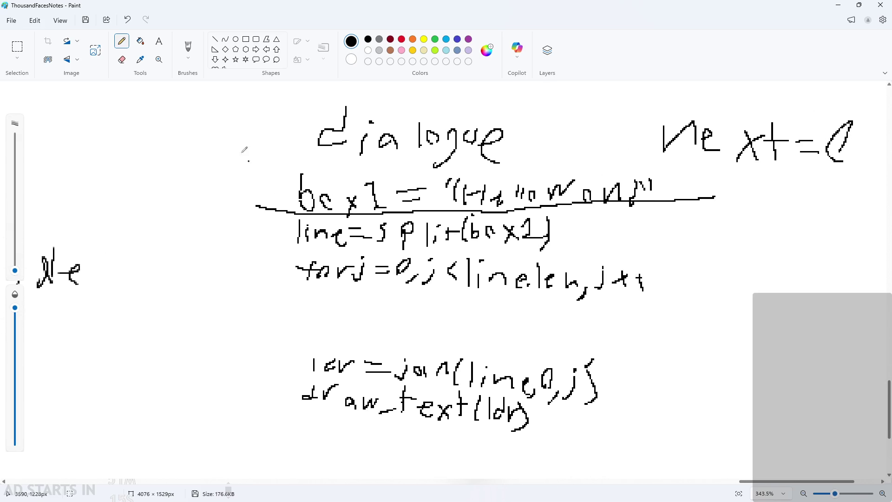
Step: Erase the 'for j=0' loop line from the notes
click(17, 54)
drag(288, 253, 368, 269)
drag(667, 293, 682, 303)
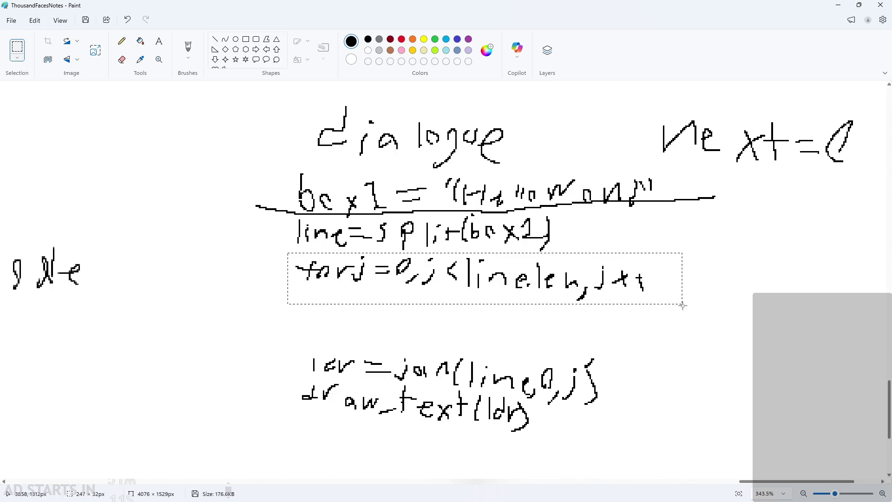
key(Delete)
click(122, 41)
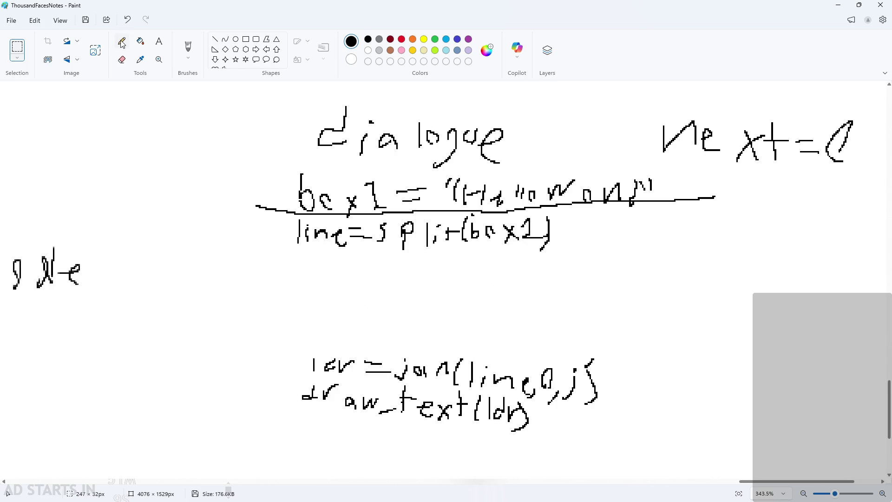
drag(303, 255, 325, 269)
mouse_move(331, 263)
mouse_down()
mouse_move(368, 272)
mouse_move(357, 274)
mouse_up()
key(ctrl+z)
key(ctrl+z)
key(ctrl+z)
key(ctrl+z)
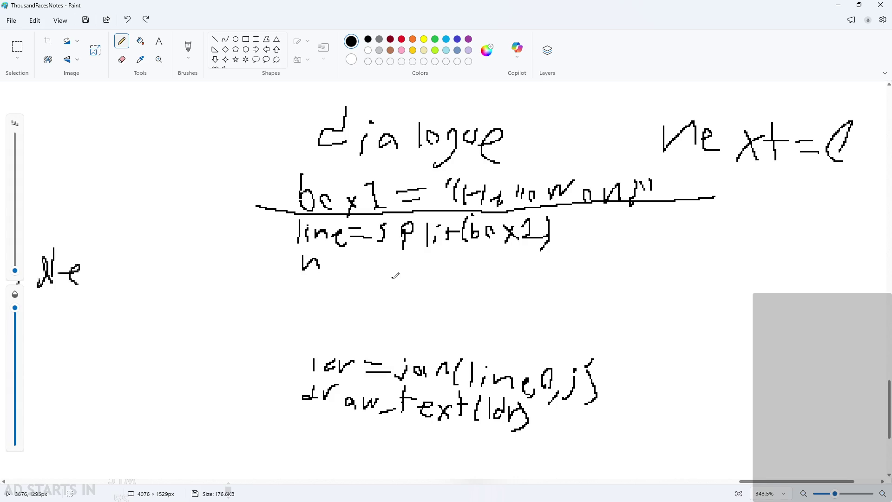
Step: Move the join and draw_text lines under line=split and replace 'j)' with 'next'
click(17, 46)
mouse_move(277, 354)
mouse_down()
mouse_move(584, 454)
mouse_move(646, 454)
mouse_up()
drag(549, 424, 527, 343)
click(515, 421)
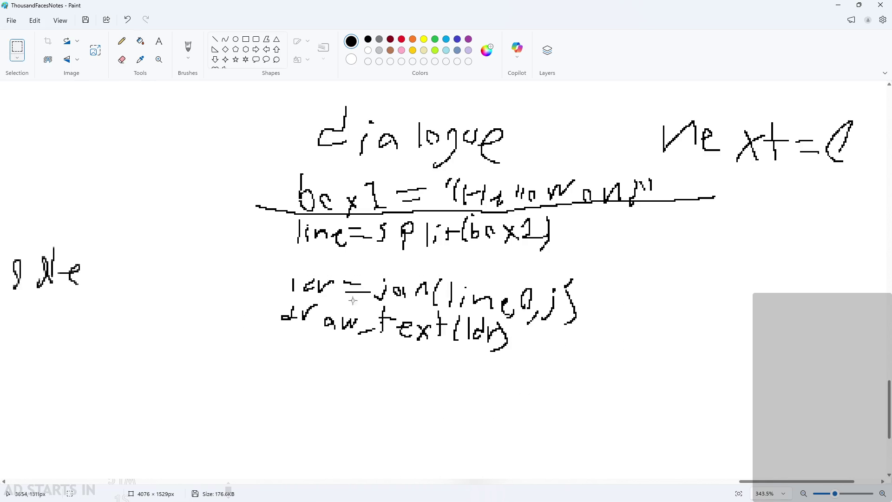
click(121, 40)
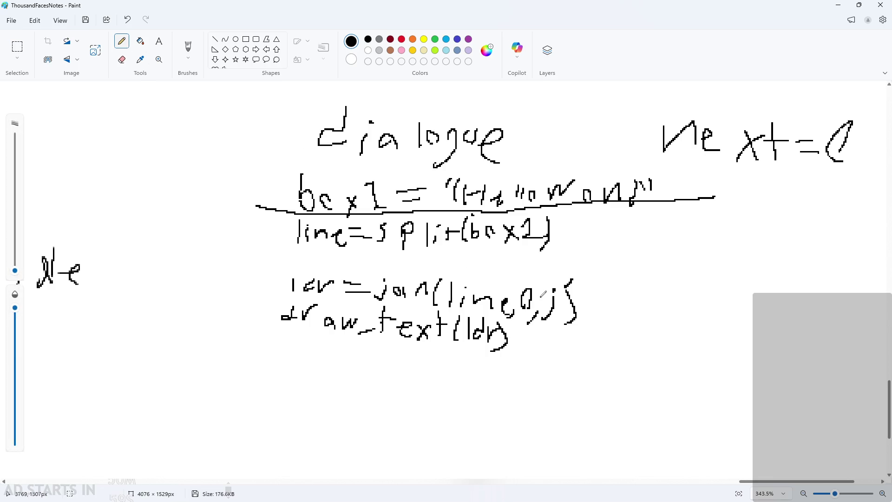
mouse_move(562, 286)
mouse_down()
mouse_move(552, 300)
mouse_move(556, 322)
mouse_move(565, 266)
mouse_move(600, 280)
mouse_up()
mouse_move(603, 269)
mouse_down()
mouse_move(596, 284)
mouse_move(611, 283)
mouse_move(623, 268)
mouse_up()
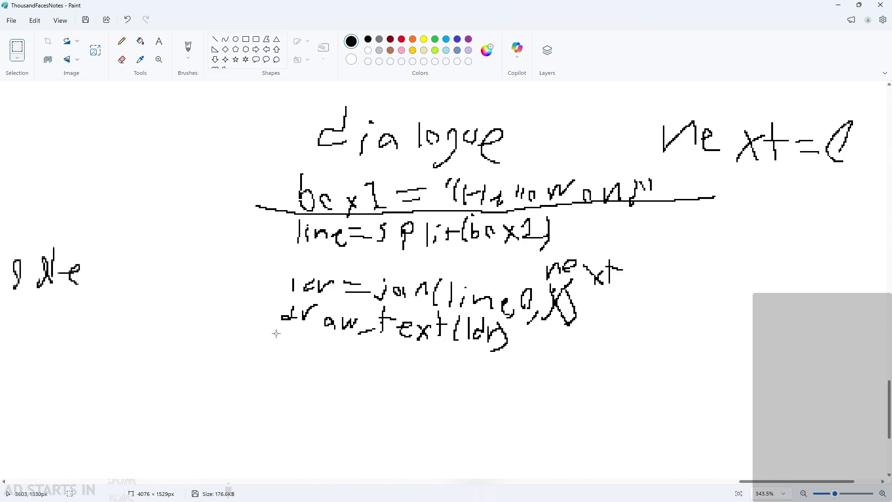
Step: Write 'alarm0 -> next++' below the draw_text line
drag(301, 331, 306, 345)
drag(310, 320, 318, 347)
mouse_move(322, 356)
mouse_down()
mouse_move(373, 344)
mouse_move(409, 361)
mouse_up()
mouse_move(431, 355)
mouse_down()
mouse_move(453, 379)
mouse_move(626, 356)
mouse_move(602, 385)
mouse_up()
key(ctrl+z)
mouse_move(654, 357)
mouse_down()
mouse_move(674, 386)
mouse_move(714, 391)
mouse_up()
drag(715, 375, 700, 392)
mouse_move(726, 353)
mouse_down()
mouse_move(726, 390)
mouse_move(739, 367)
mouse_move(754, 382)
mouse_move(749, 390)
mouse_move(777, 378)
mouse_up()
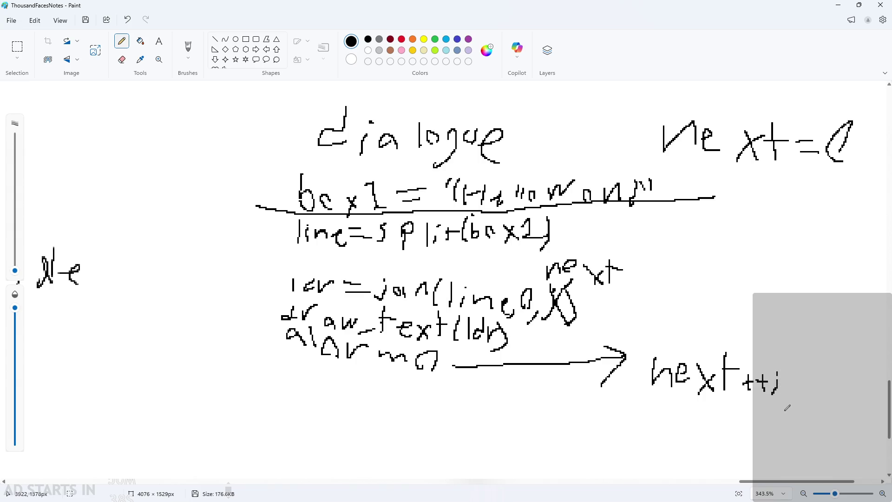
key(ctrl+z)
Step: Draw a loop bracket marked 'while next<line' around the lines, then return to GameMaker
scroll(454, 375, down, 2)
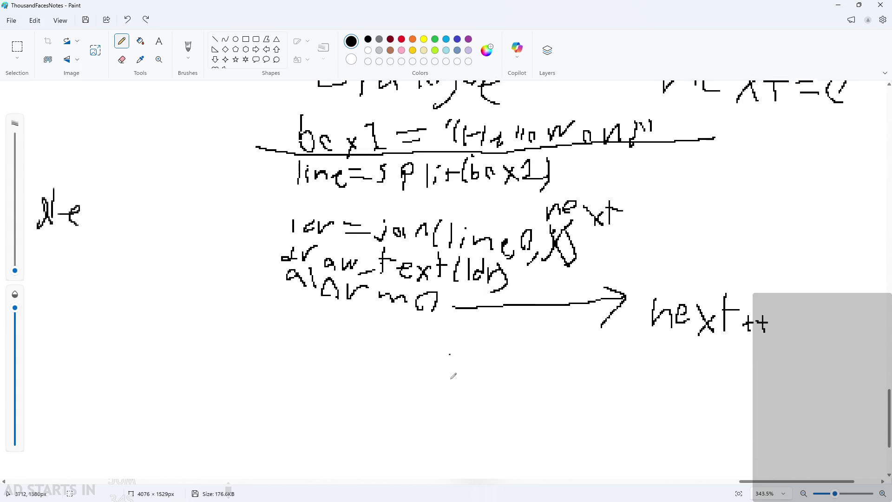
scroll(451, 367, up, 2)
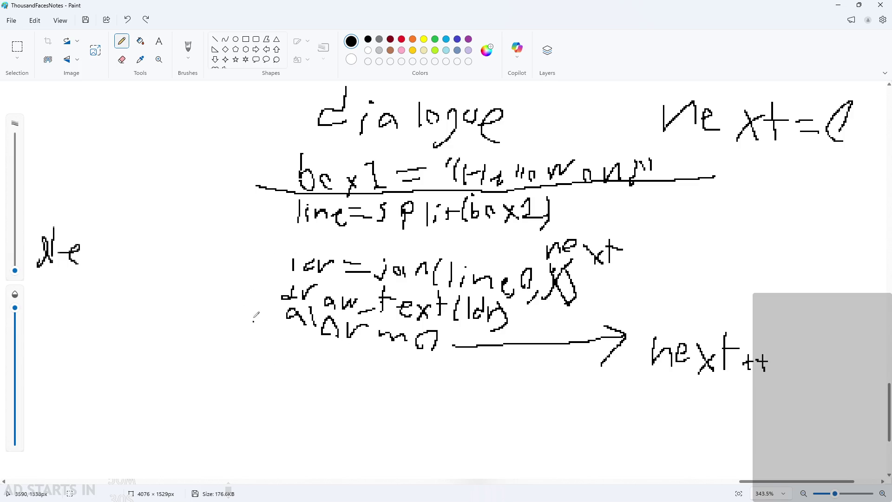
mouse_move(273, 351)
mouse_down()
mouse_move(224, 322)
mouse_move(276, 261)
mouse_up()
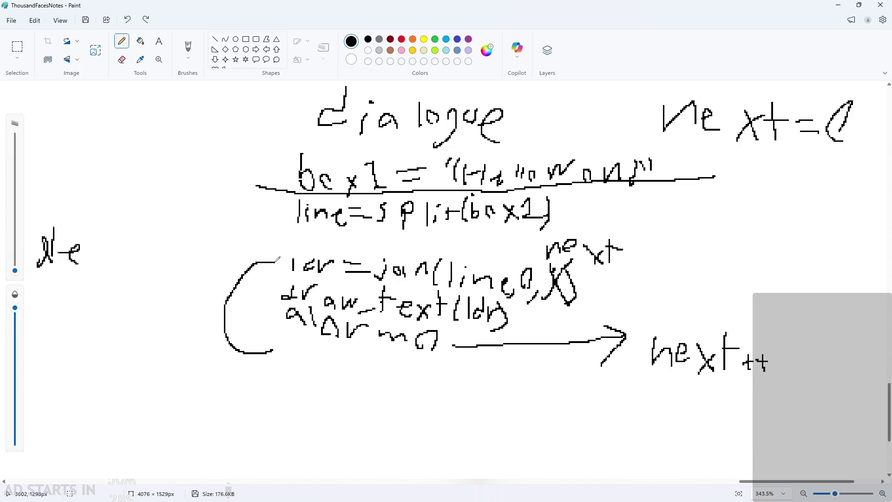
key(ctrl+z)
mouse_move(275, 354)
mouse_down()
mouse_move(230, 306)
mouse_move(275, 236)
mouse_move(268, 225)
mouse_move(339, 245)
mouse_move(354, 238)
mouse_move(388, 255)
mouse_move(424, 239)
mouse_move(453, 246)
mouse_move(488, 238)
mouse_move(489, 256)
mouse_move(497, 236)
mouse_up()
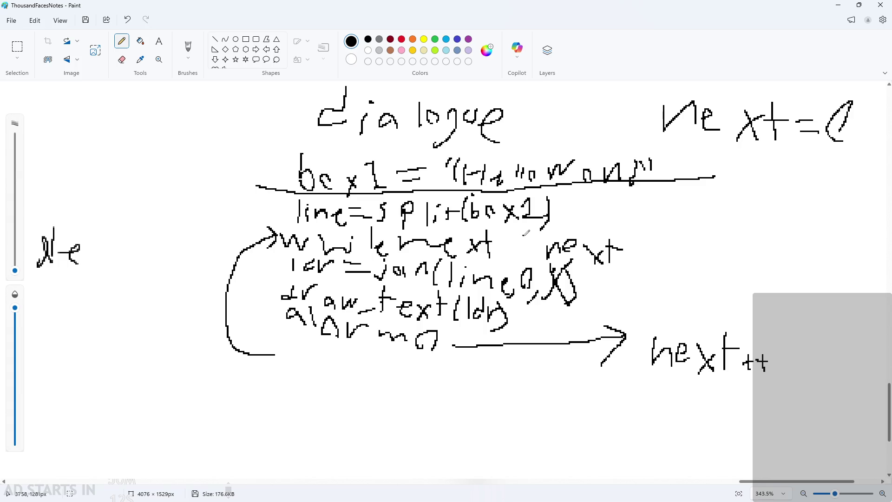
mouse_move(507, 231)
mouse_down()
mouse_move(498, 240)
mouse_move(506, 247)
mouse_move(543, 243)
mouse_up()
click(839, 10)
click(323, 190)
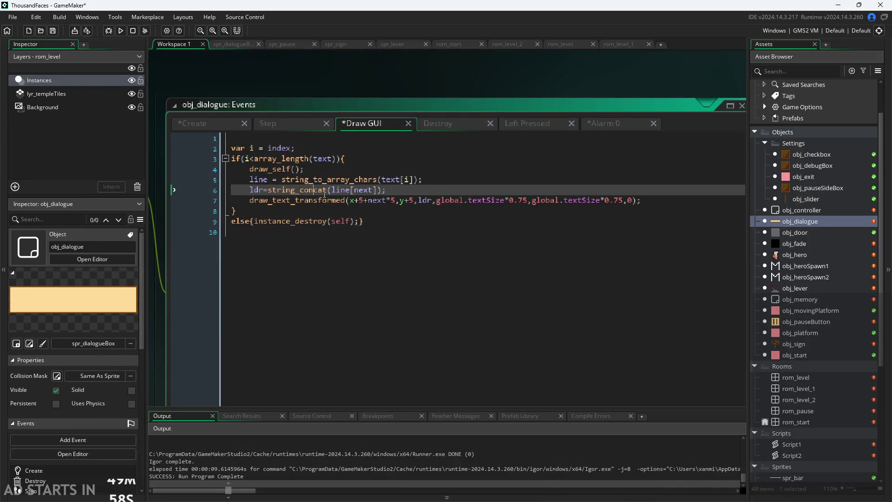
Step: Delete line 5's stray backslash and begin a while (next<line) loop below it
click(441, 177)
text(\)
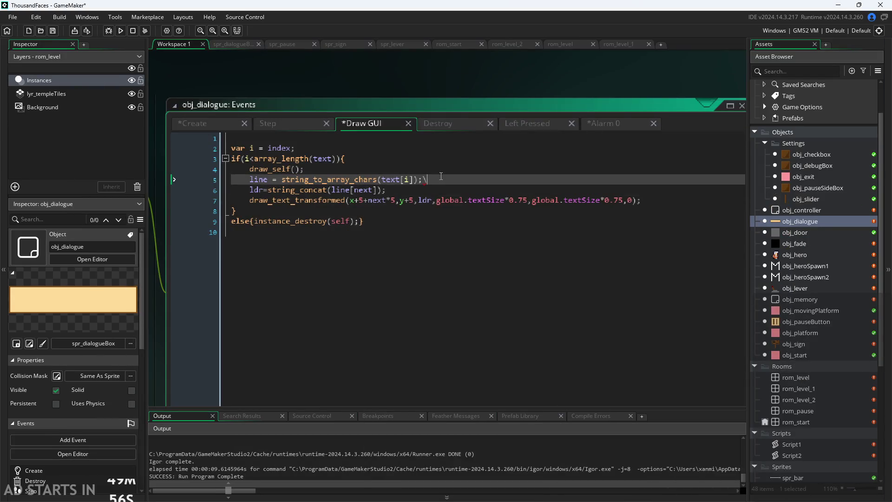
key(BackSpace)
key(Return)
text(hile)
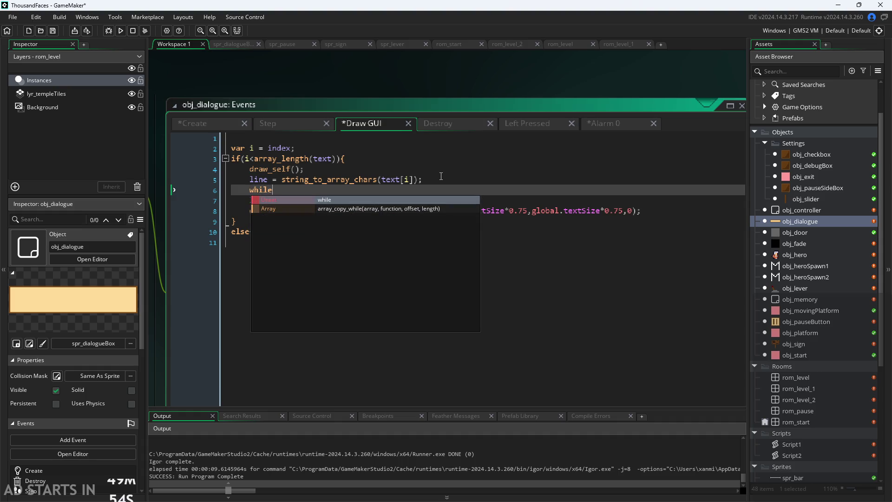
text()next)
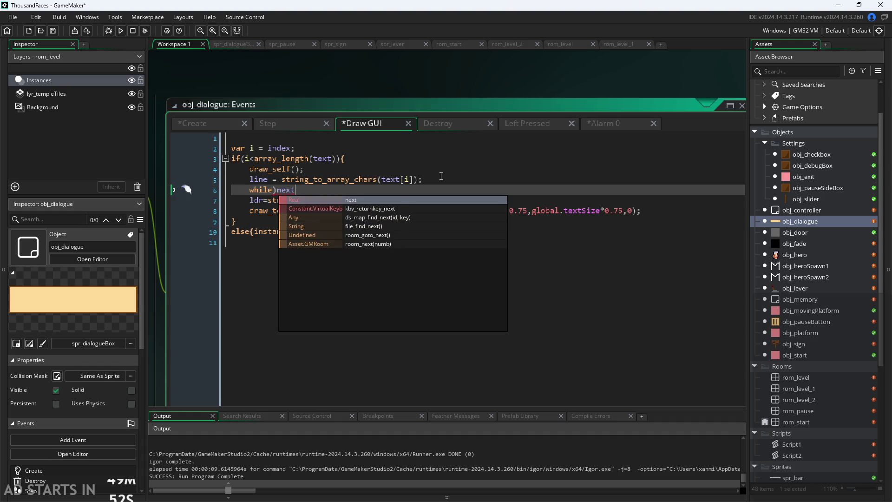
key(BackSpace)
key(BackSpace)
key(BackSpace)
key(BackSpace)
key(BackSpace)
text((n)
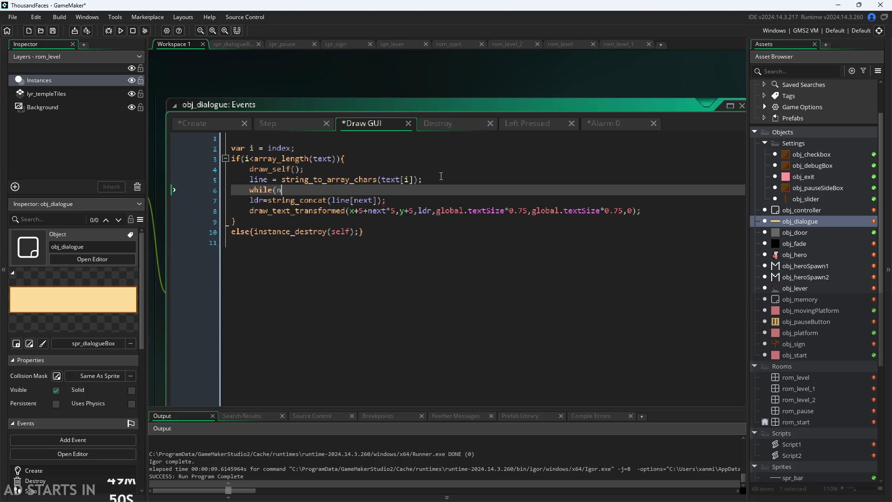
text(ext<)
text(l)
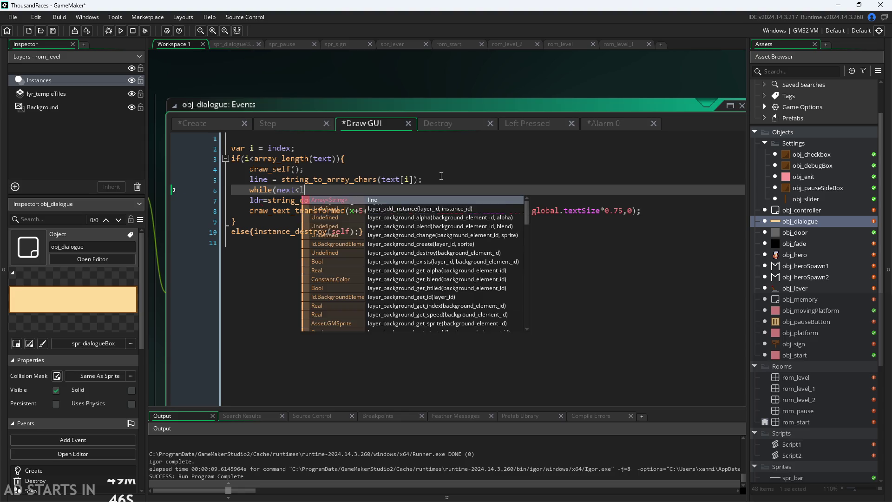
text(ine)
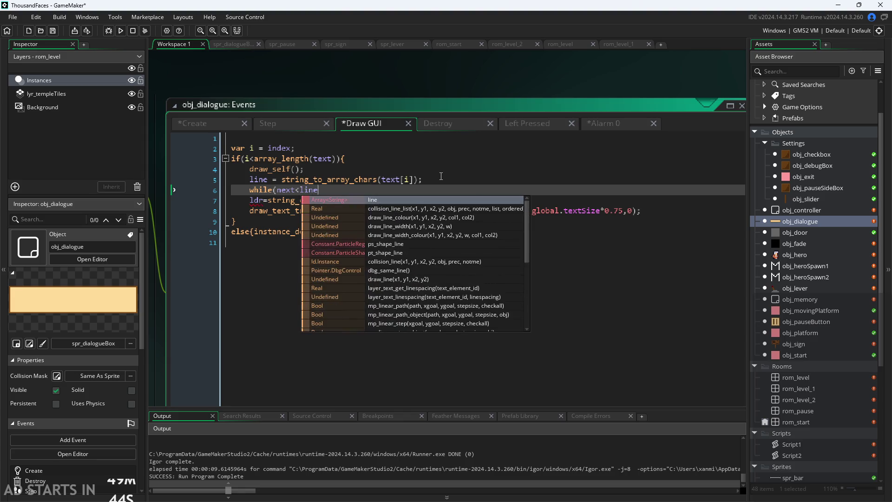
Step: Make the while condition next<array_length(line) and open the loop brace
key(BackSpace)
key(BackSpace)
key(BackSpace)
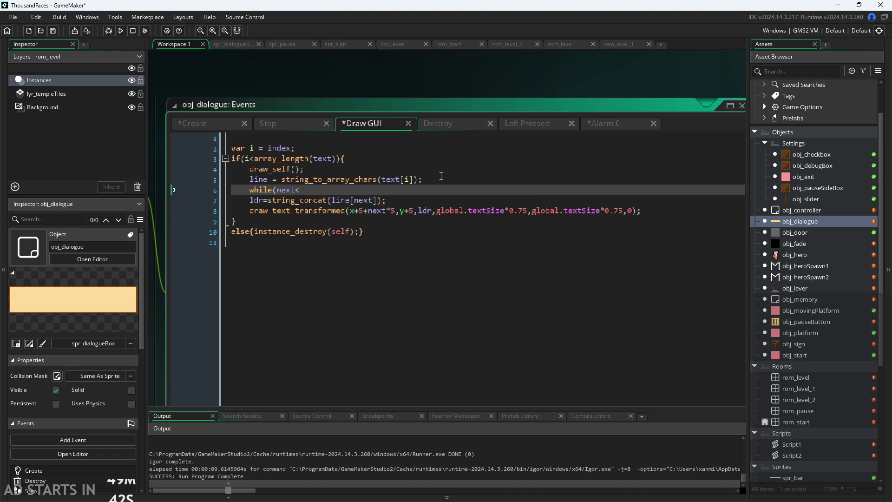
text(box)
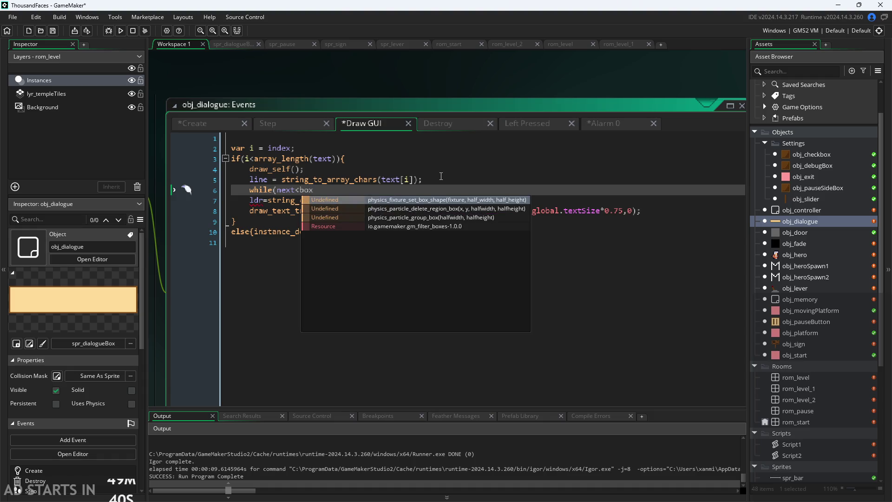
text(1)
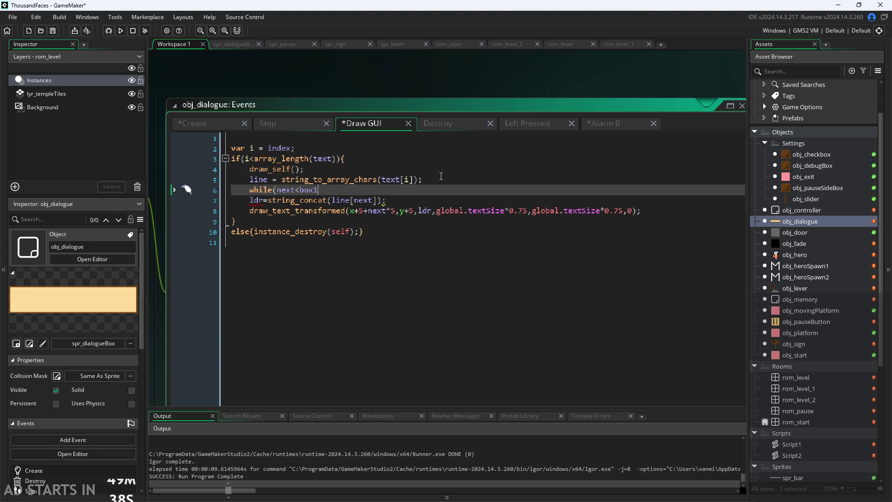
key(BackSpace)
key(BackSpace)
key(BackSpace)
key(BackSpace)
text(ar)
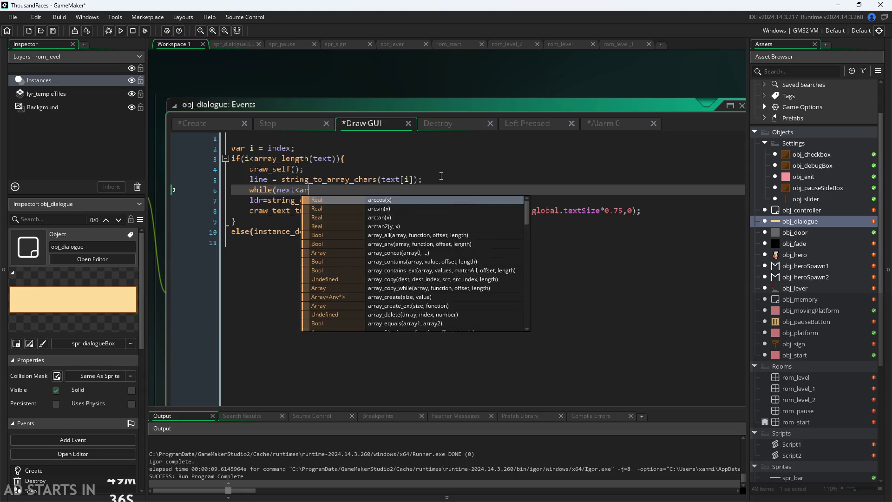
text(ray_len)
key(Return)
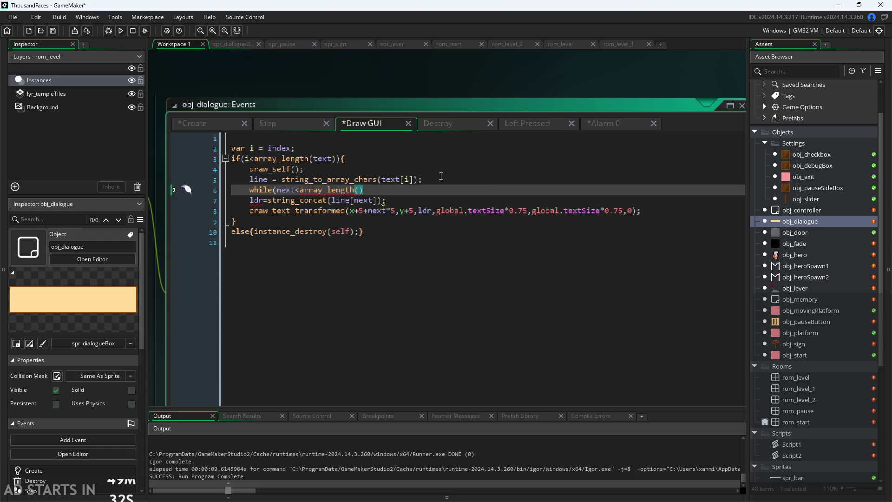
text(line);)
text(){)
key(Return)
key(BackSpace)
Step: Indent the string_concat and draw_text lines into the while loop and close it with a brace
drag(249, 200, 283, 211)
key(Tab)
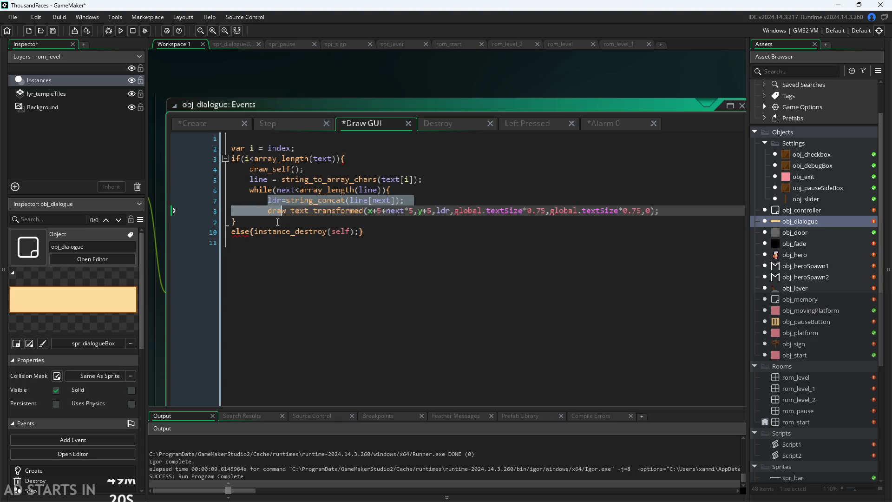
click(285, 231)
click(305, 211)
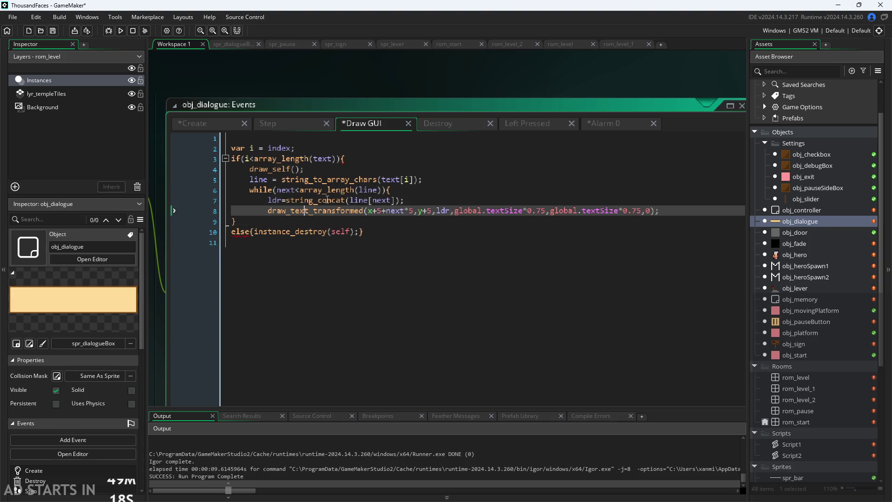
click(335, 231)
click(668, 210)
key(Return)
text(})
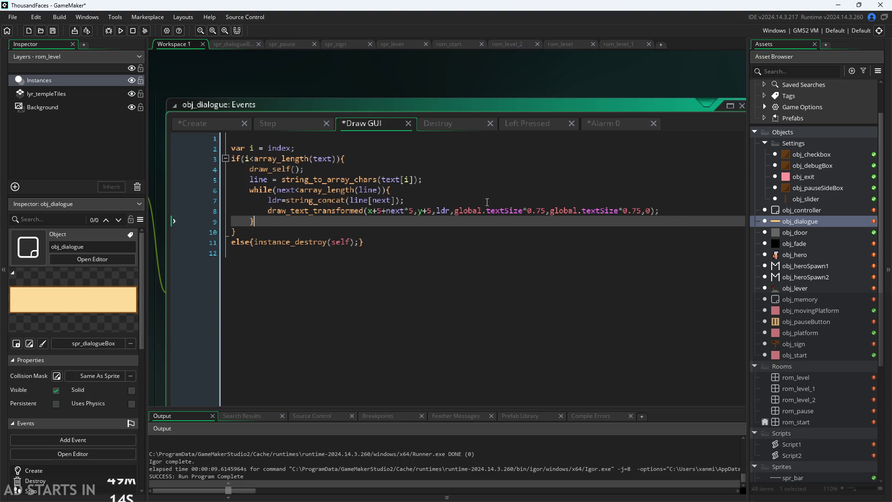
key(Up)
key(Up)
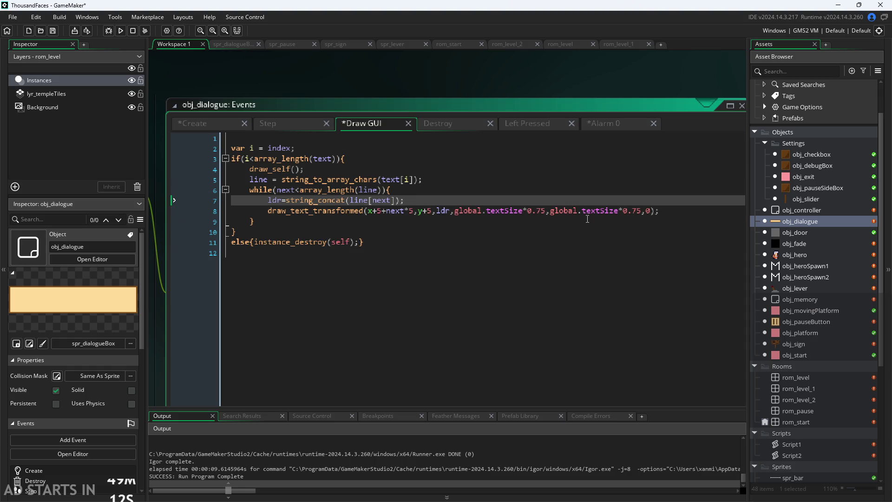
click(672, 210)
Step: Add alarm_set(0,5); as the last statement inside the loop
key(Return)
text(alar)
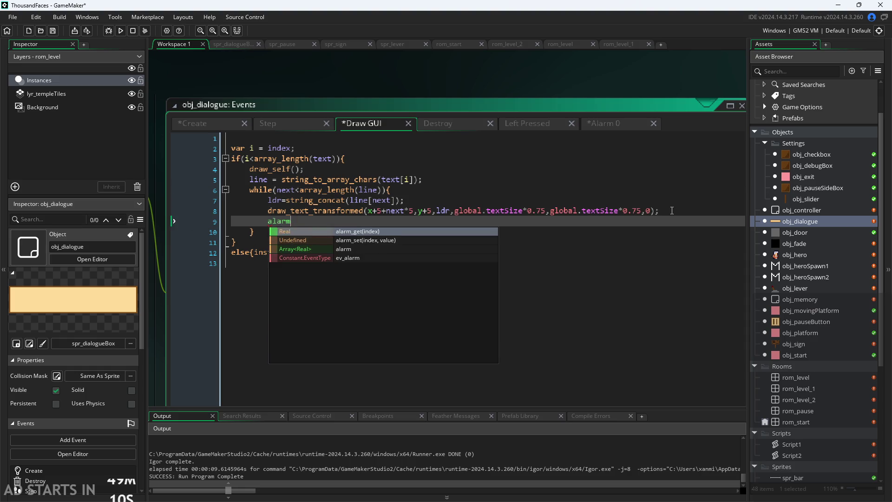
text(m)
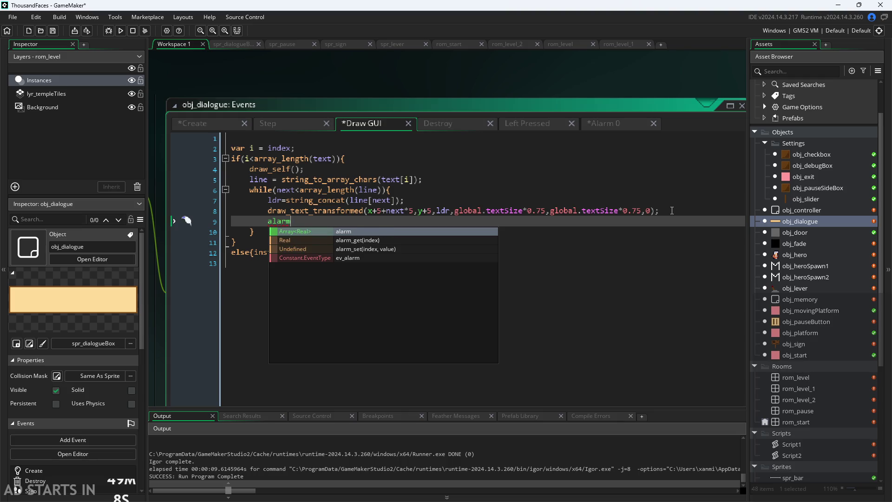
key(Down)
key(Down)
key(Return)
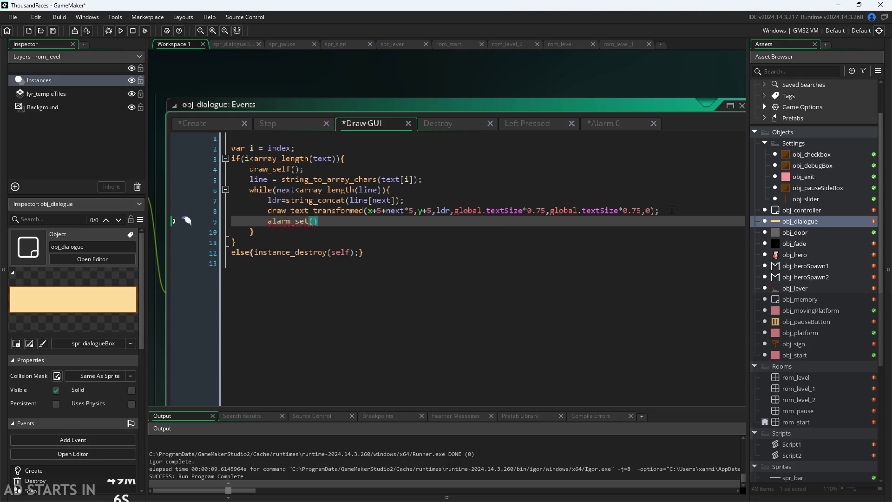
text(0,)
text(5)
Step: Add next=0; after the loop's closing brace and save the code
key(Up)
key(Up)
key(Down)
key(Down)
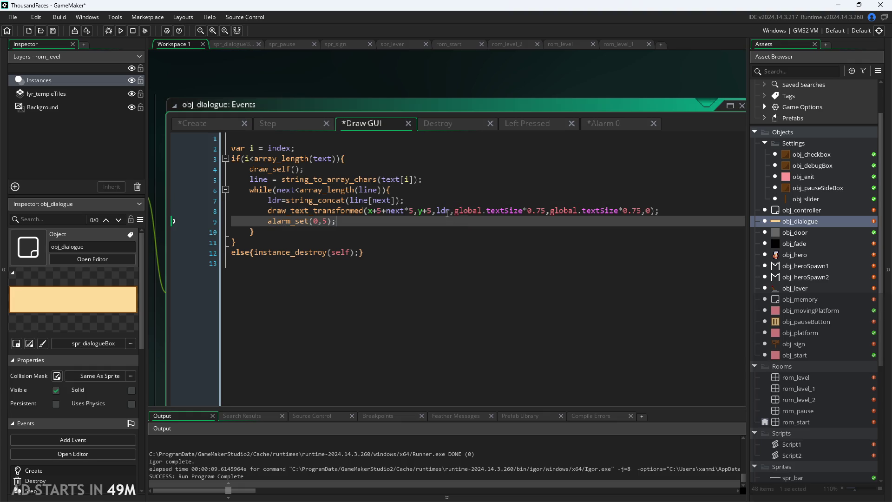
click(422, 214)
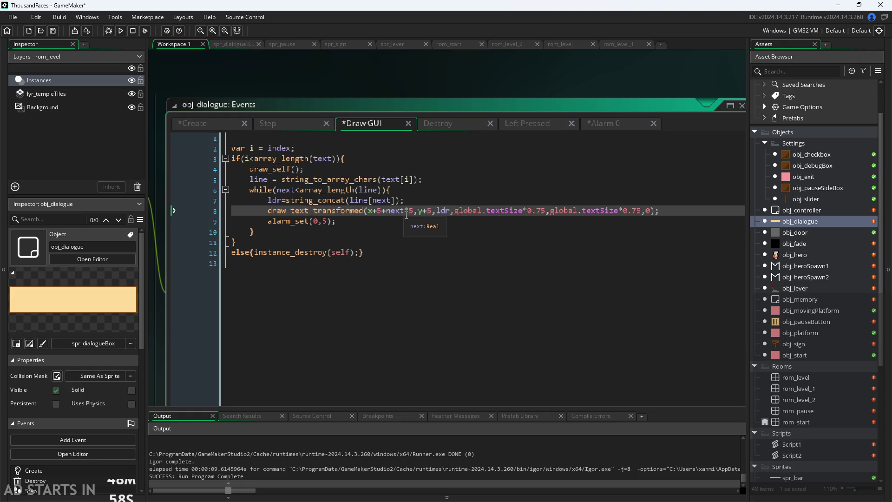
click(406, 217)
click(400, 201)
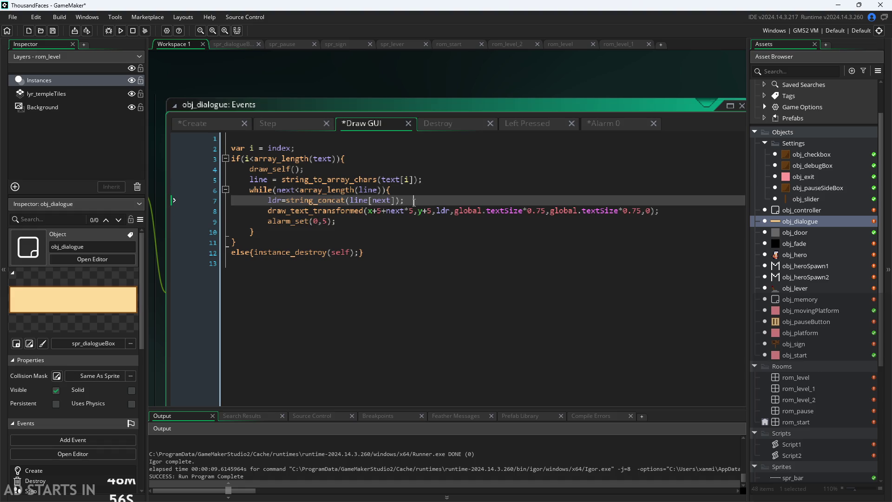
click(394, 232)
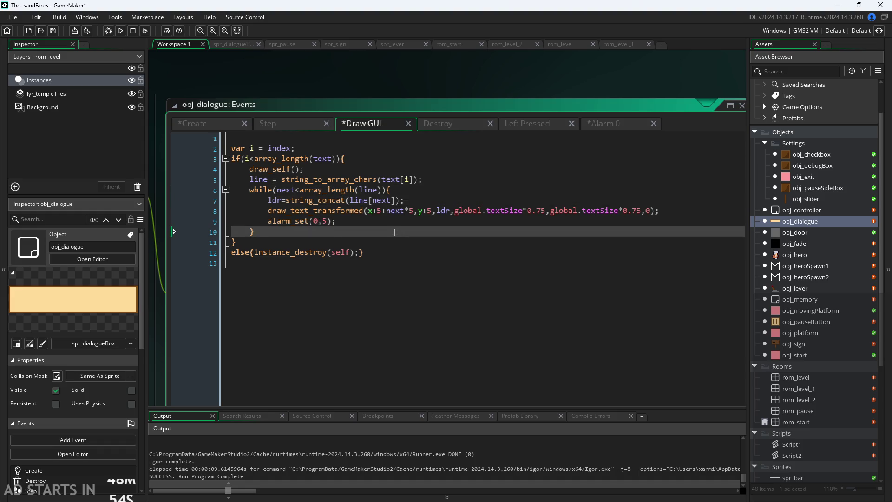
key(Return)
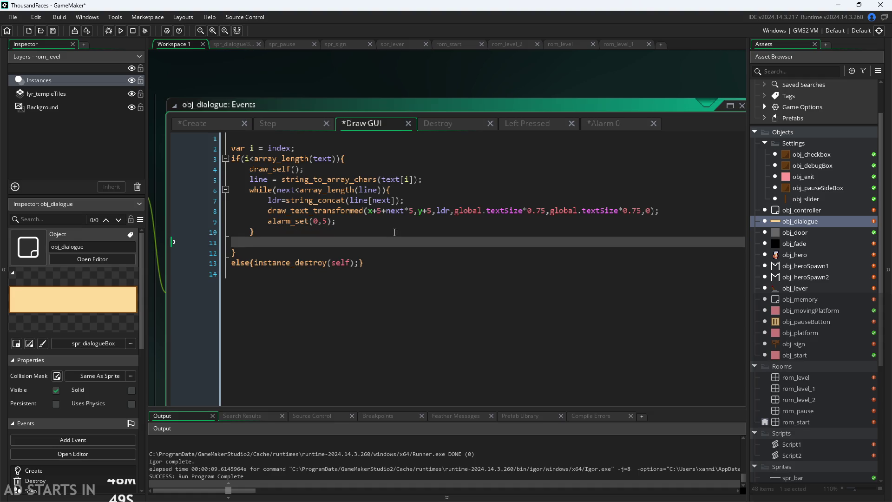
text(next)
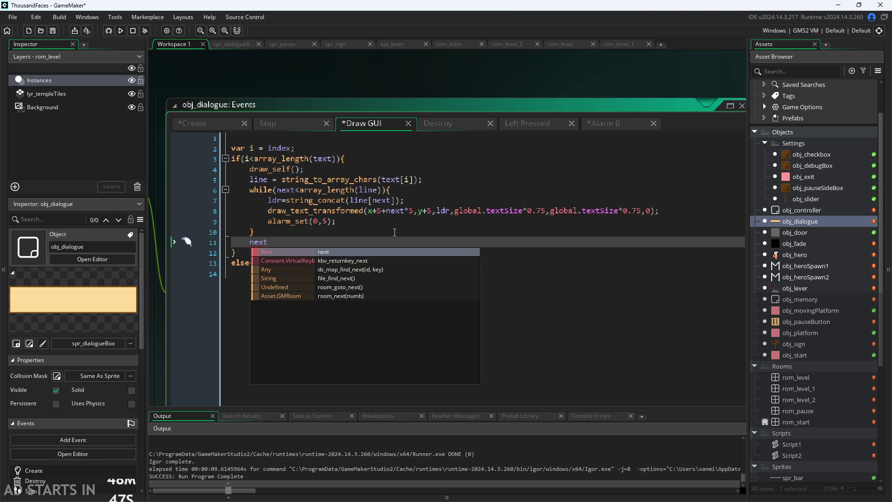
text(=0;)
click(439, 83)
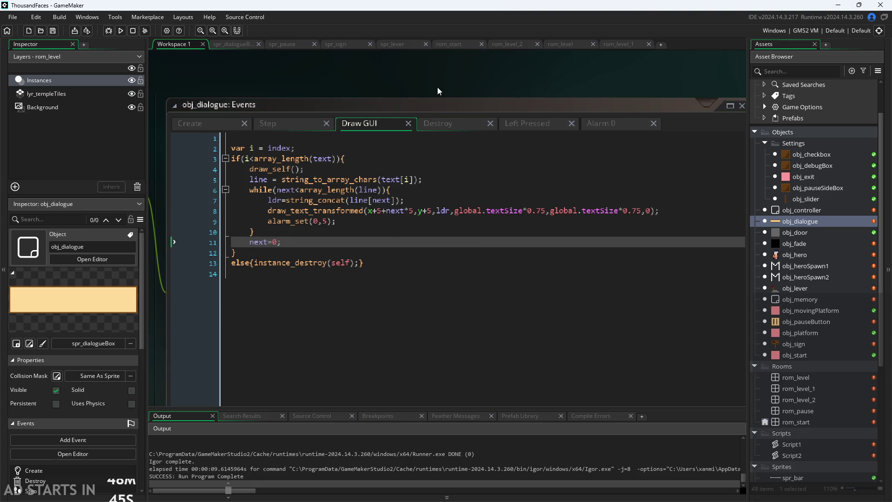
Step: Test-run the game, then review the alarm_set line and the Alarm 0 event code
click(121, 31)
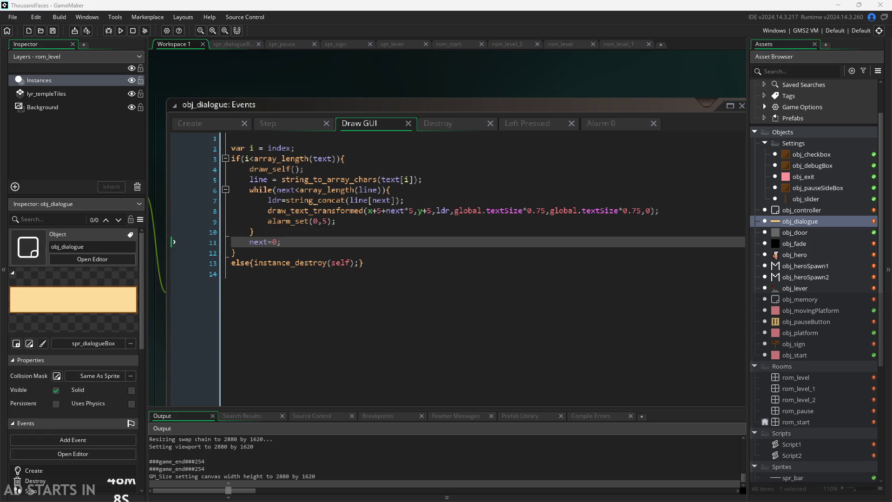
click(463, 217)
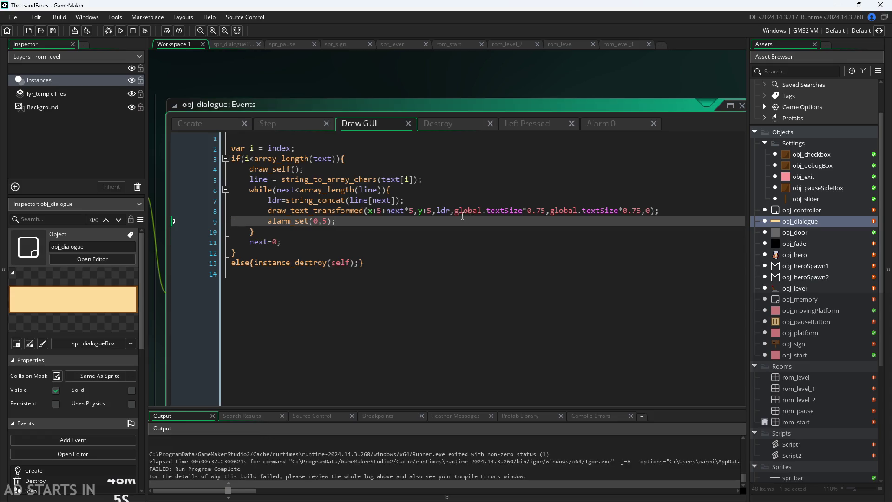
click(347, 211)
key(Down)
key(Down)
click(600, 126)
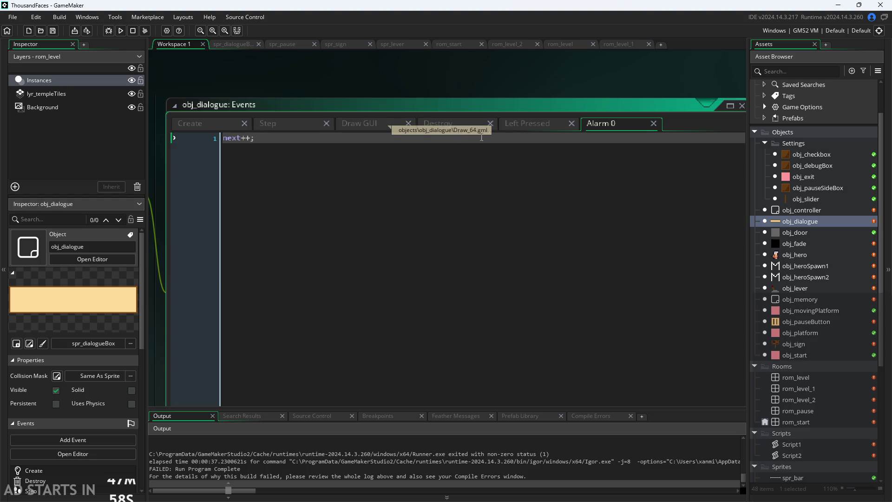
click(517, 125)
click(442, 125)
click(369, 124)
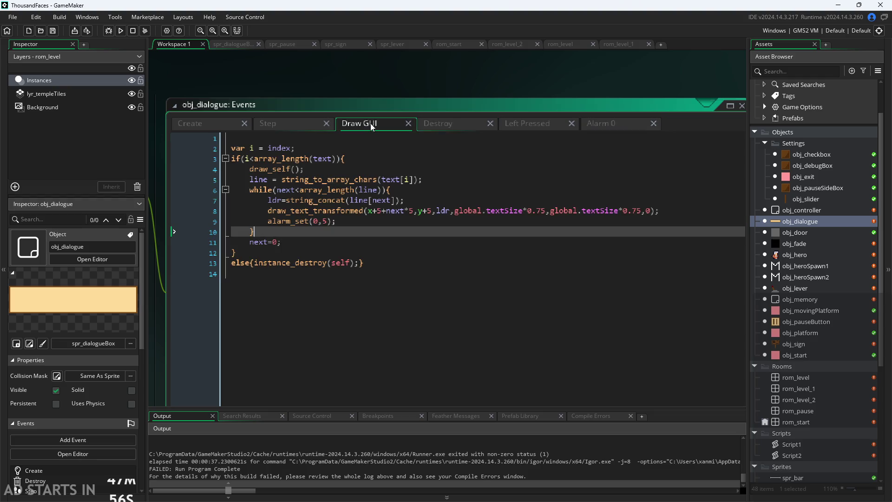
click(363, 246)
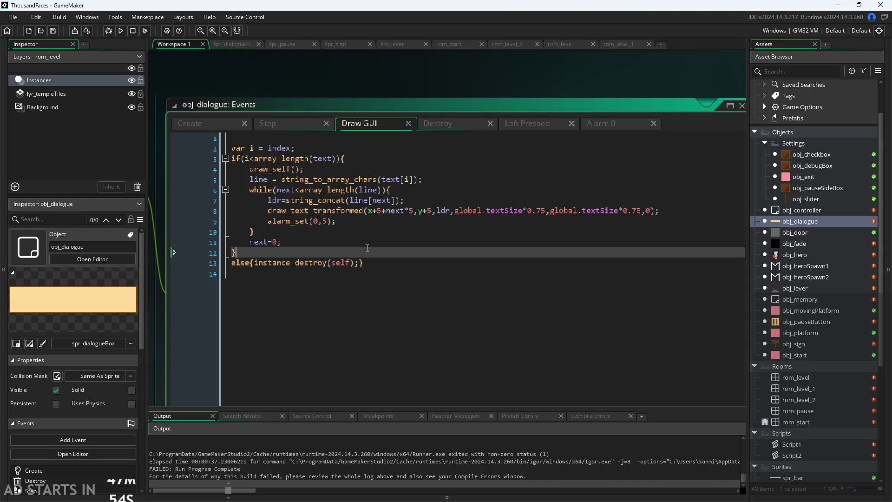
click(374, 239)
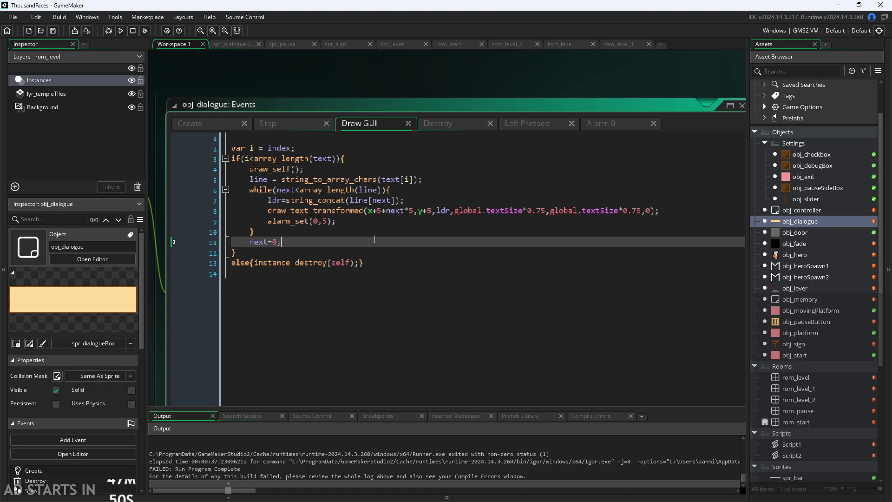
click(385, 228)
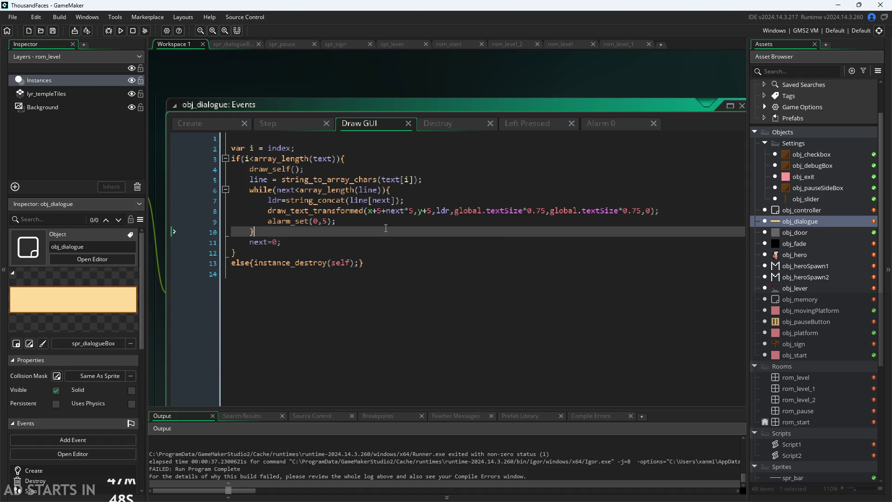
click(388, 223)
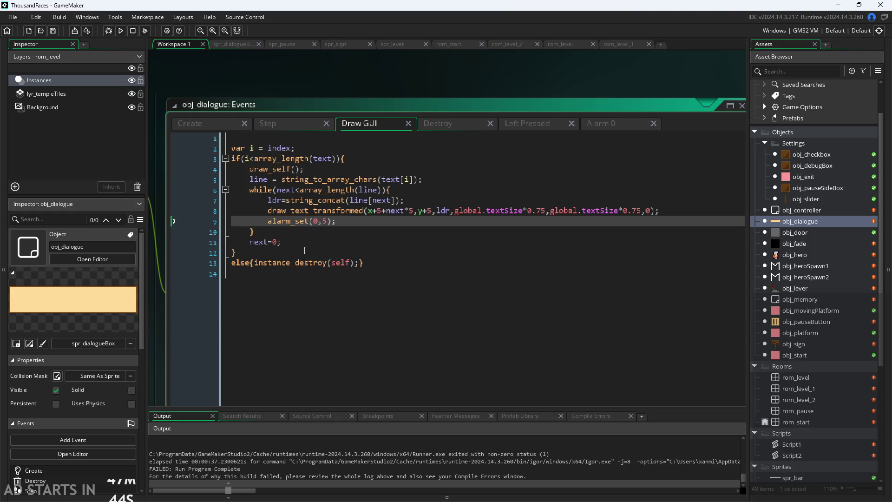
key(Down)
key(Down)
key(Down)
click(305, 159)
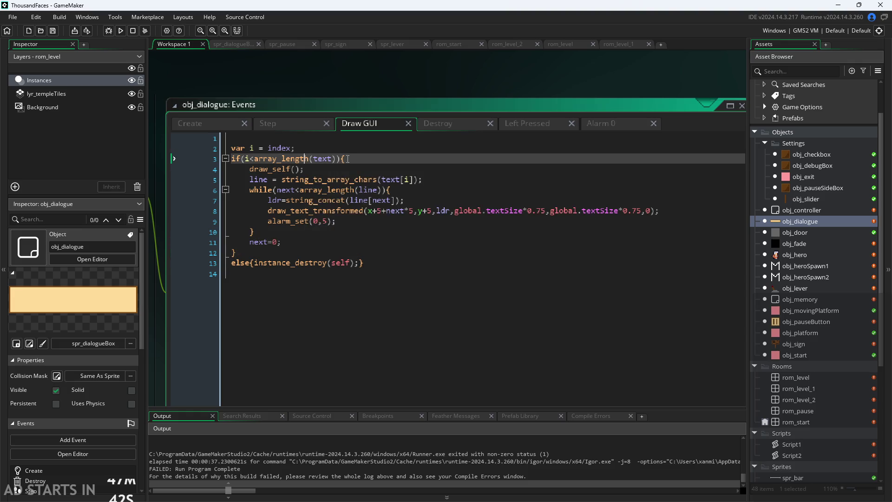
click(348, 159)
click(347, 170)
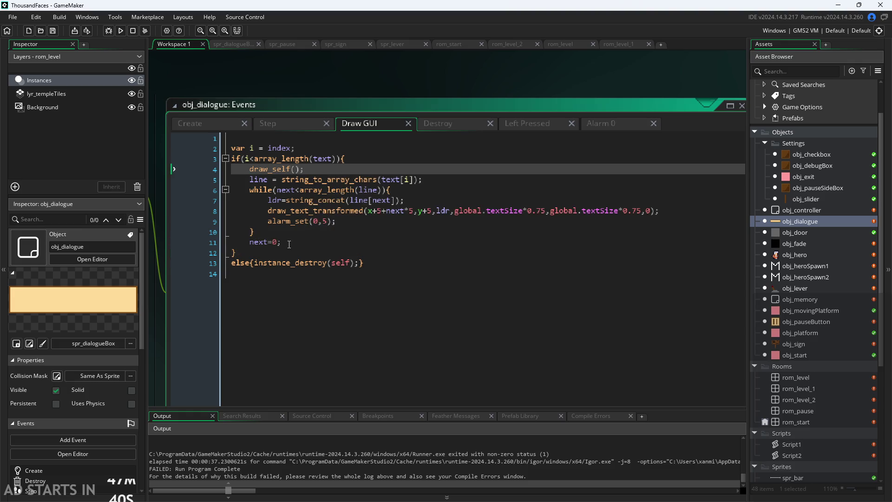
click(308, 180)
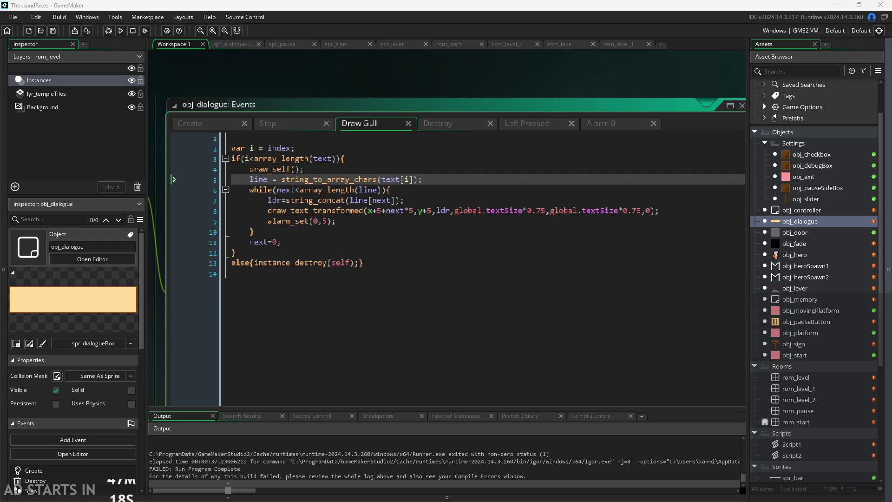
click(443, 253)
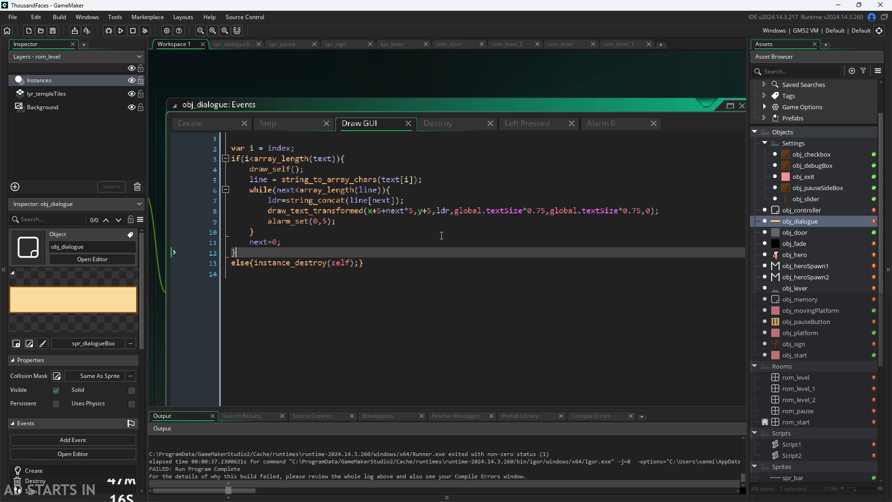
click(444, 235)
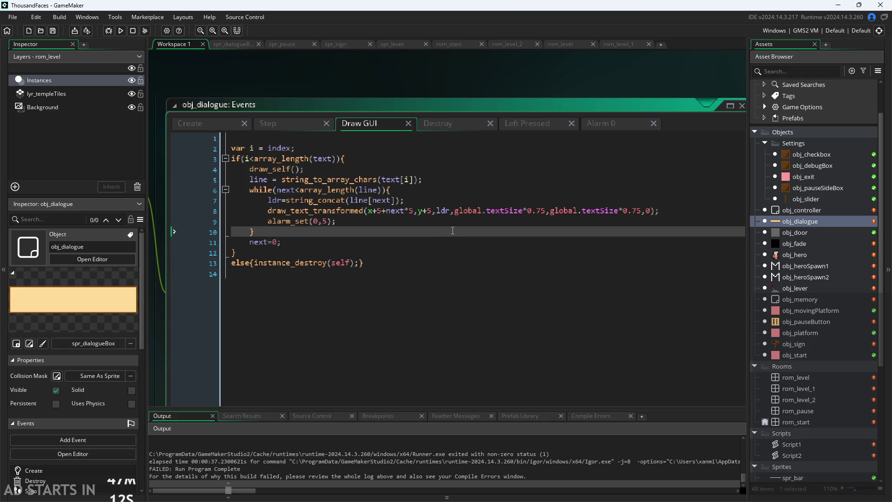
click(413, 212)
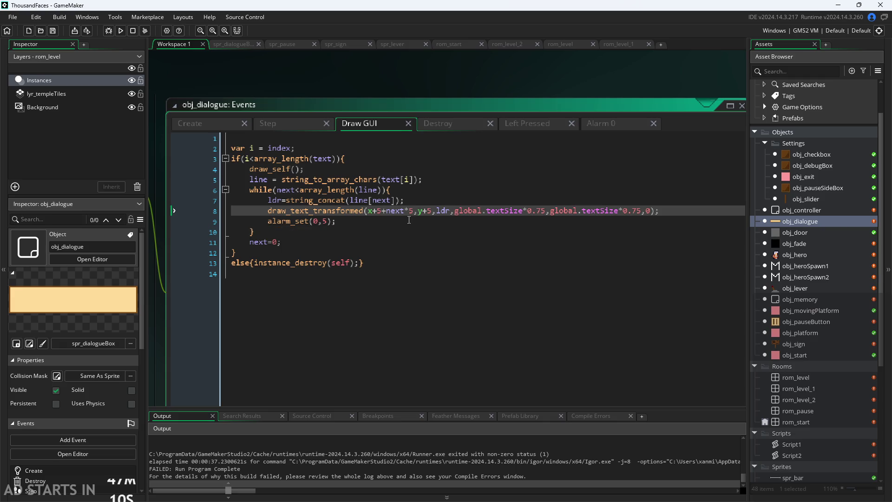
click(313, 189)
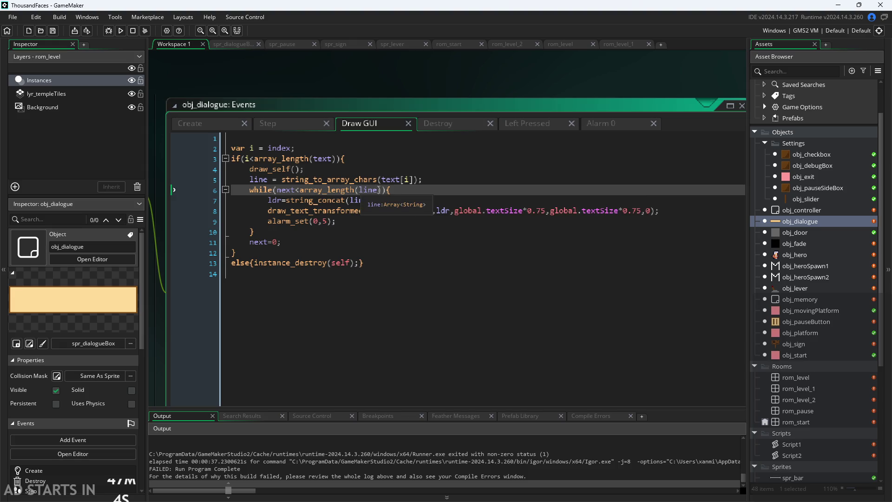
click(376, 191)
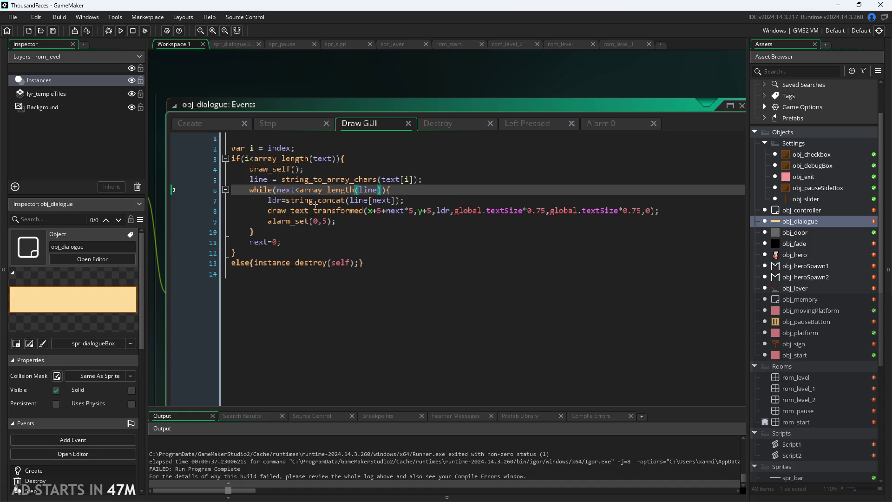
mouse_move(317, 202)
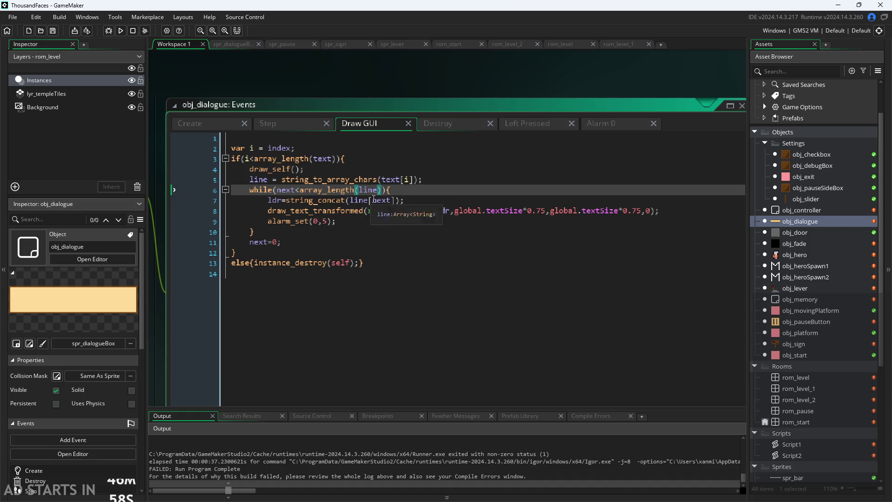
click(392, 203)
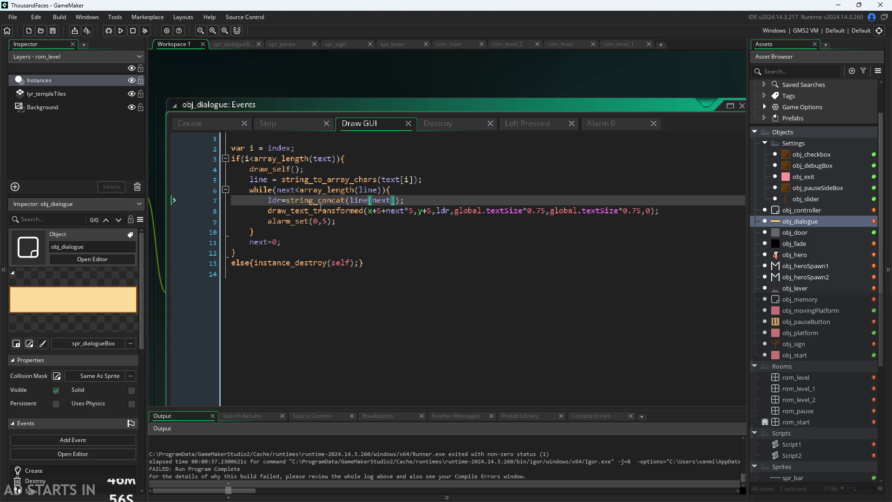
click(350, 200)
Step: Change line 7 to ldr=string_concat(ldr,line[next]); and save the Draw GUI event
text(ldr+)
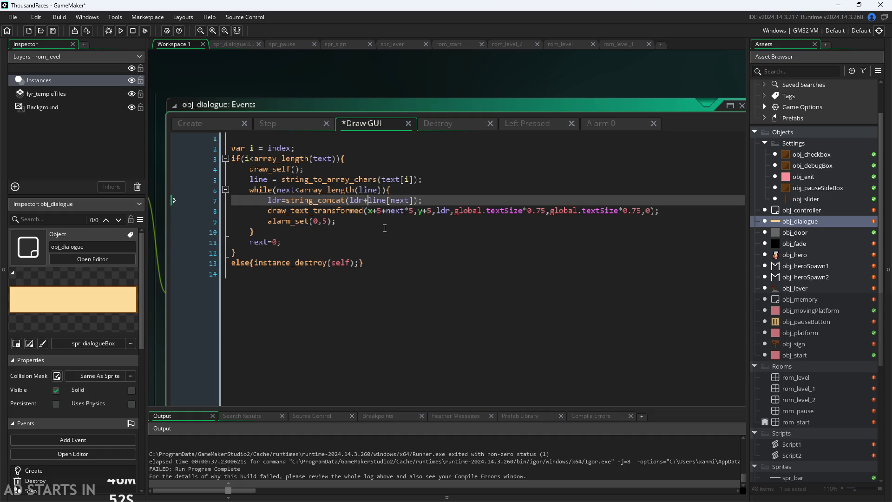
key(BackSpace)
text(,)
mouse_move(331, 197)
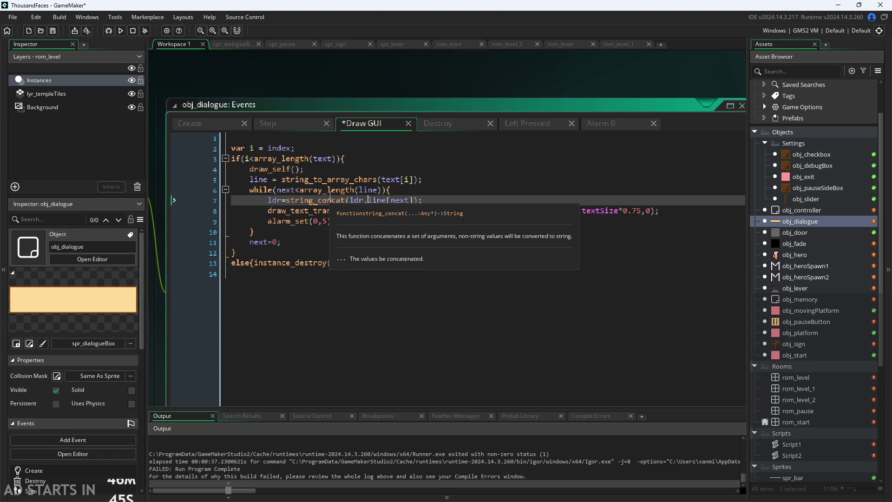
click(428, 199)
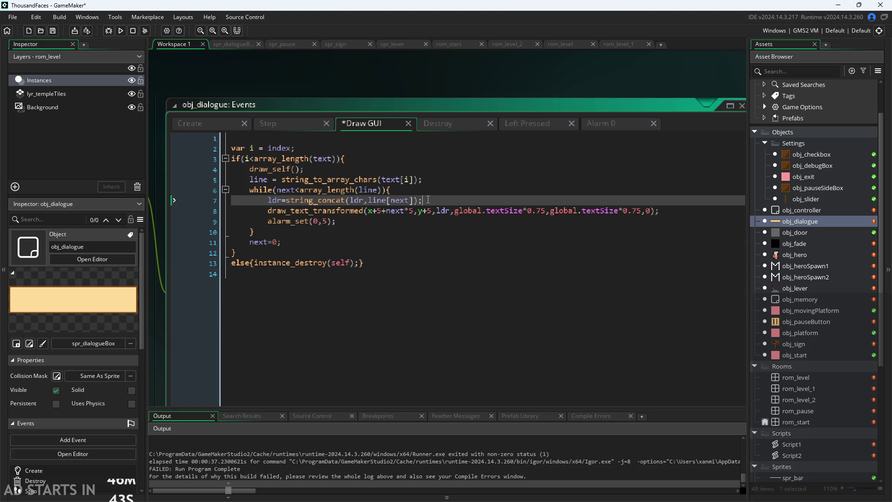
key(ctrl+s)
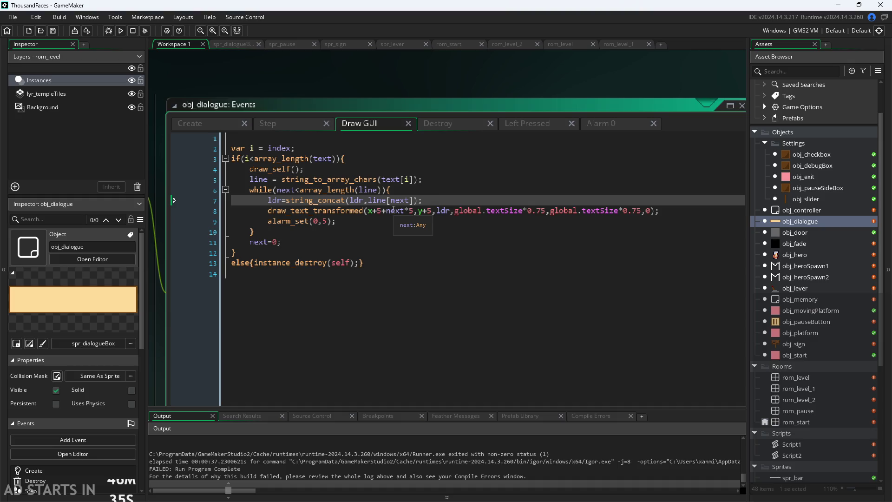
key(Down)
key(Down)
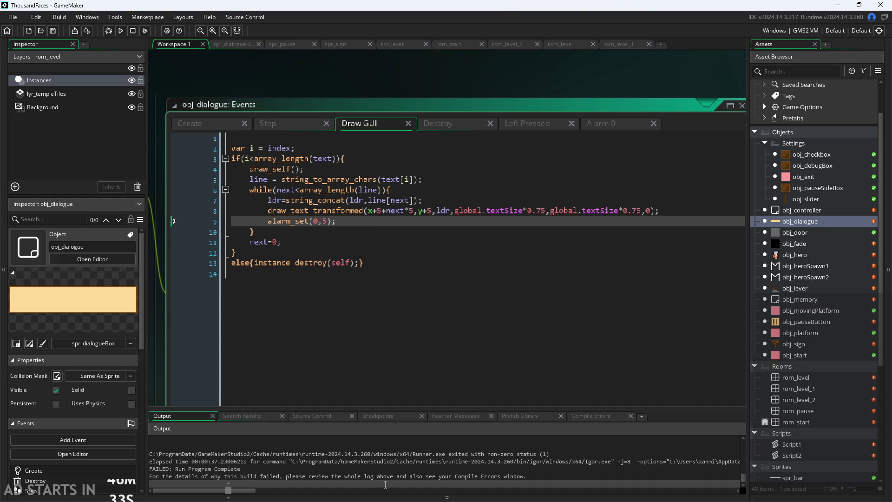
scroll(395, 470, up, 5)
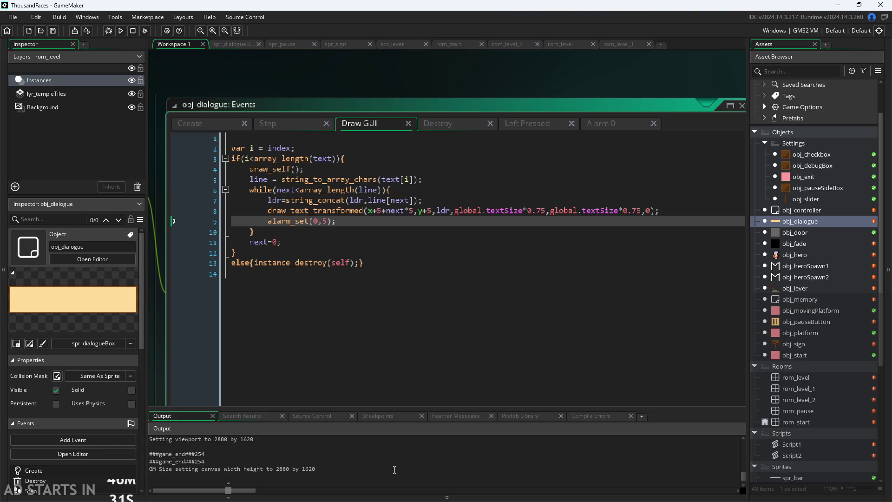
scroll(394, 470, down, 5)
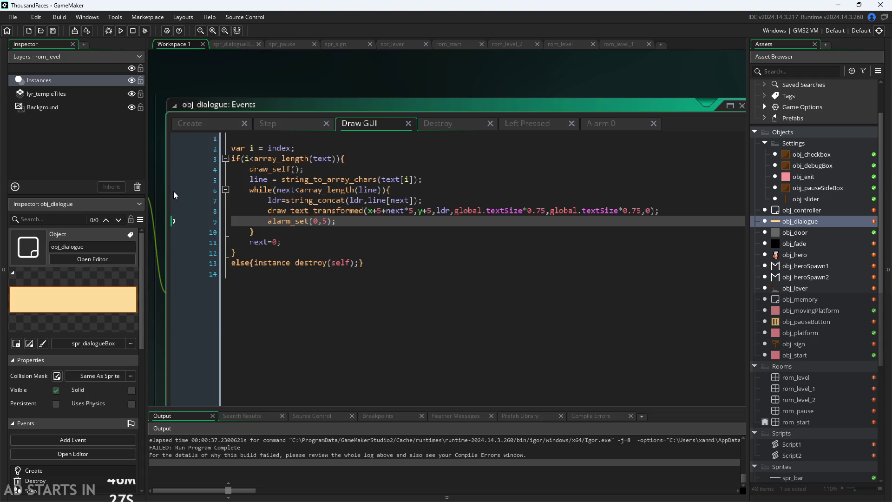
scroll(176, 200, down, 2)
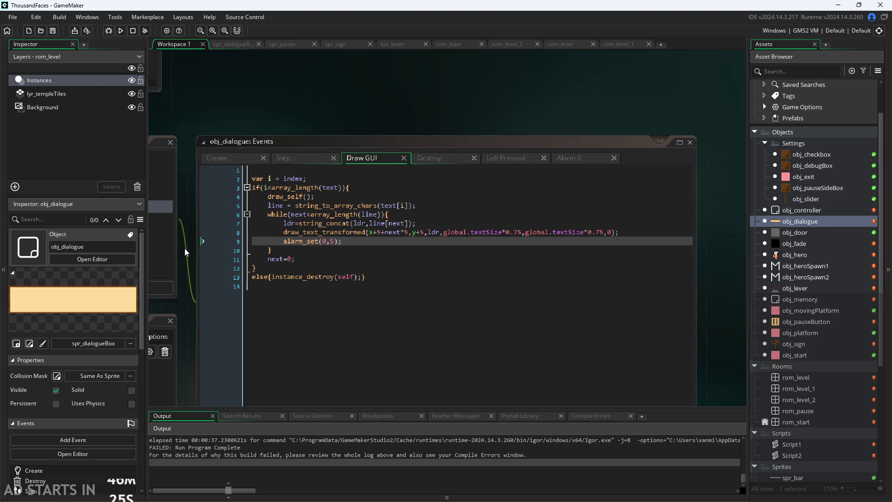
scroll(185, 248, up, 1)
click(322, 209)
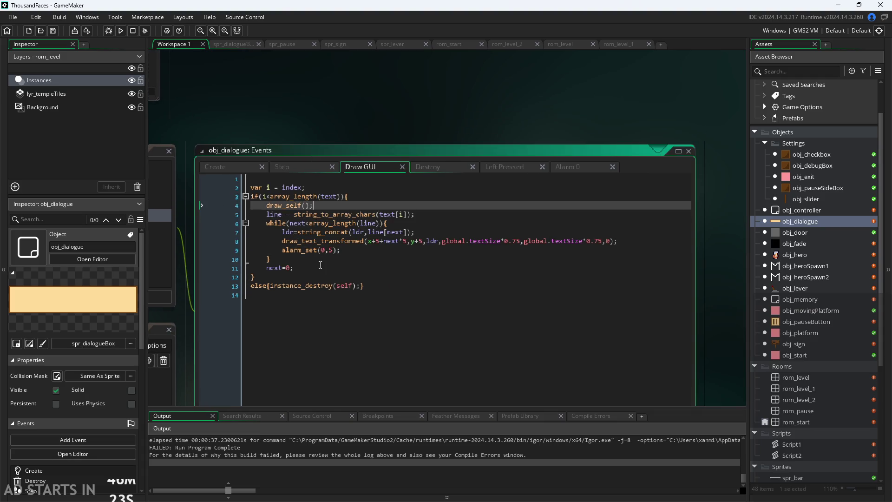
click(343, 197)
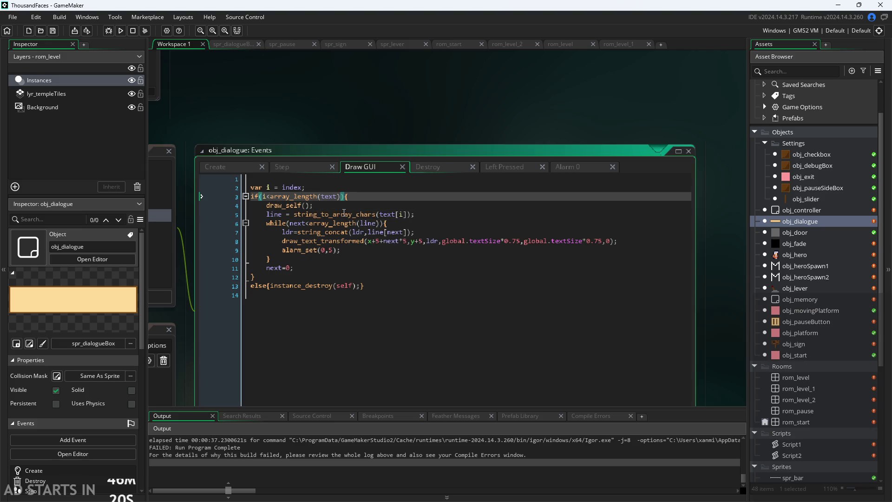
scroll(339, 196, up, 1)
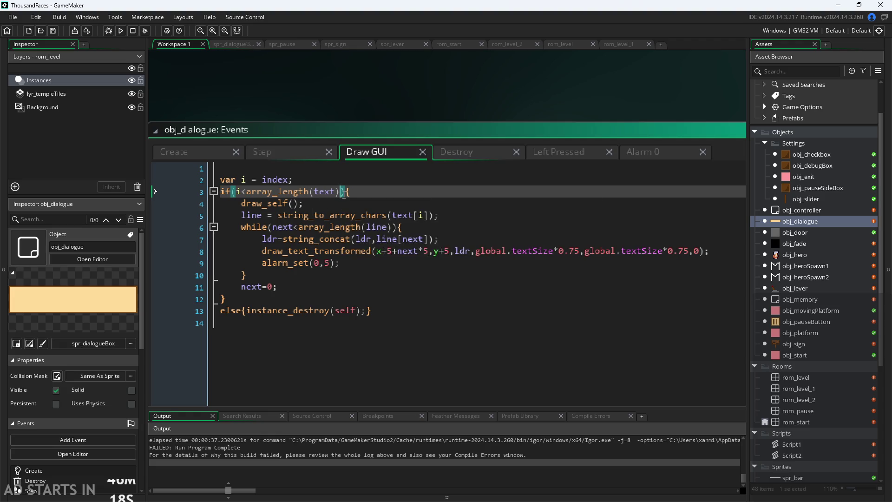
click(340, 176)
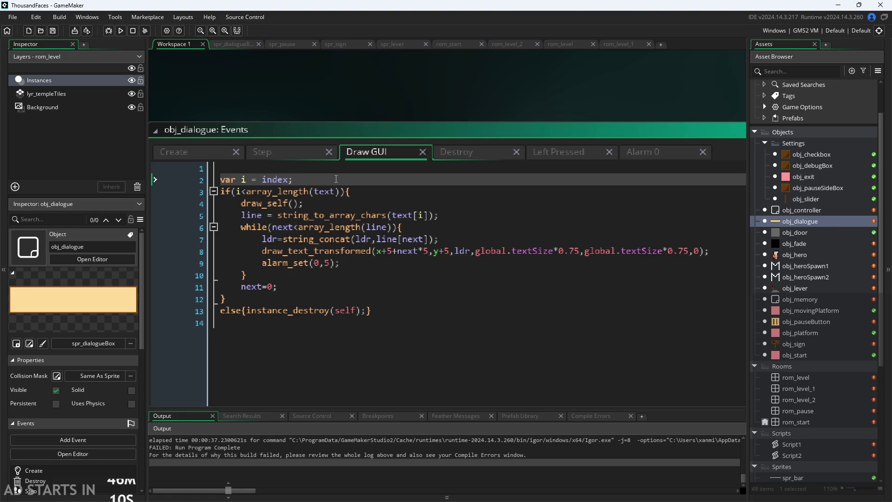
click(296, 203)
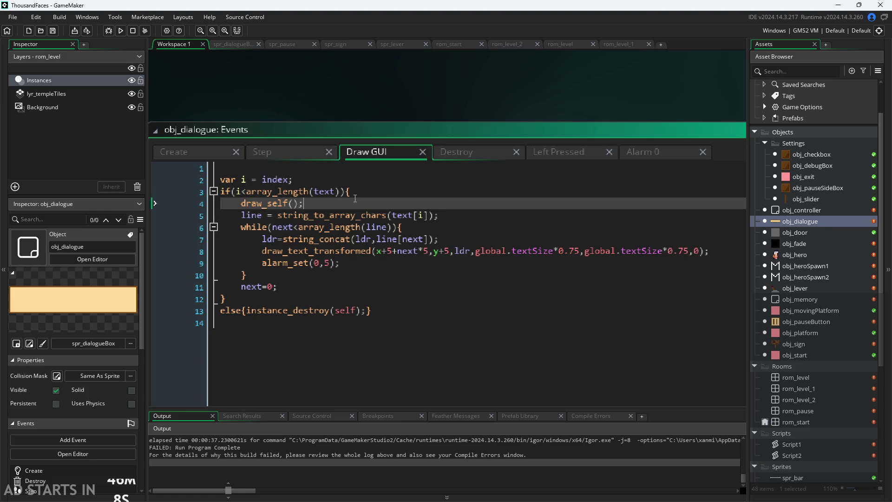
click(342, 191)
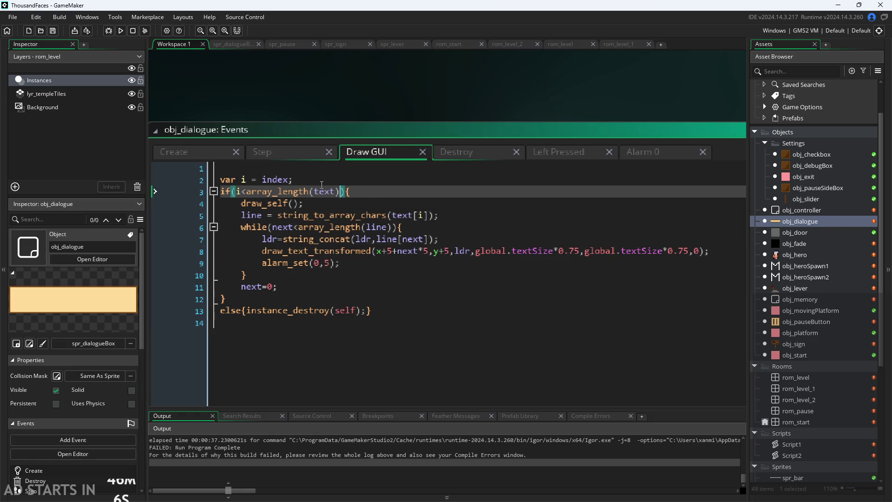
mouse_move(303, 193)
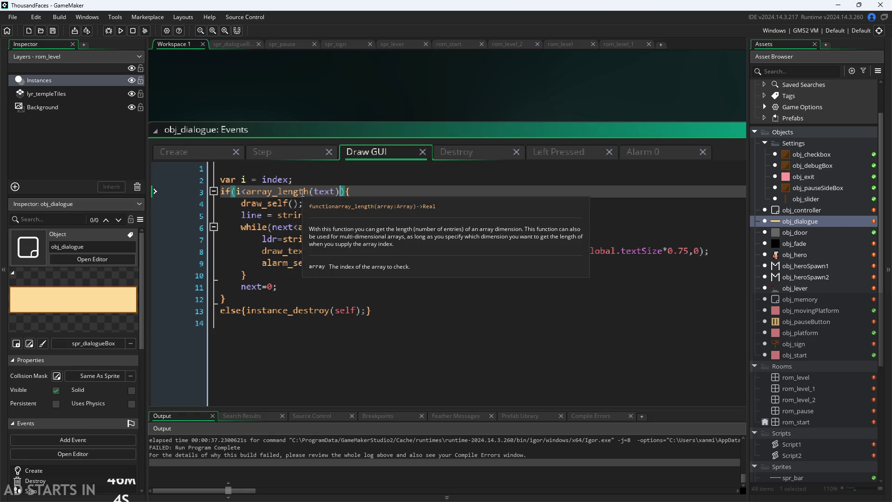
click(319, 216)
click(342, 203)
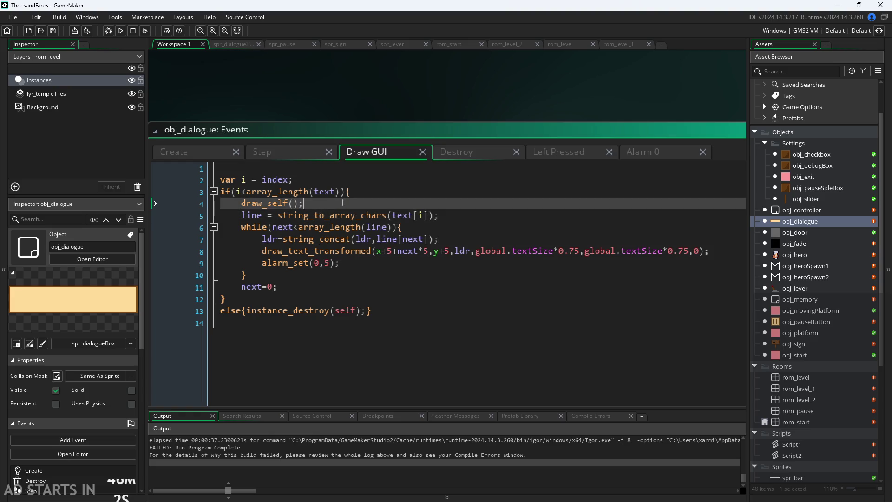
click(371, 195)
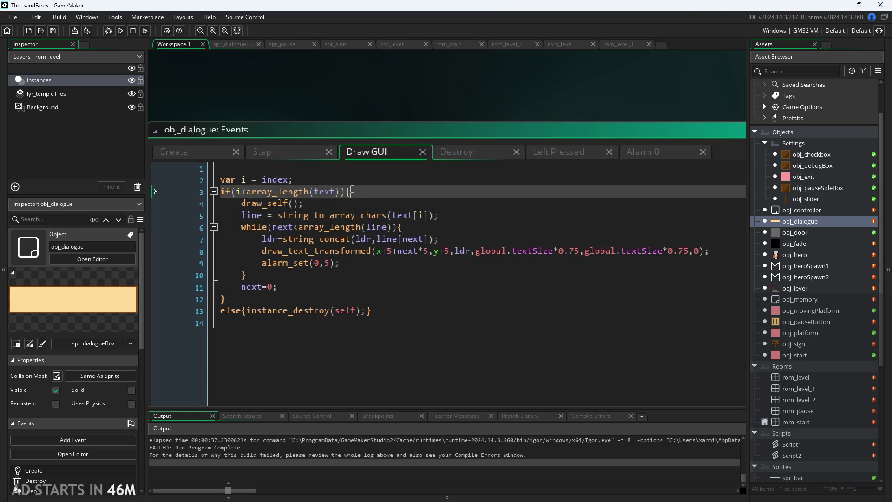
key(Down)
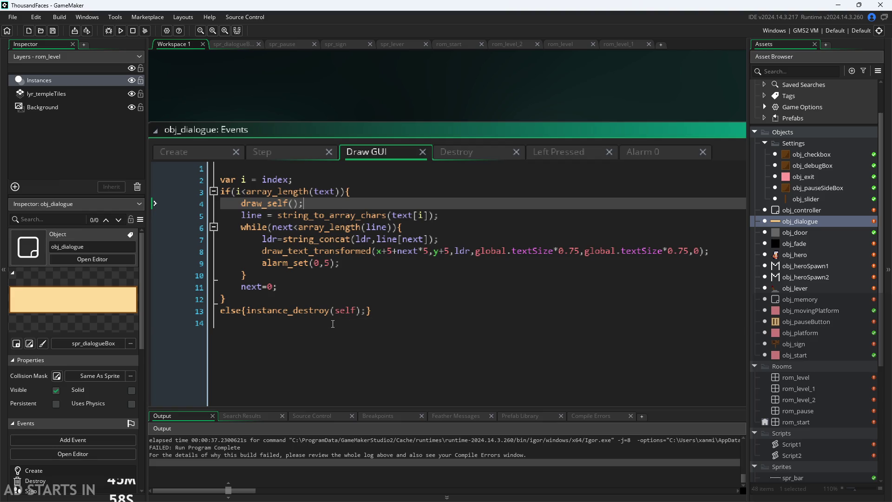
click(354, 265)
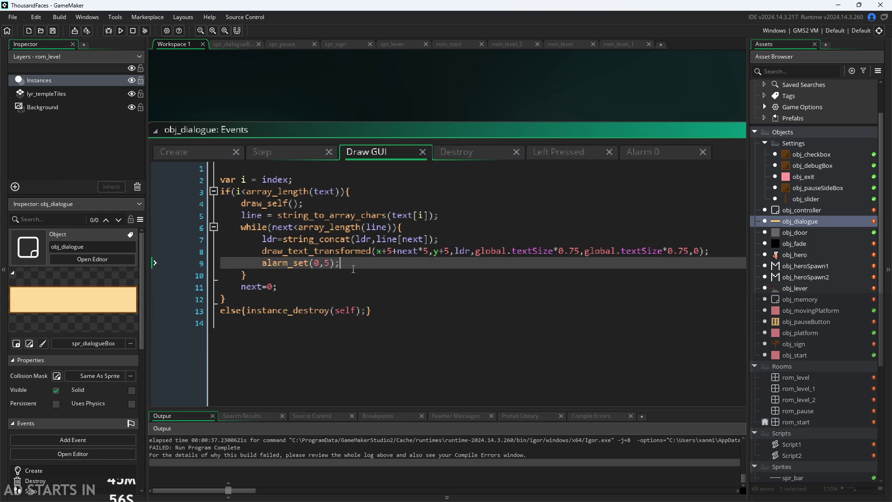
click(353, 275)
click(352, 286)
click(349, 263)
click(361, 239)
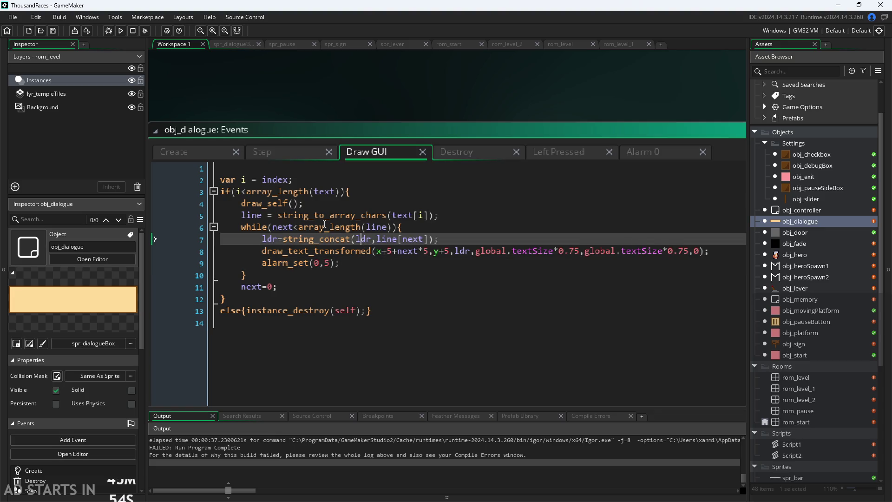
click(320, 227)
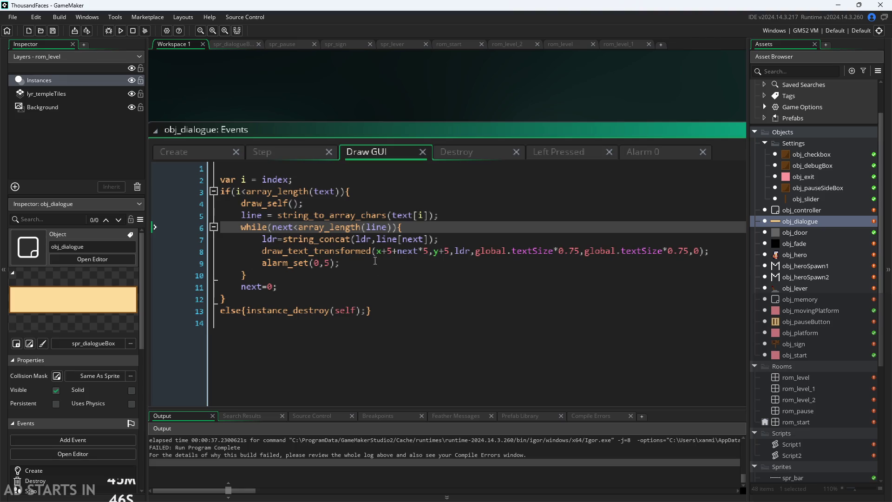
drag(376, 261, 263, 263)
Step: Swap alarm_set(0,5); for next++; in the Draw GUI loop, check Alarm 0, and save
key(BackSpace)
key(BackSpace)
key(BackSpace)
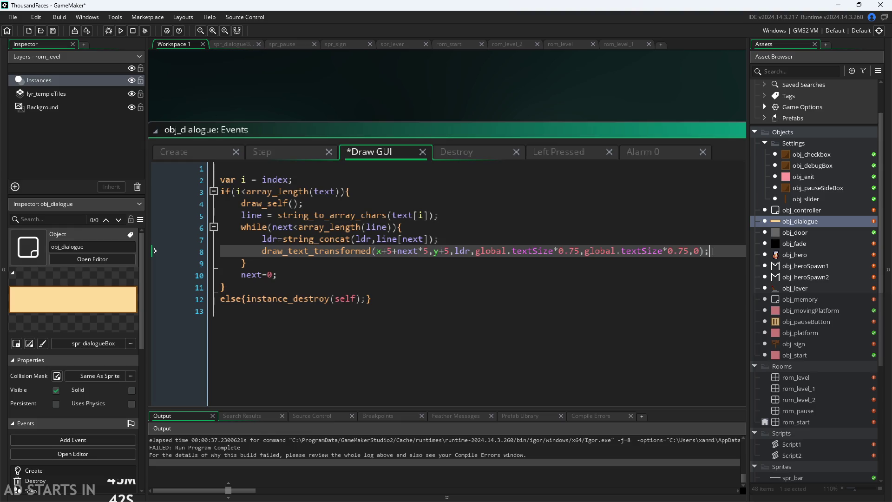
key(Return)
text(n++')
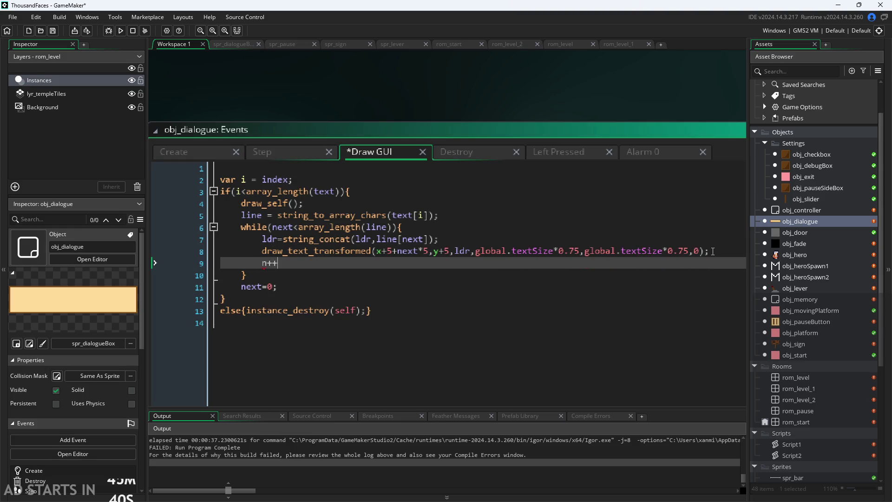
key(F12)
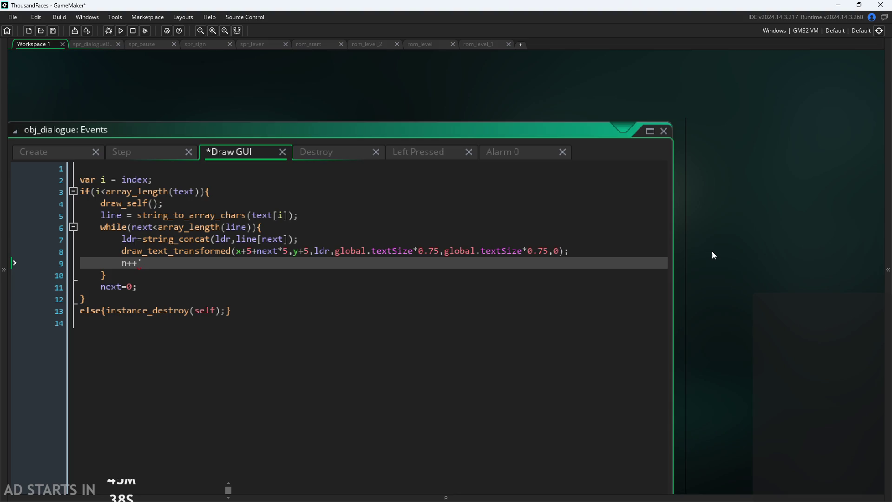
key(F12)
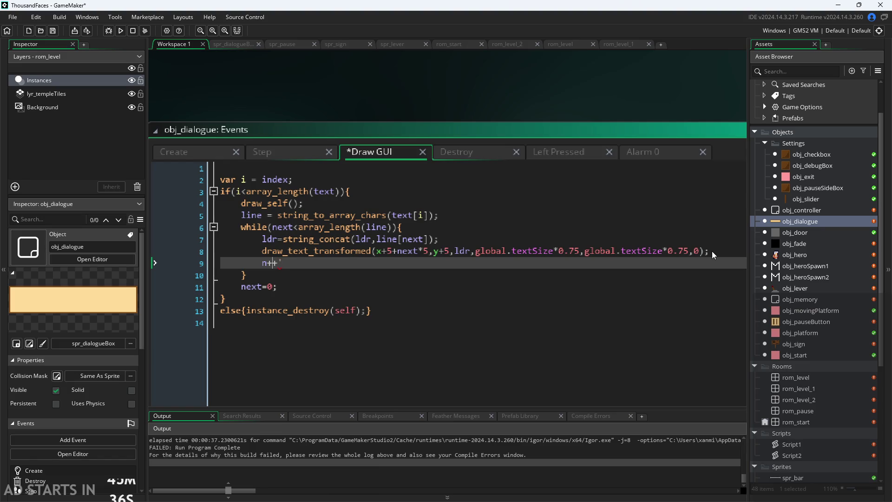
text(ext++)
text(;)
key(ctrl+s)
click(630, 149)
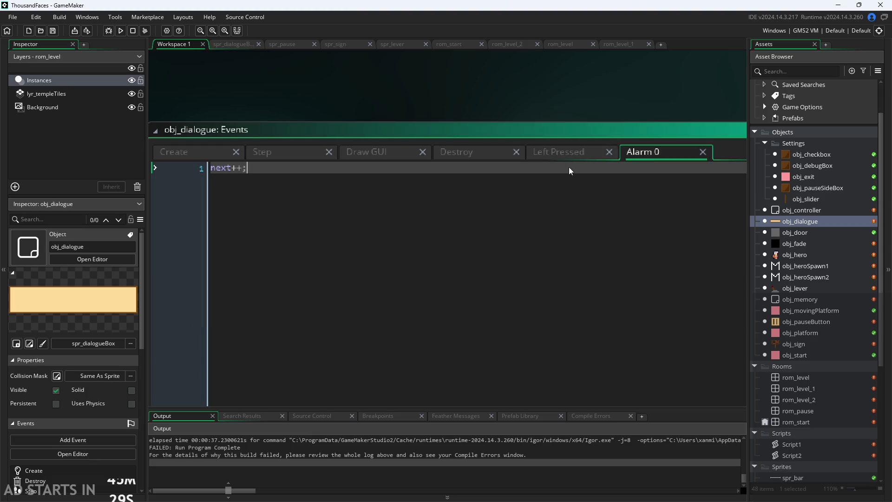
click(376, 155)
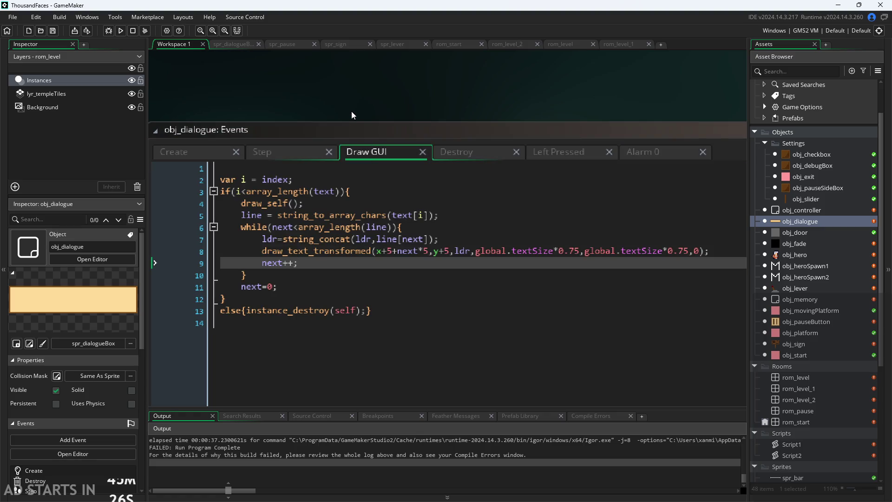
key(ctrl+s)
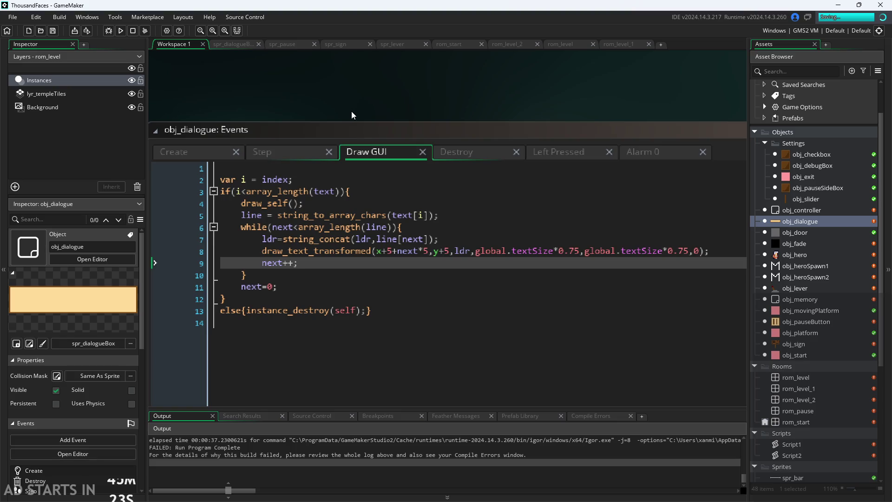
Step: Move array_length(line) out of the while condition into a // comment on line 14
click(302, 228)
key(ctrl+k)
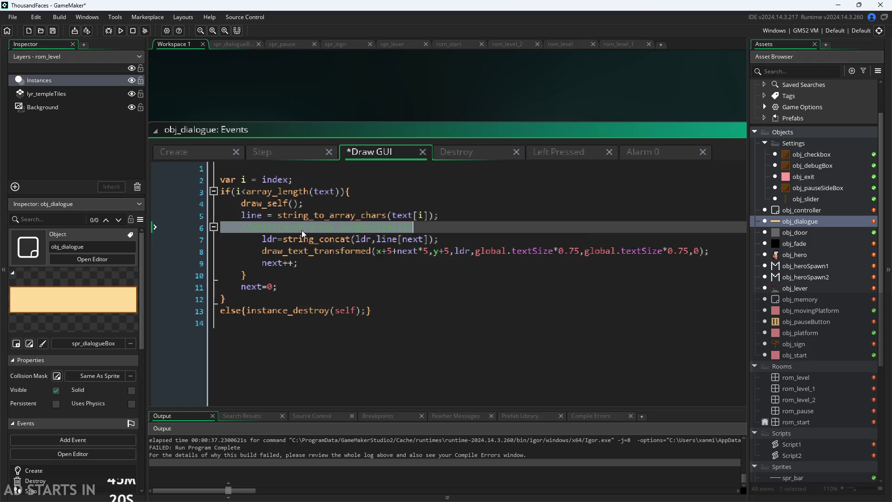
key(ctrl+z)
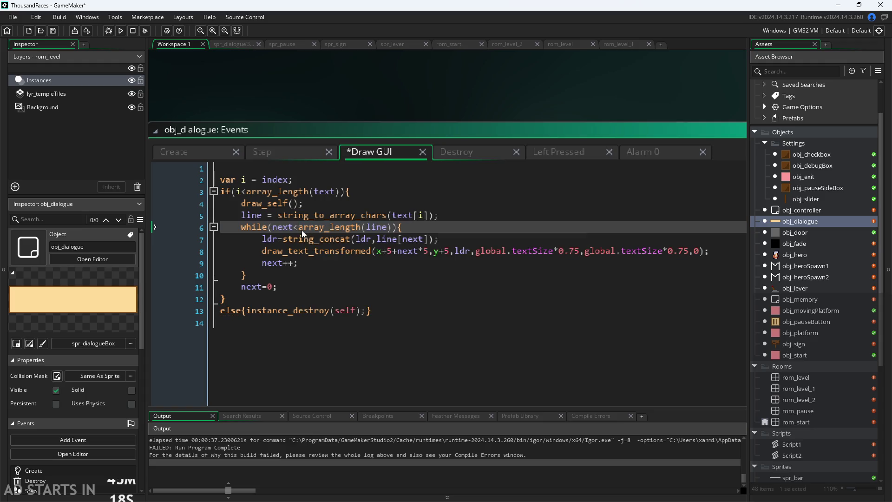
key(Right)
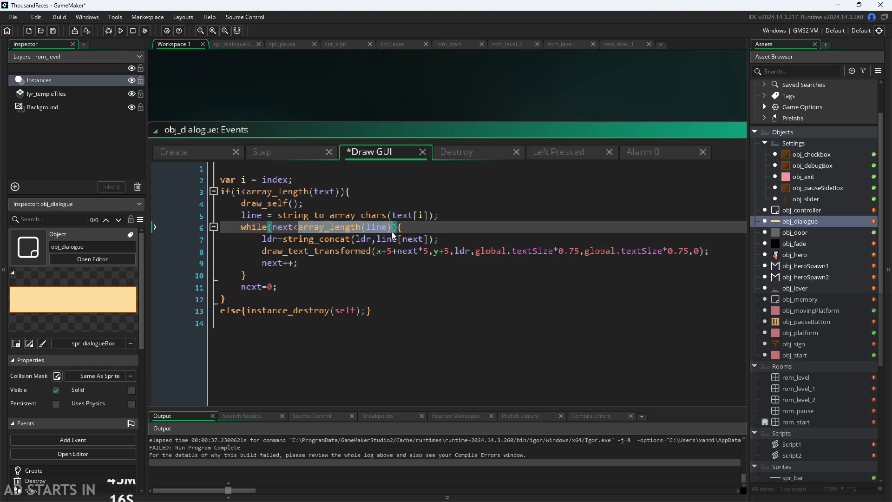
key(ctrl+x)
click(355, 334)
key(ctrl+v)
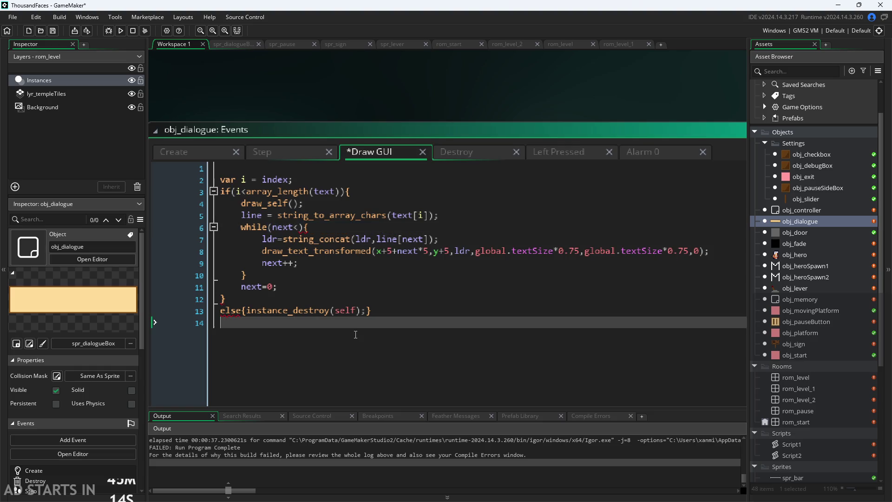
key(ctrl+k)
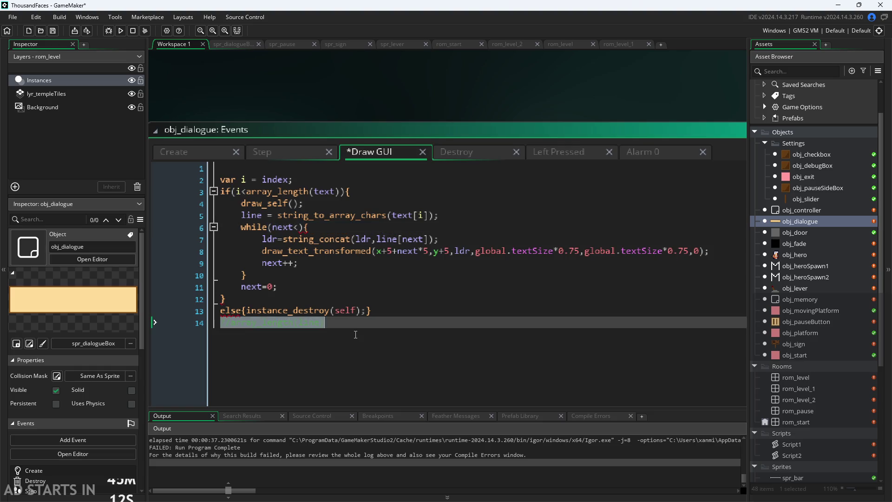
Step: Make the loop condition next<10, save, and run the game
click(300, 228)
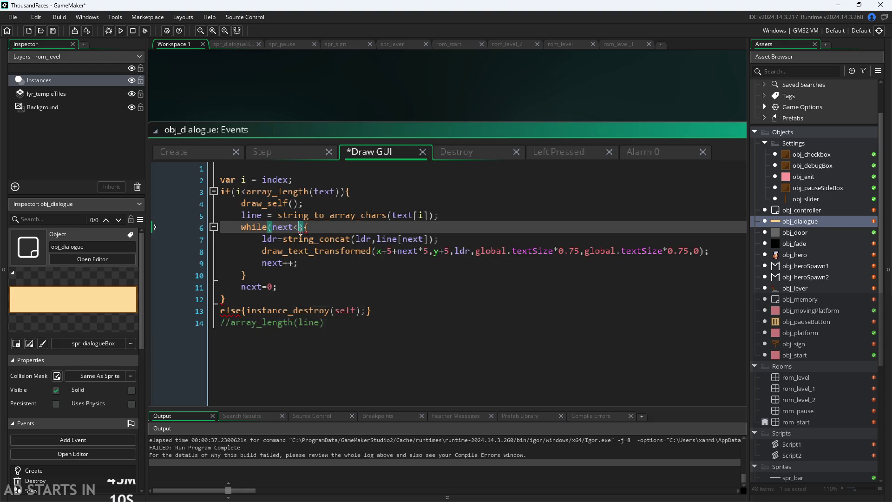
text(10)
key(ctrl+s)
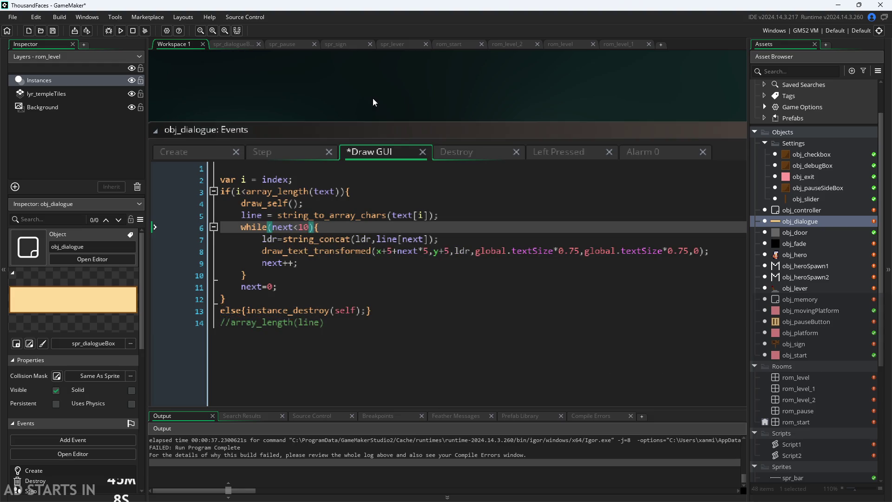
click(120, 33)
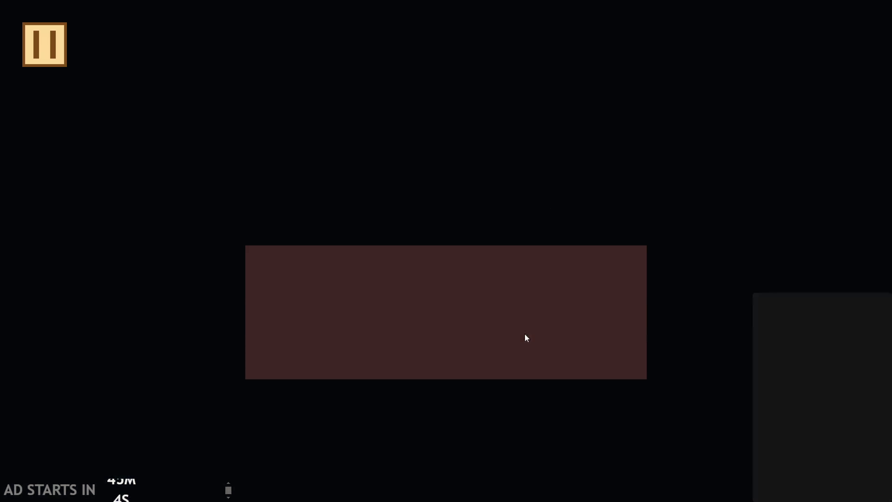
Step: Walk the hero to the sign, read the ldr-not-set error, and abort the crashed run
key(Right)
key(Up)
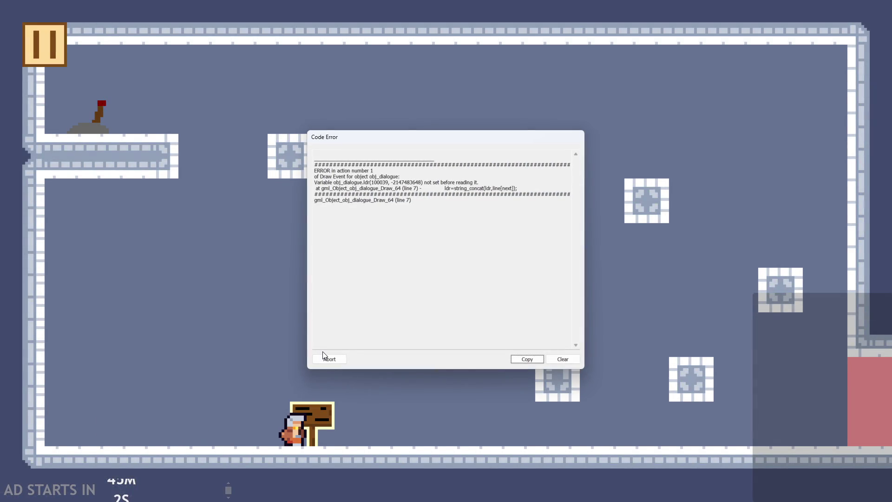
drag(314, 176, 403, 184)
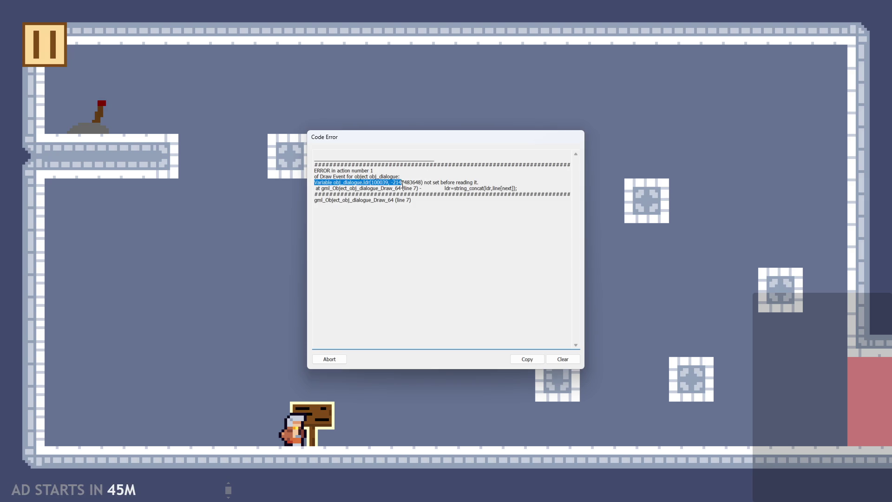
click(401, 182)
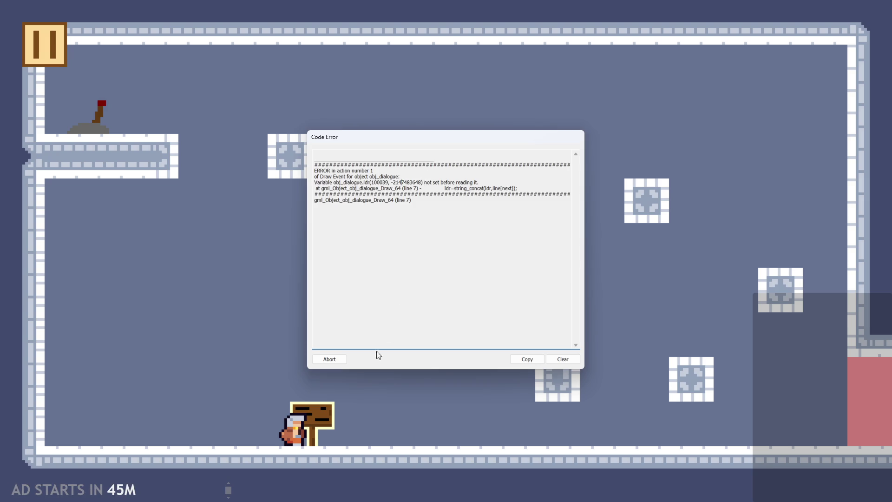
click(324, 359)
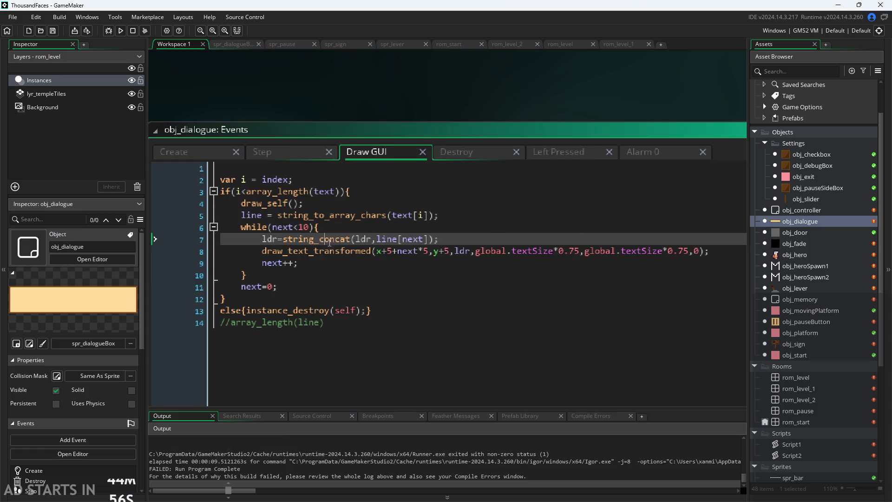
Step: Add ldr=string_concat(line[next]); as a new line 6 before the while loop
double_click(368, 239)
key(BackSpace)
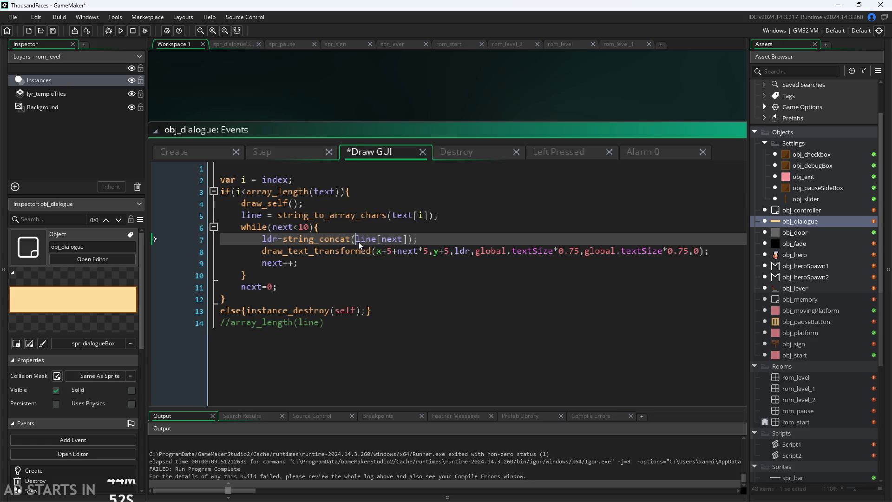
drag(418, 239, 258, 244)
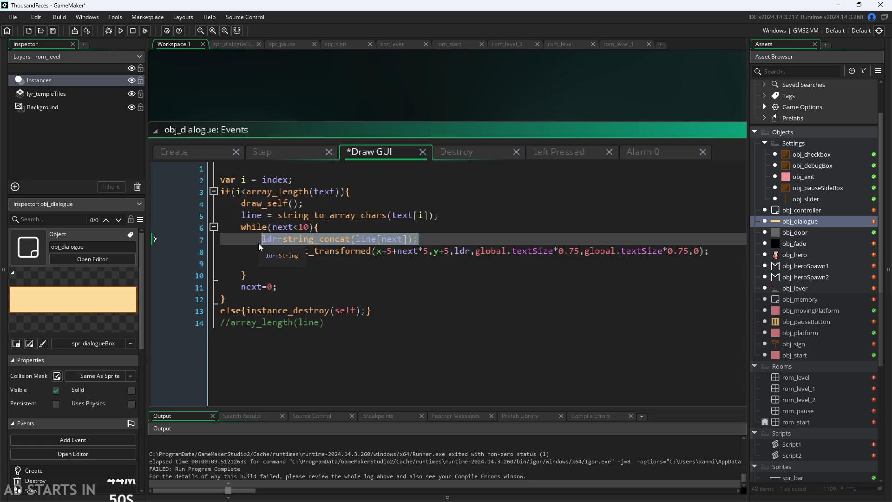
text(next++;)
click(453, 217)
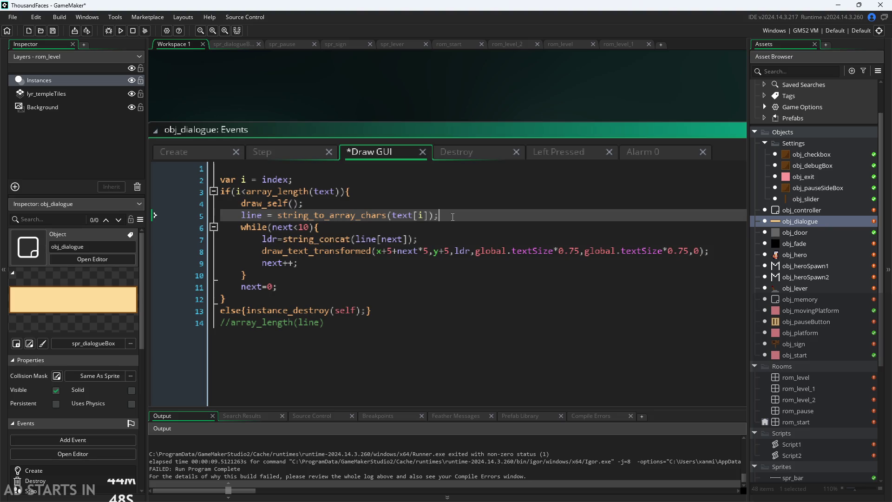
key(Return)
key(ctrl+v)
Step: Restore ldr as the first concat argument on line 8, then run the game and walk to the sign
click(357, 251)
text(ldr,)
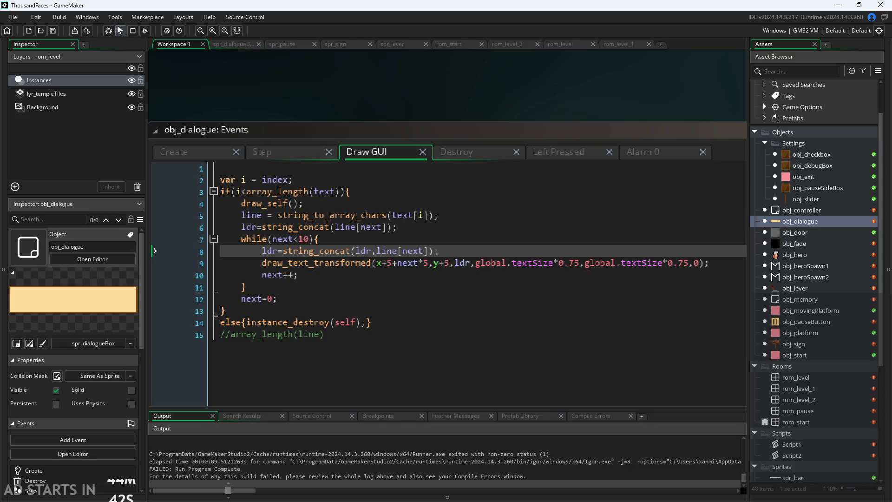
click(120, 31)
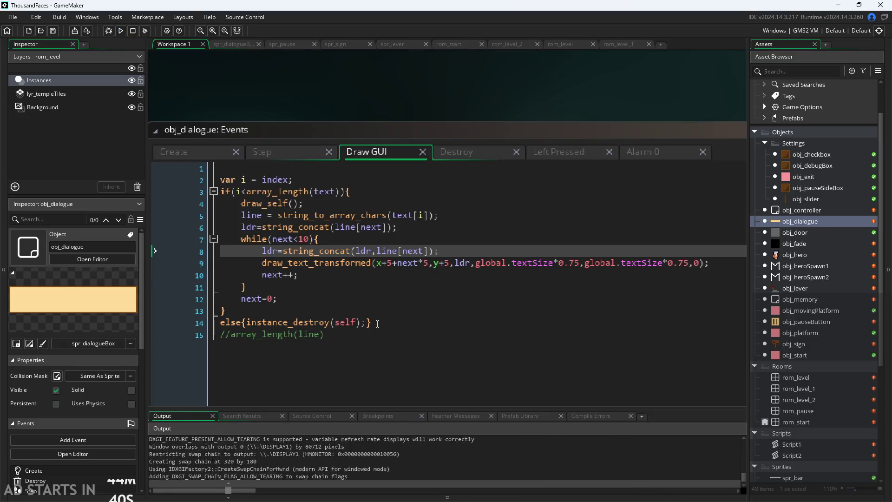
key(Right)
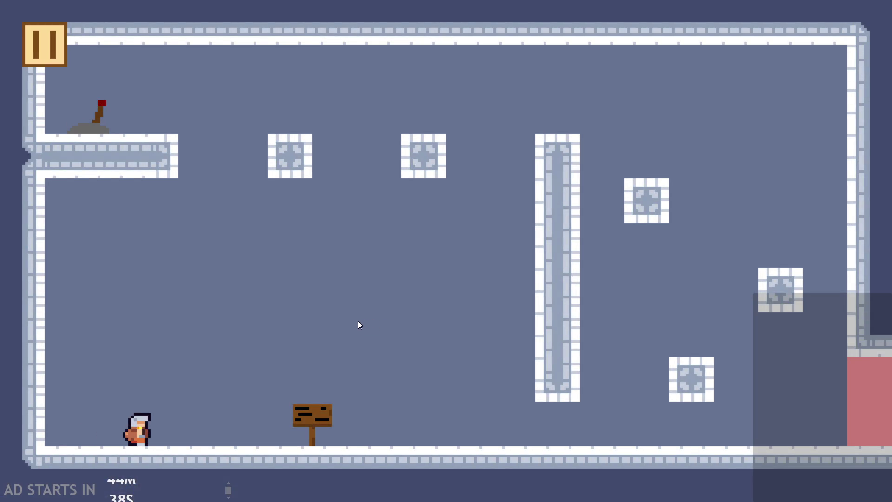
Step: Open the sign's dialogue, check the overlapping a–j letters, then quit the game
key(space)
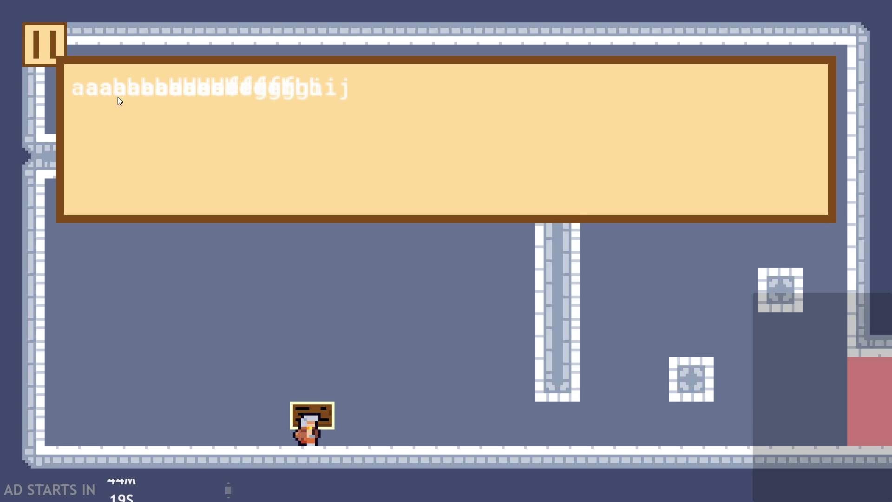
click(235, 125)
click(59, 53)
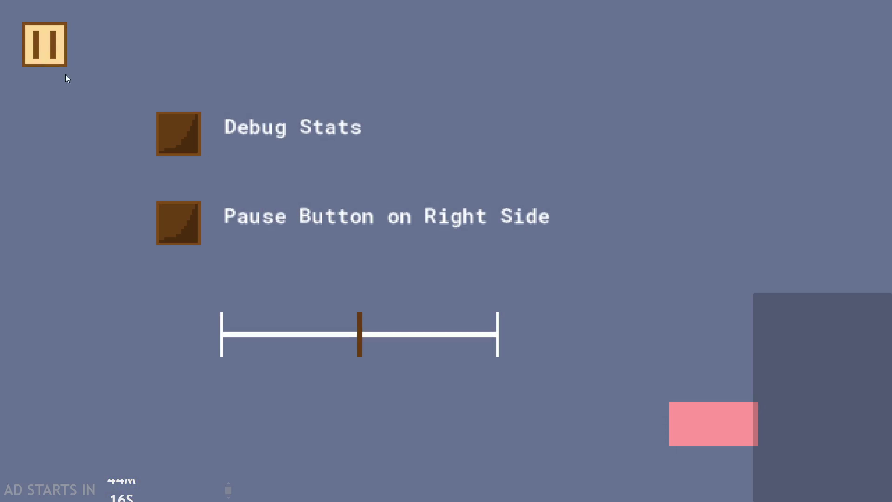
click(61, 58)
click(701, 421)
click(310, 236)
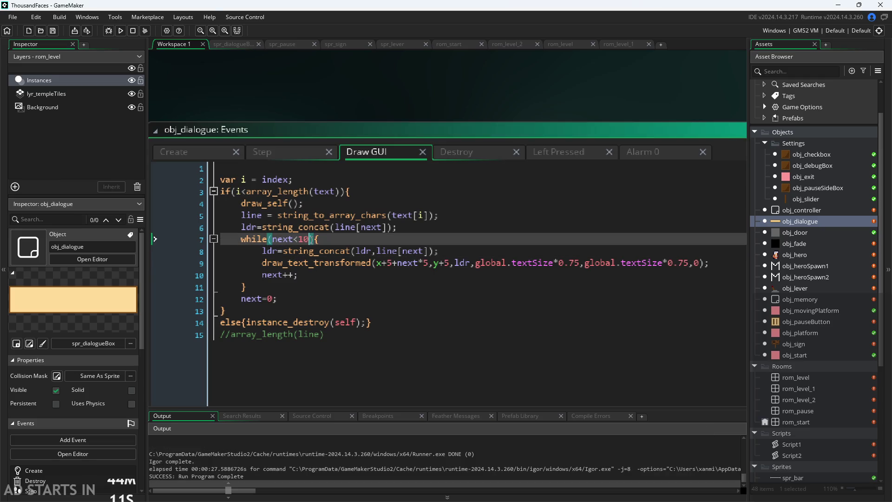
Step: Remove the fixed limit 10 from the while condition
click(418, 231)
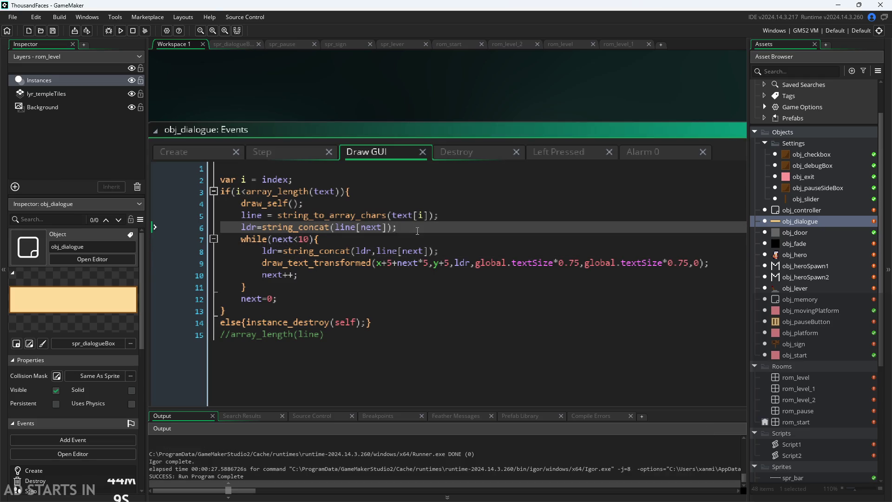
key(Down)
key(Left)
key(Left)
key(Left)
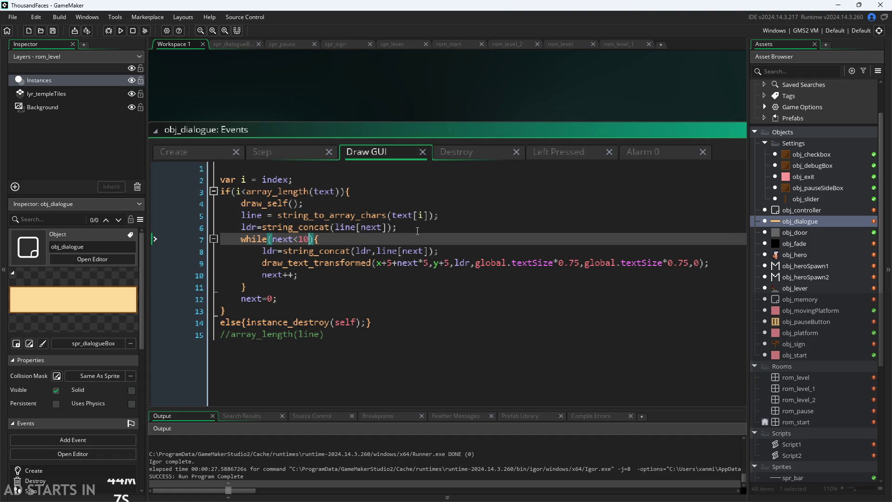
key(BackSpace)
key(Delete)
text(strin)
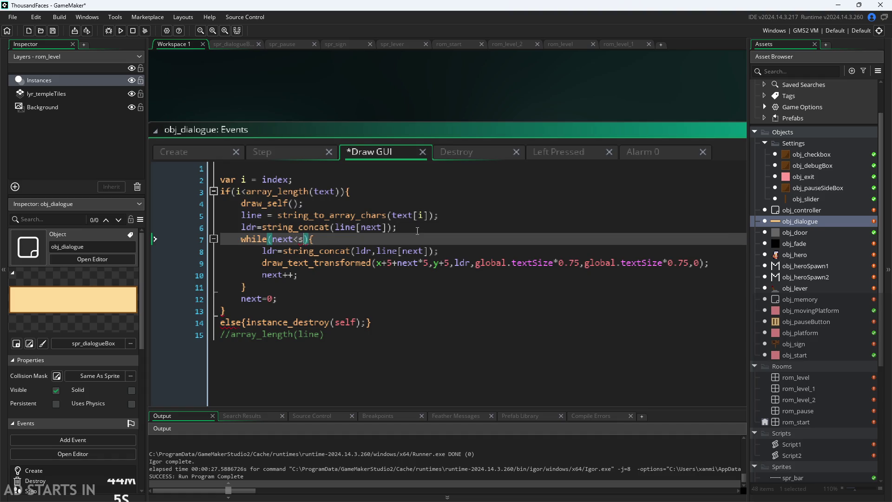
text(g)
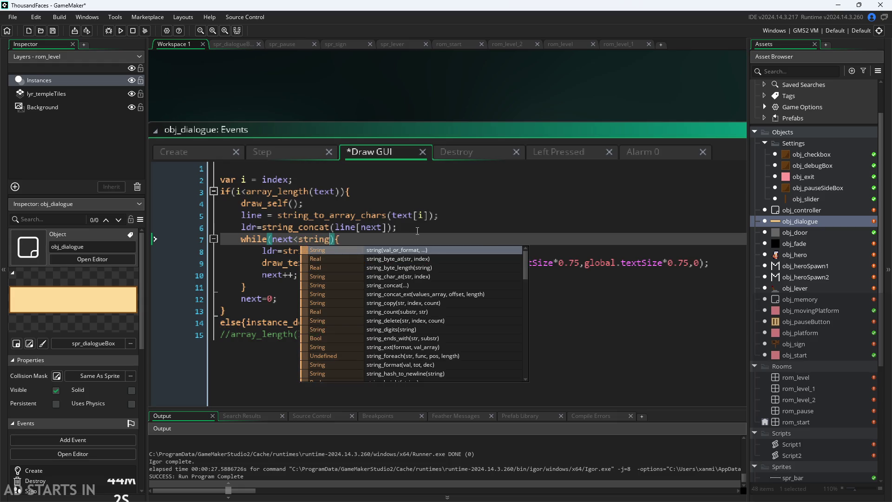
click(391, 237)
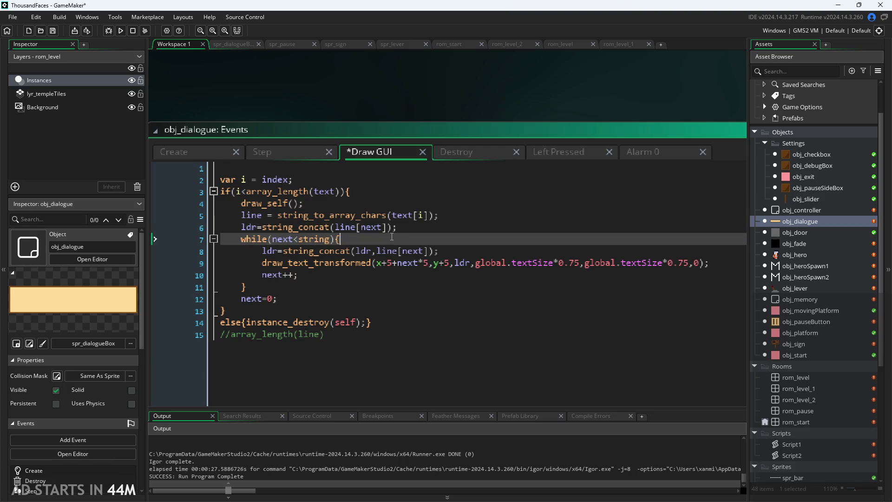
Step: Enter array_length(line) as the loop limit via autocomplete, save, and run the game
mouse_move(309, 242)
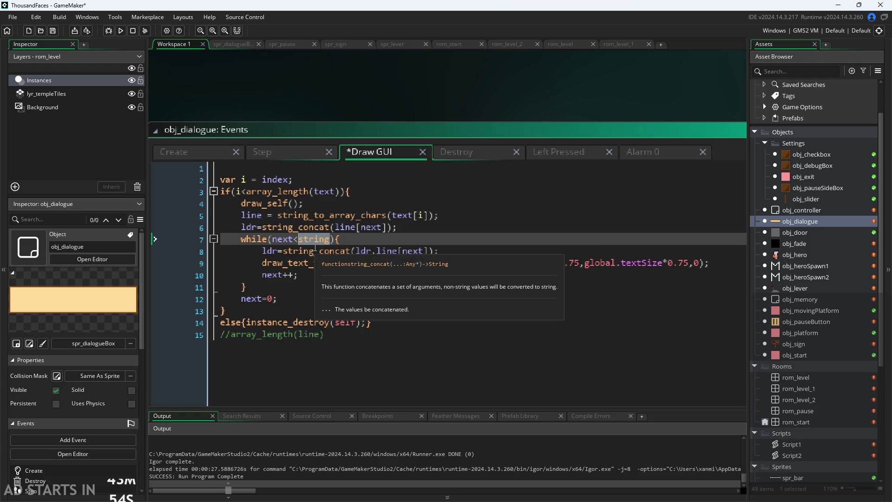
text(array_le)
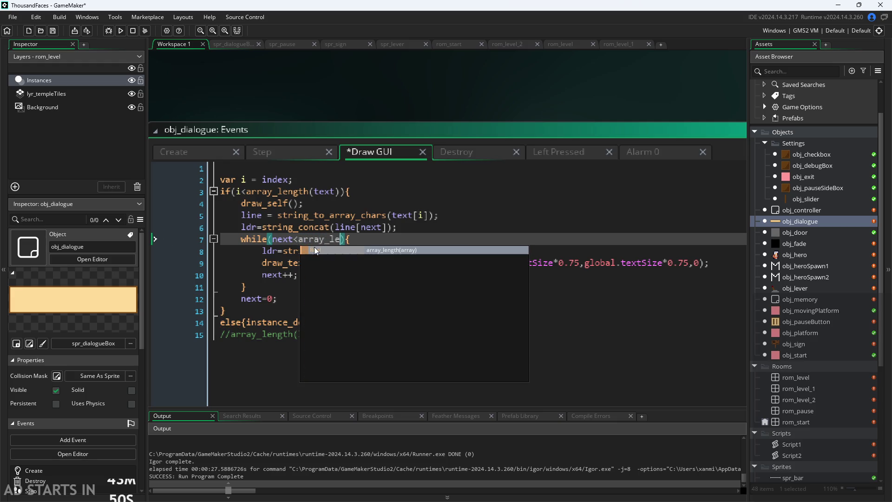
key(Return)
text(line)
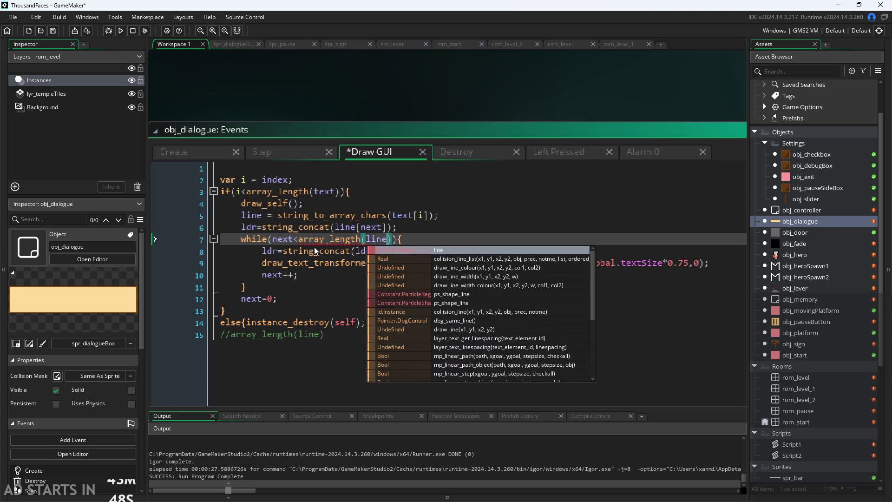
key(Right)
key(ctrl+s)
click(439, 215)
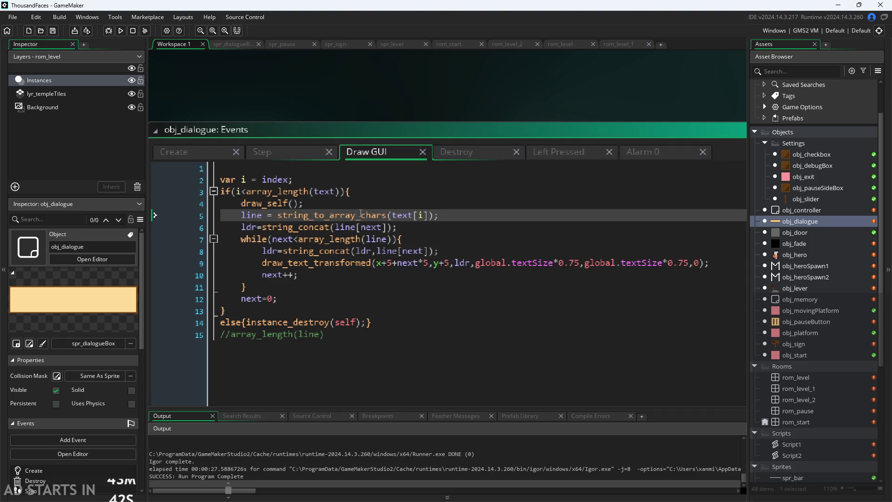
click(121, 31)
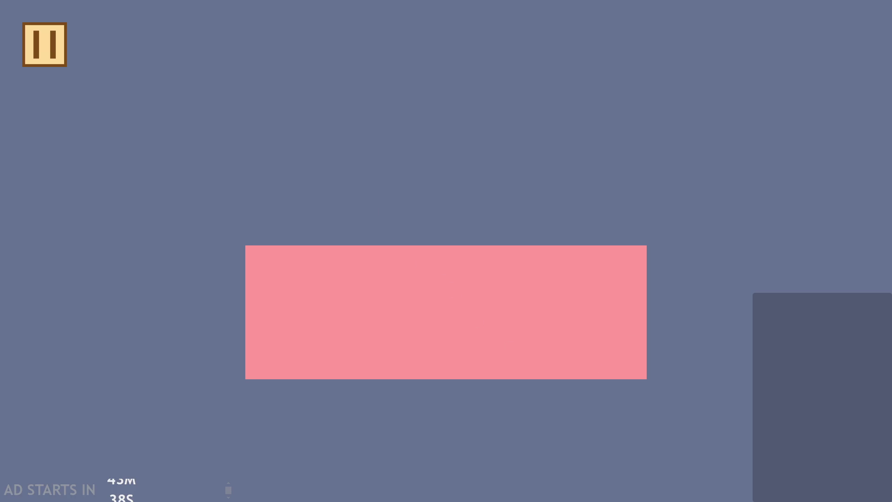
Step: Walk the hero to the sign, view the overlapping a–z text, then exit the game
key(Right)
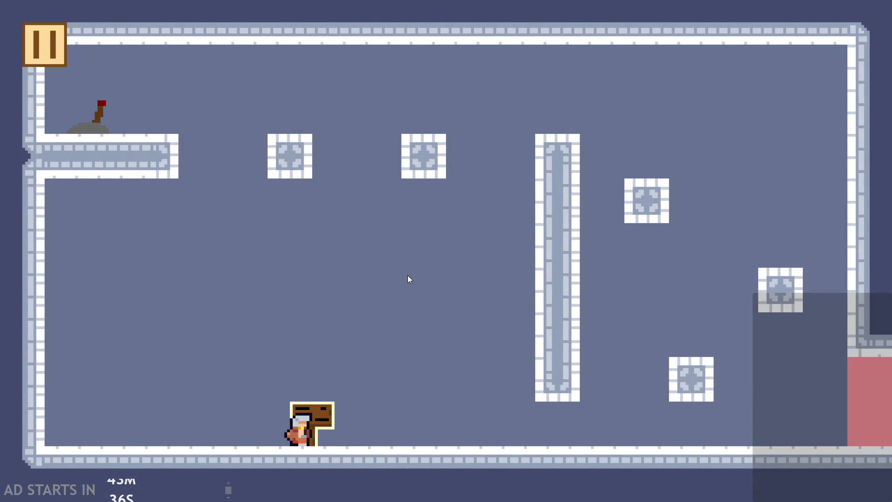
key(Left)
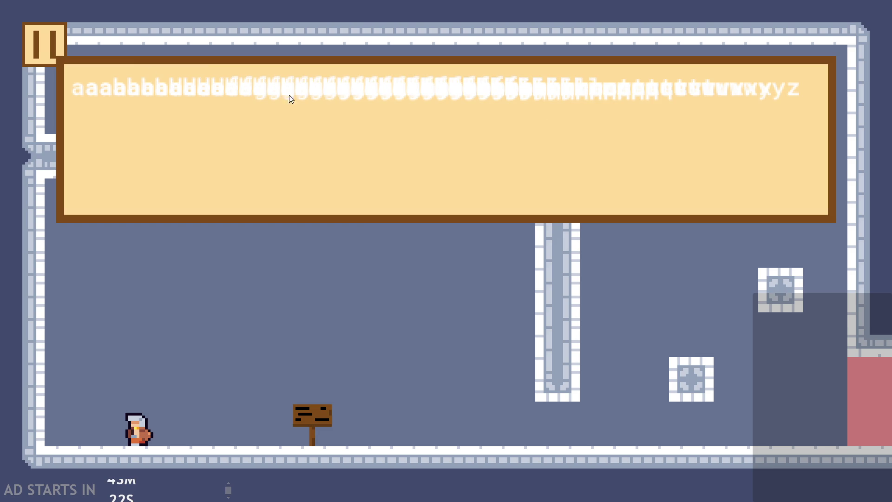
click(464, 132)
key(Escape)
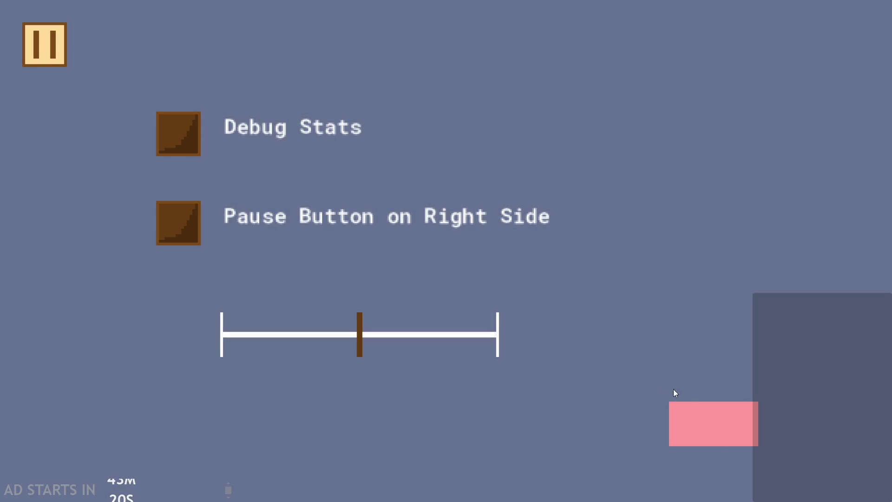
click(715, 441)
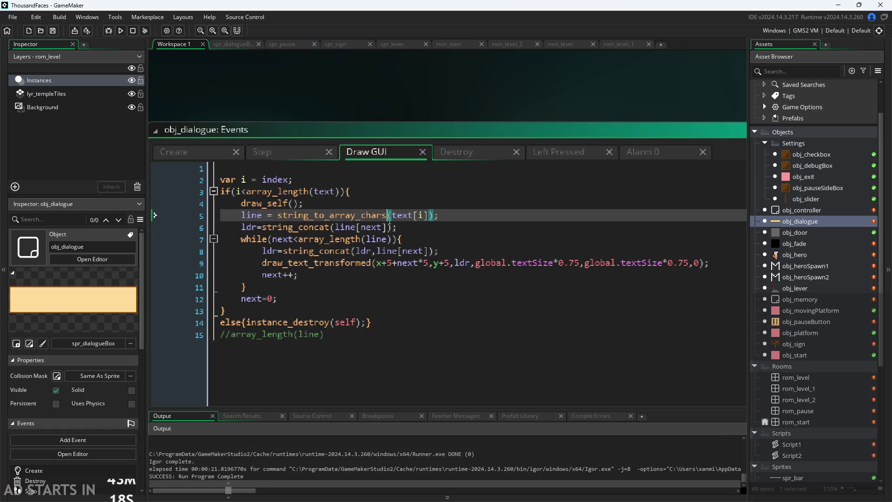
Step: Remove the ldr argument from line 8's string_concat call
click(364, 227)
click(349, 239)
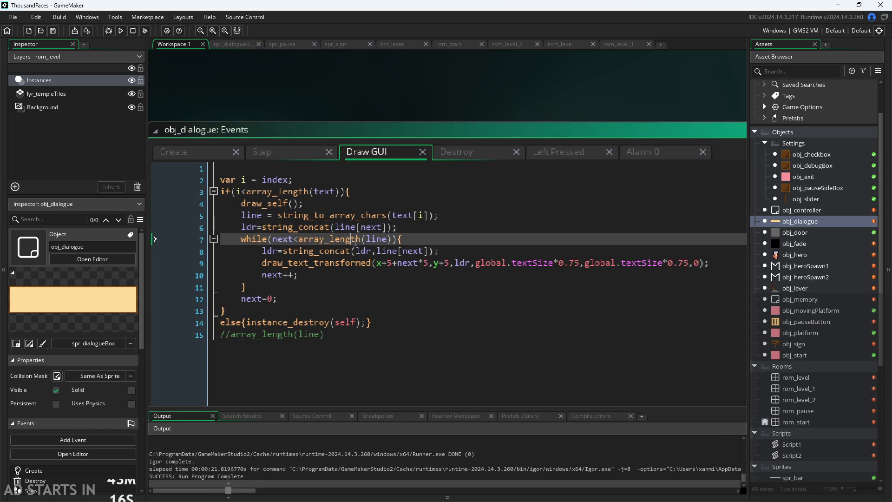
click(373, 250)
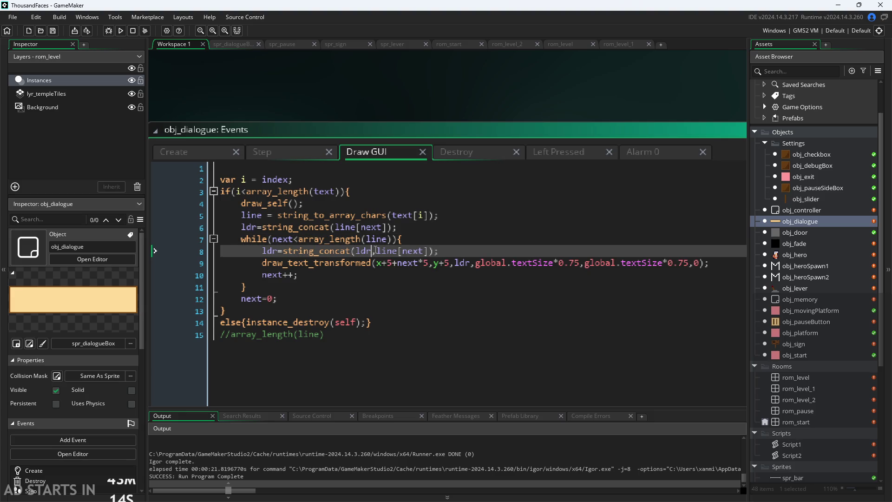
double_click(359, 255)
key(BackSpace)
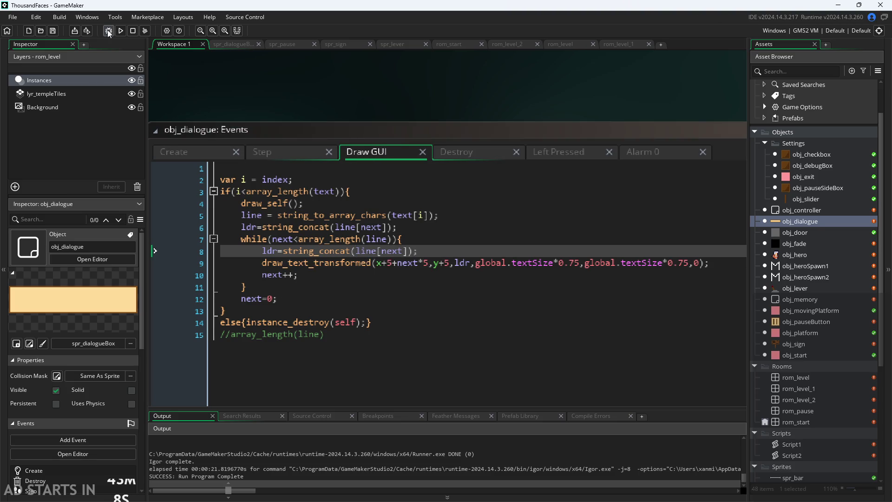
Step: Run the game, check the cleanly spaced a–z dialogue at the sign, and exit
click(120, 32)
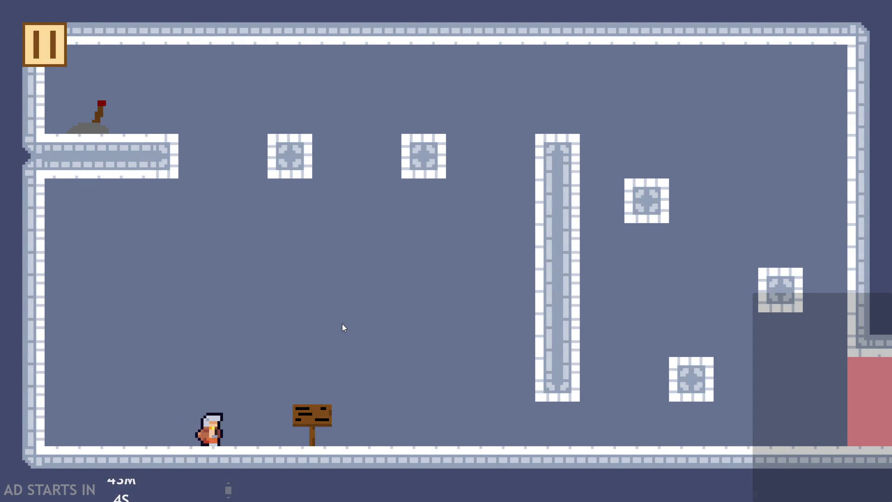
key(Right)
click(284, 198)
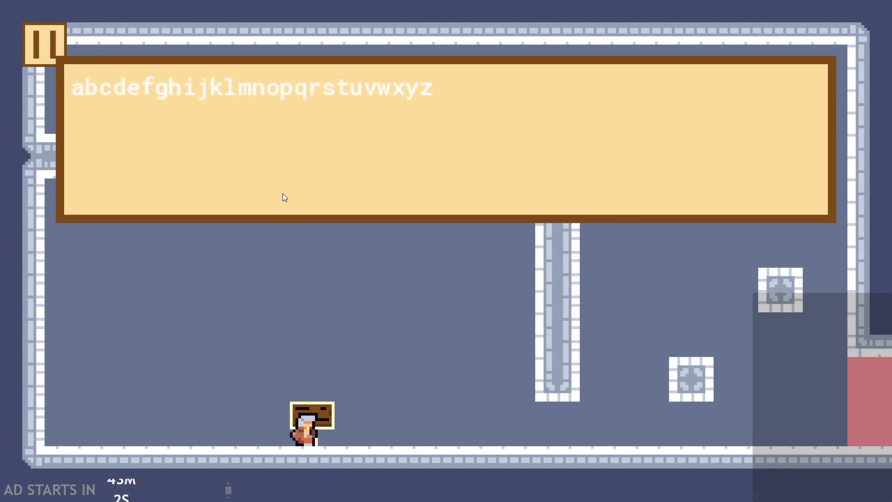
click(288, 192)
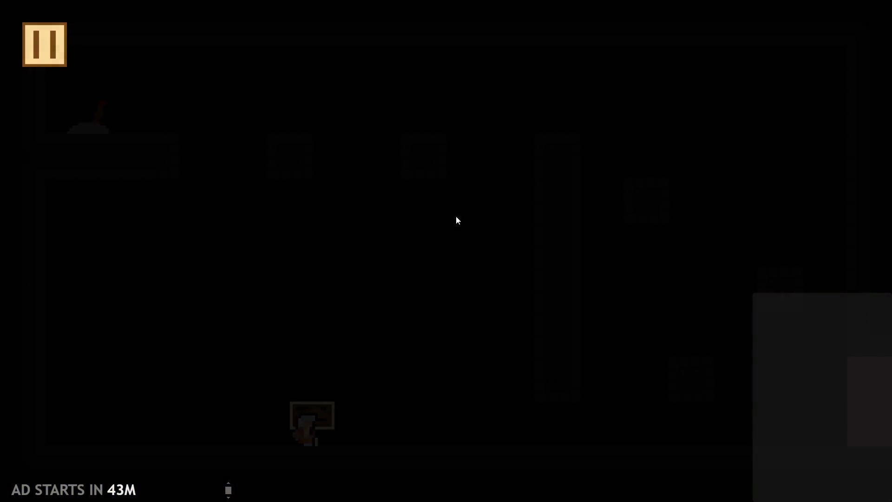
click(727, 430)
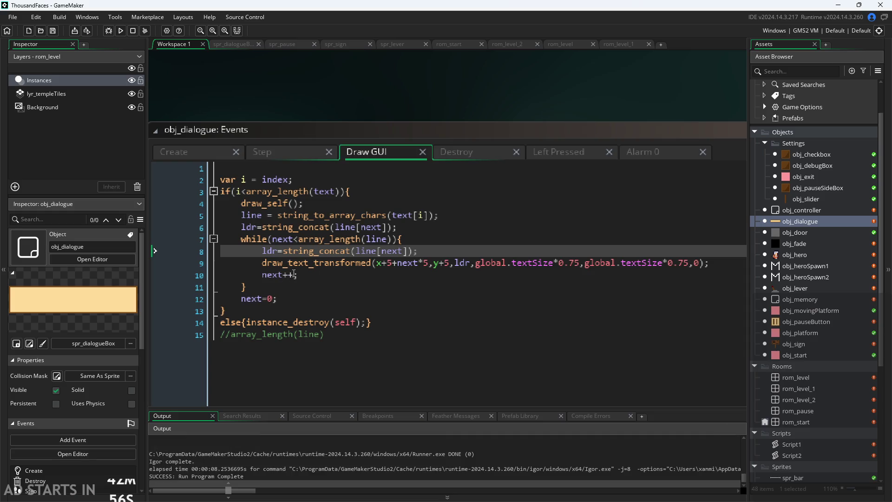
Step: Replace next++ on line 10 with alarm_set(0,1), save, and run the game
drag(294, 274, 261, 278)
text(al)
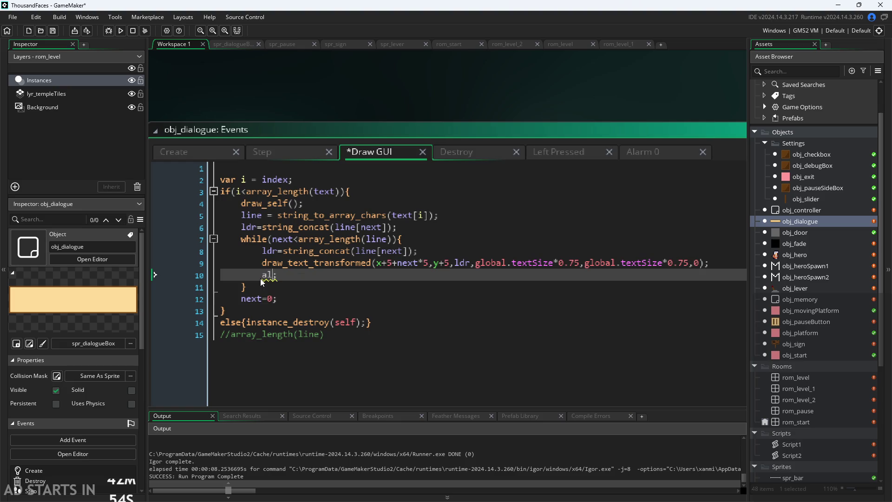
text(arm_set)
text(()
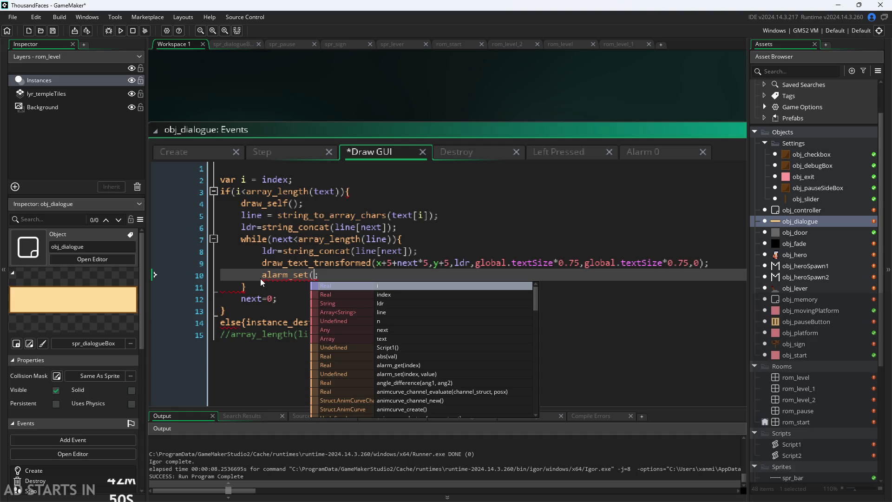
text(0,)
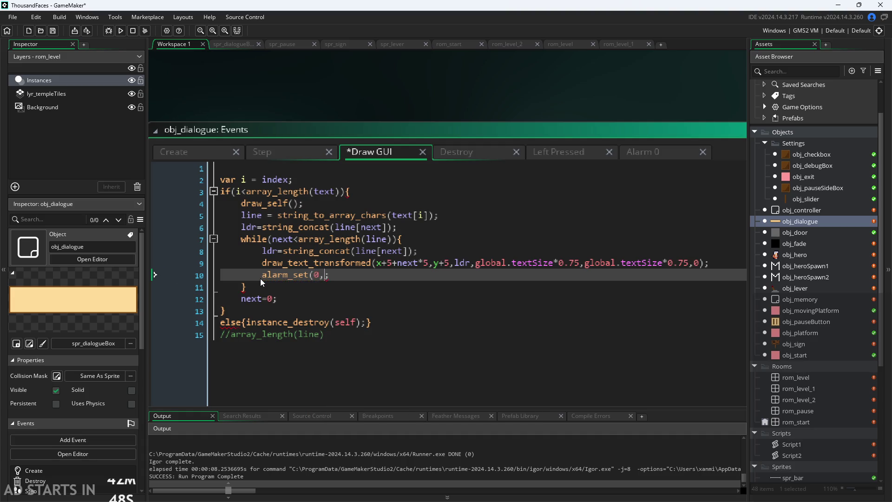
text(1))
click(397, 96)
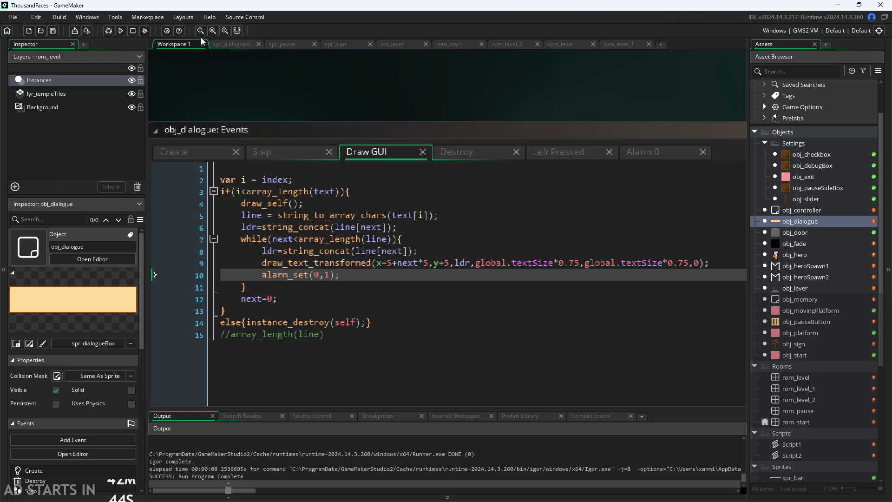
click(119, 31)
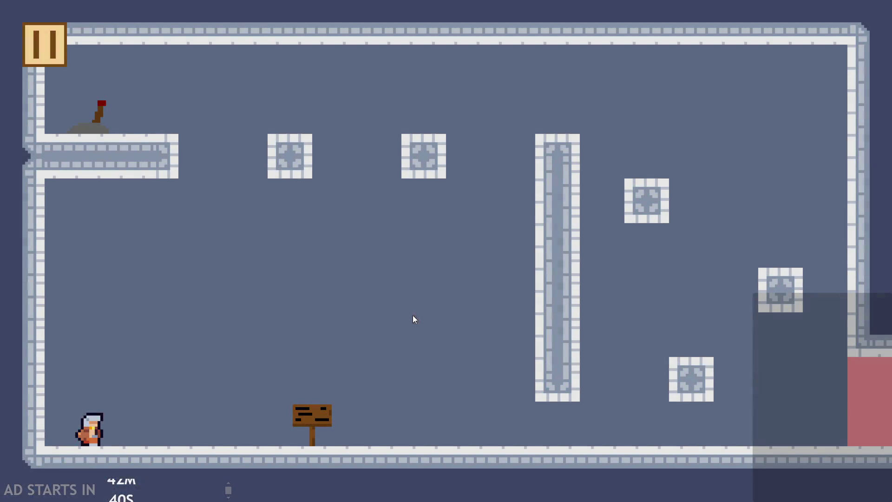
Step: Walk the player to the wooden sign, then close the game with Alt+F4
key(Right)
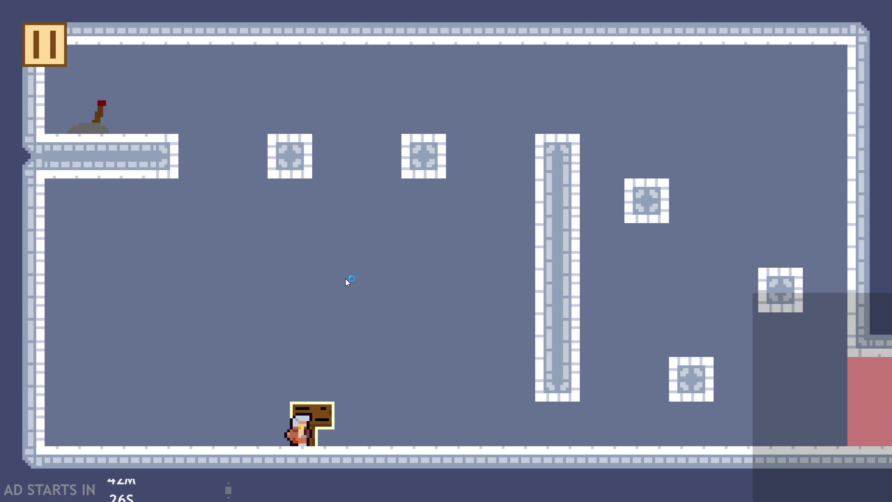
key(alt+F4)
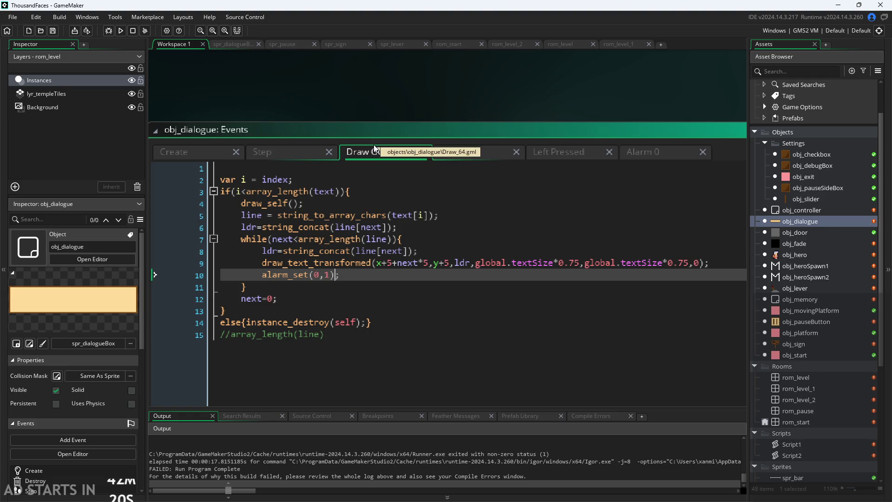
Step: Change line 10 to alarm_set(0,0), save, then run and start the game
mouse_move(331, 261)
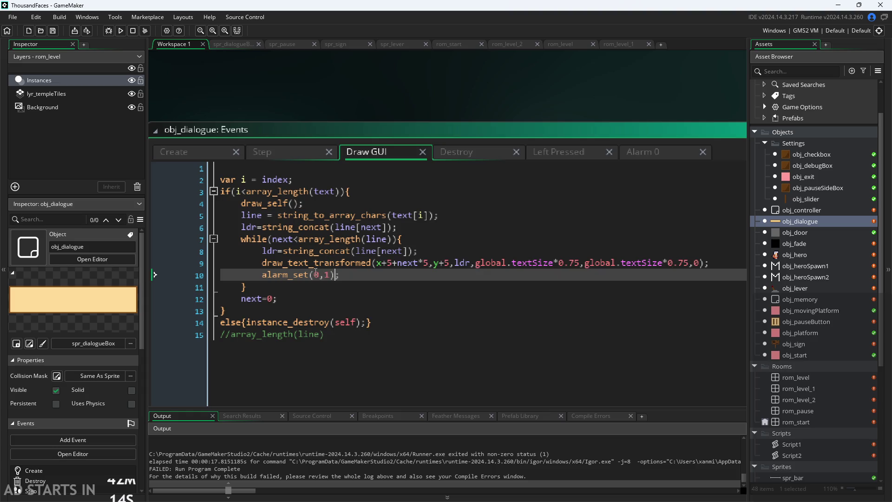
click(331, 275)
key(BackSpace)
text(1)
key(ctrl+s)
click(356, 107)
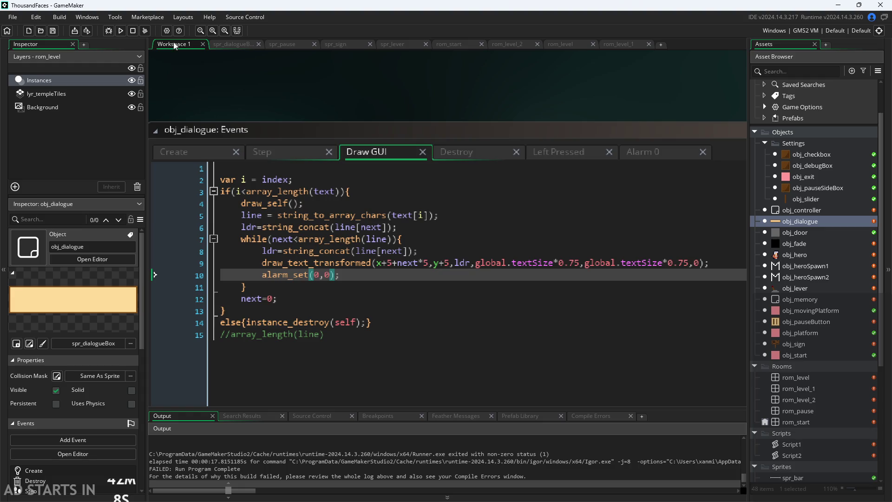
click(120, 31)
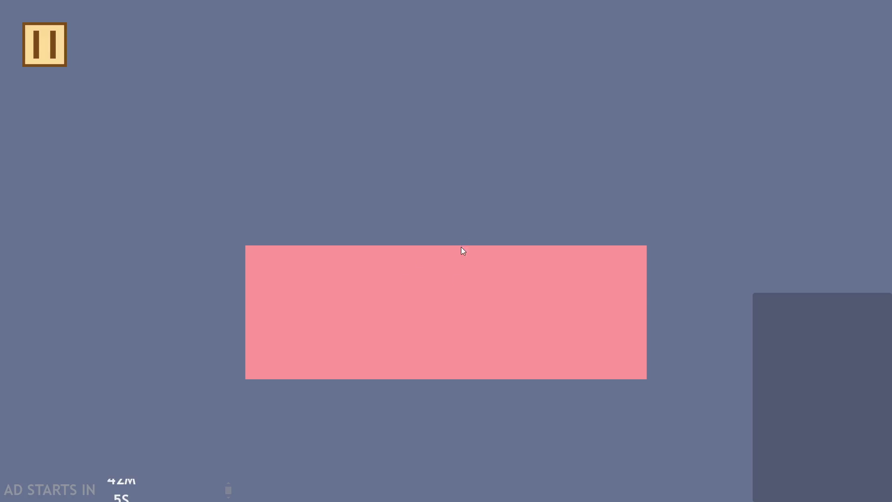
click(461, 247)
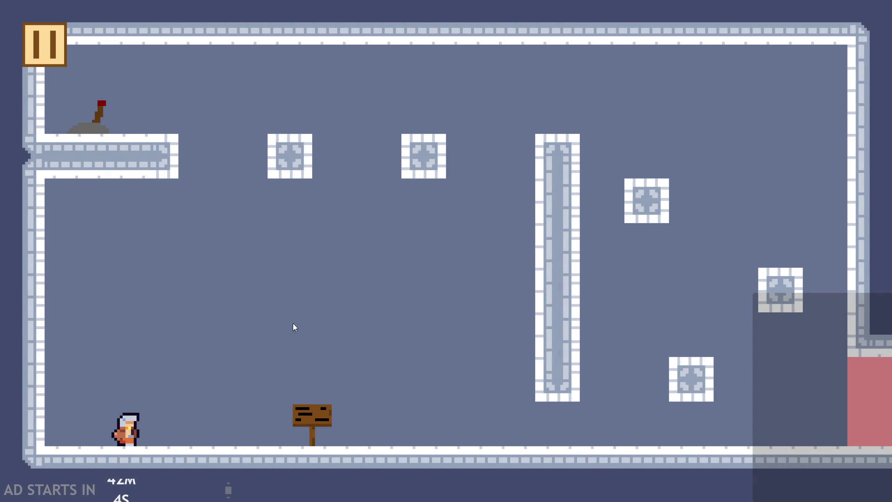
Step: Move the hero right to the signpost, then close the test game to return to the Draw GUI code
key(Right)
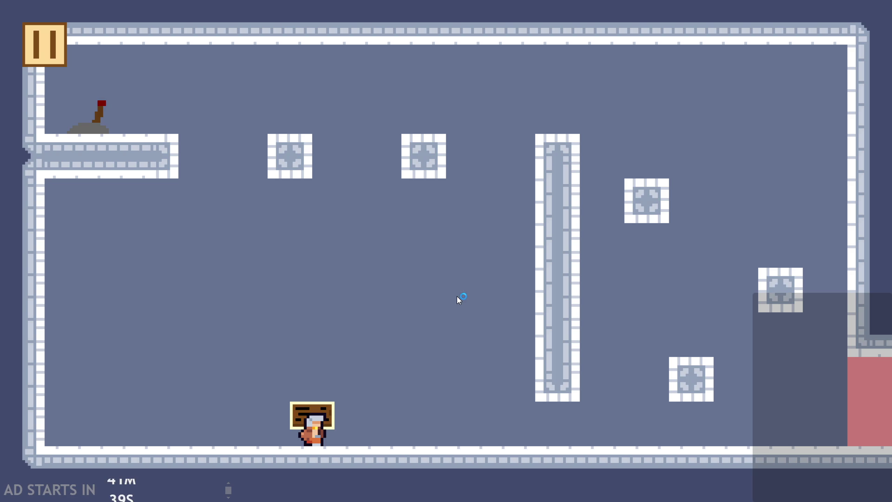
key(alt+F4)
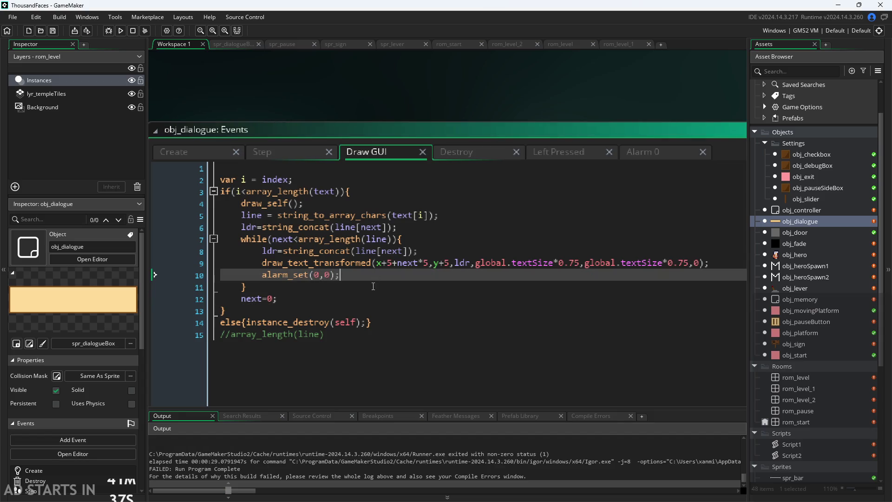
click(371, 294)
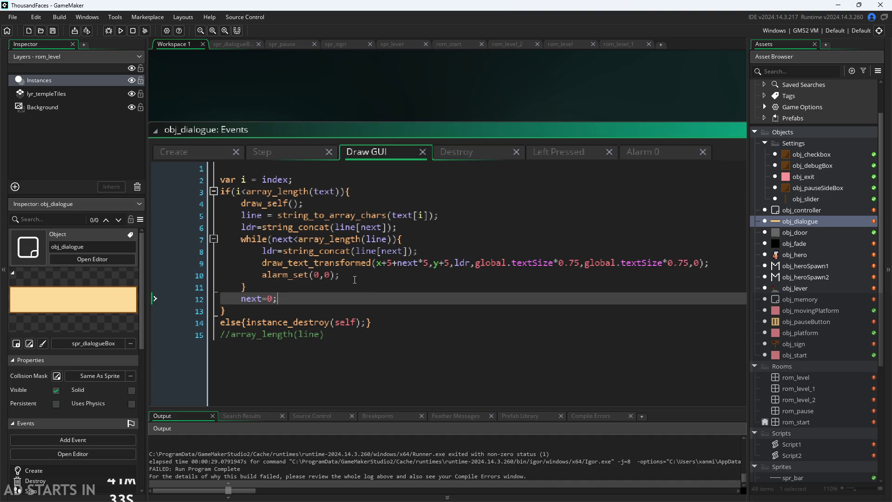
click(357, 283)
click(360, 296)
click(372, 275)
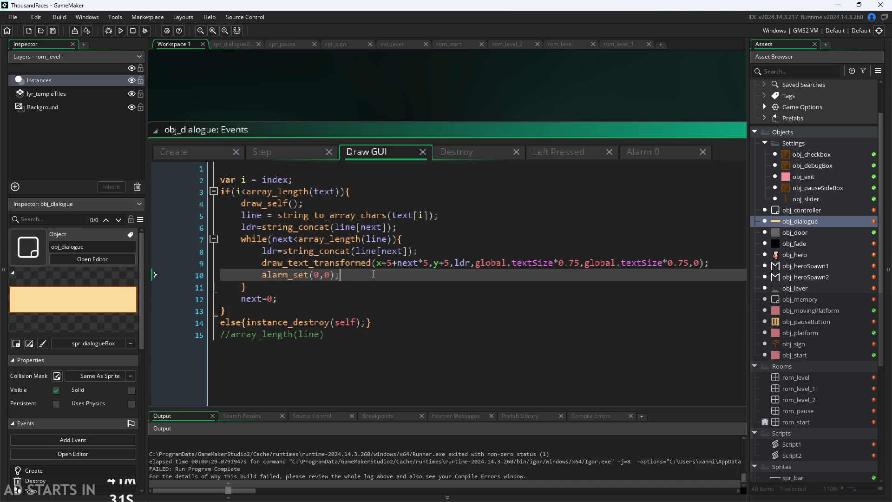
click(373, 284)
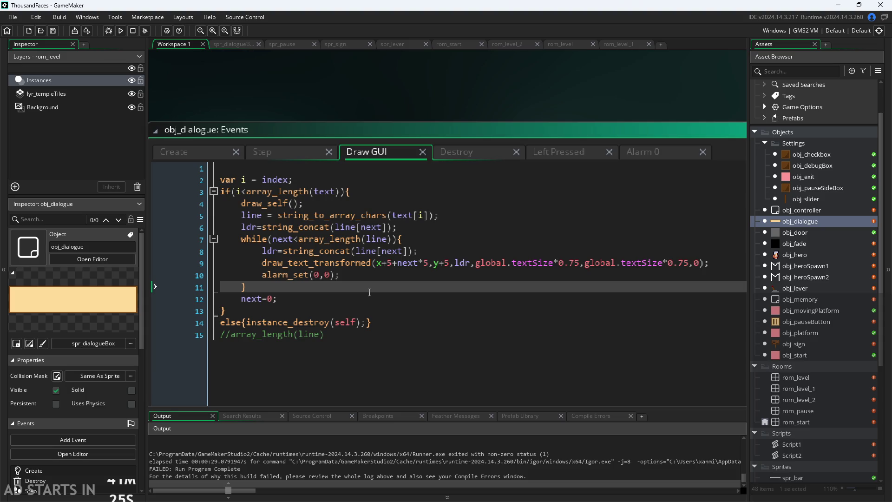
click(408, 298)
scroll(432, 114, down, 2)
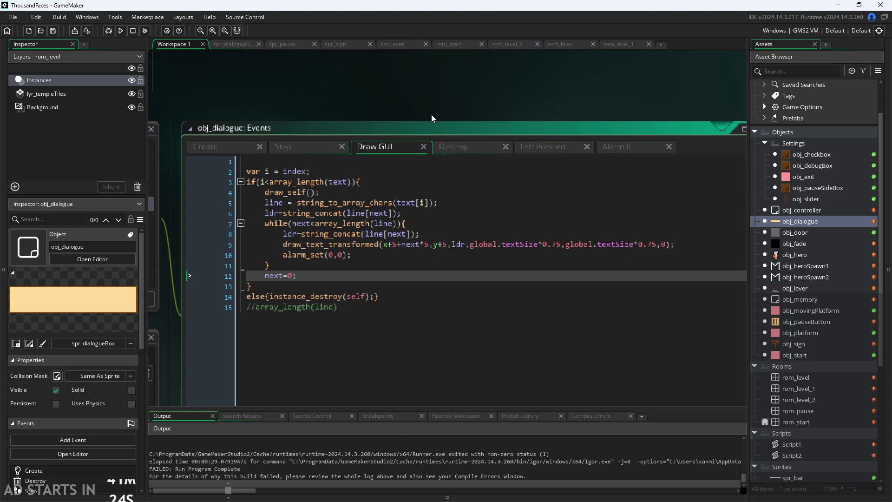
scroll(475, 75, up, 1)
scroll(414, 256, up, 1)
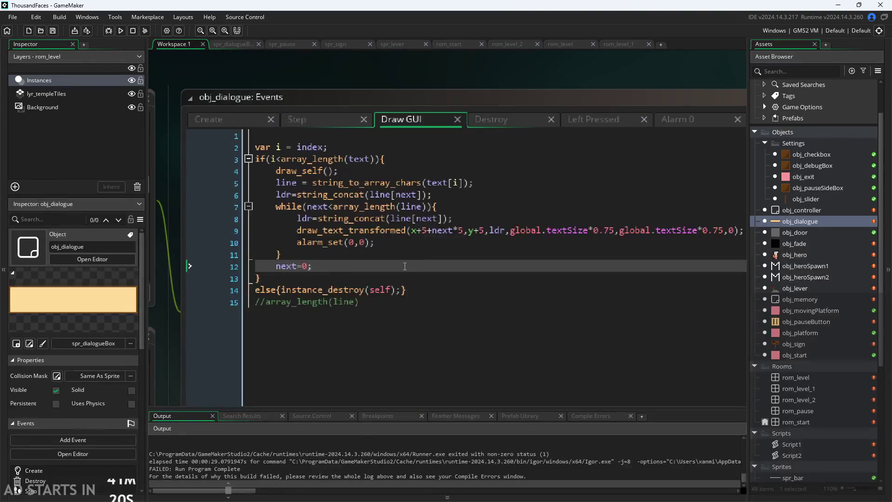
scroll(405, 267, up, 1)
scroll(392, 274, up, 1)
key(Up)
key(Down)
key(Up)
key(Down)
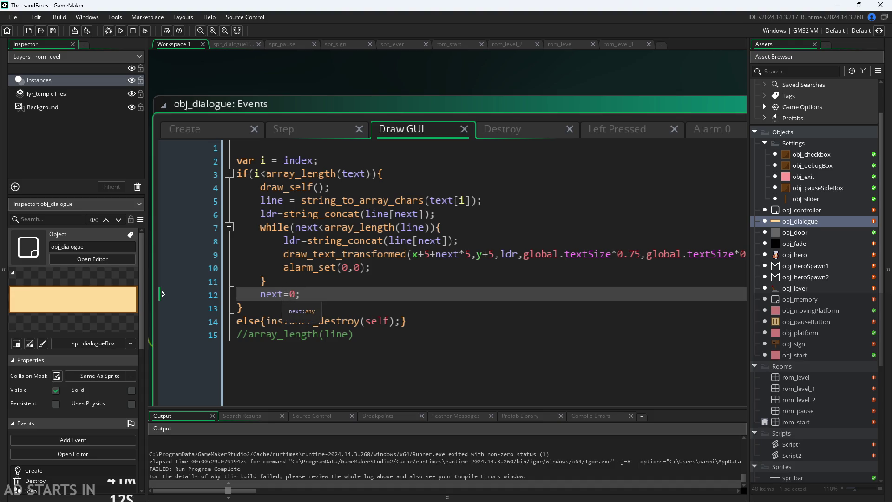
key(Up)
key(Down)
key(Up)
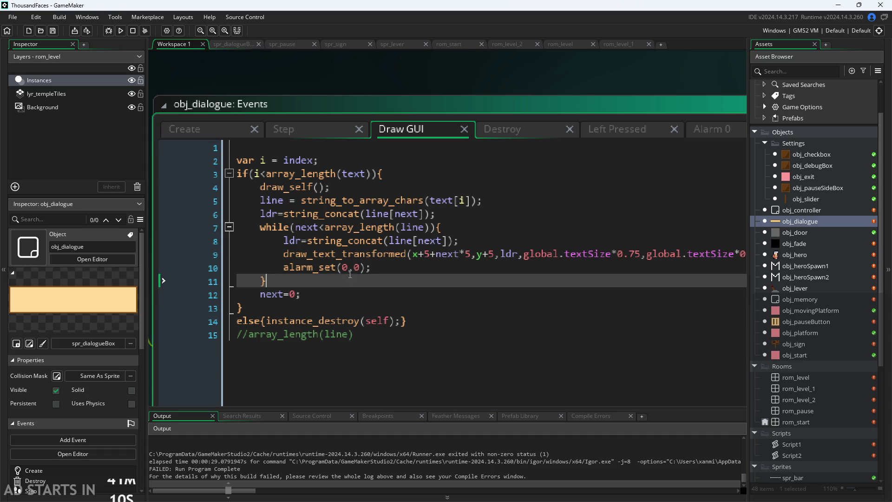
key(Up)
key(Left)
key(Left)
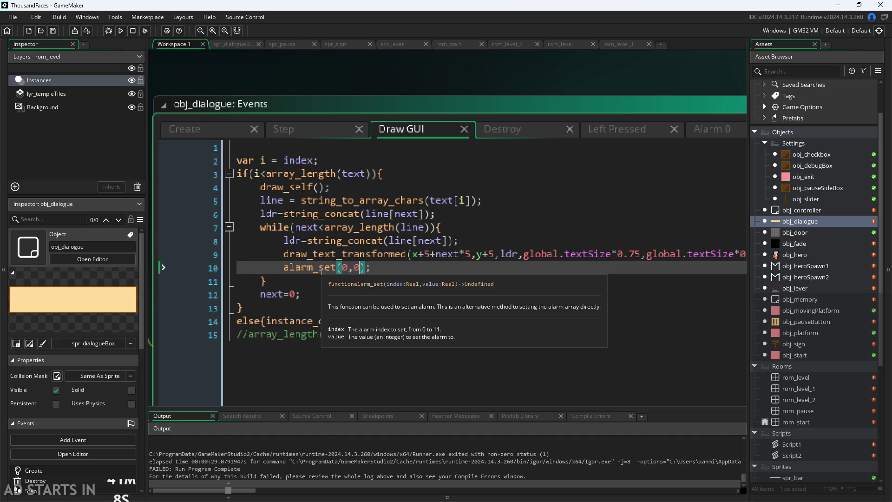
mouse_move(320, 269)
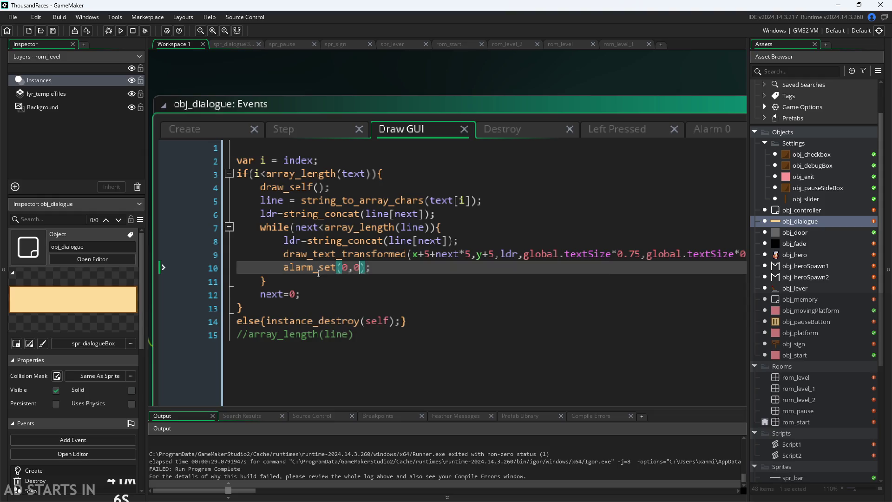
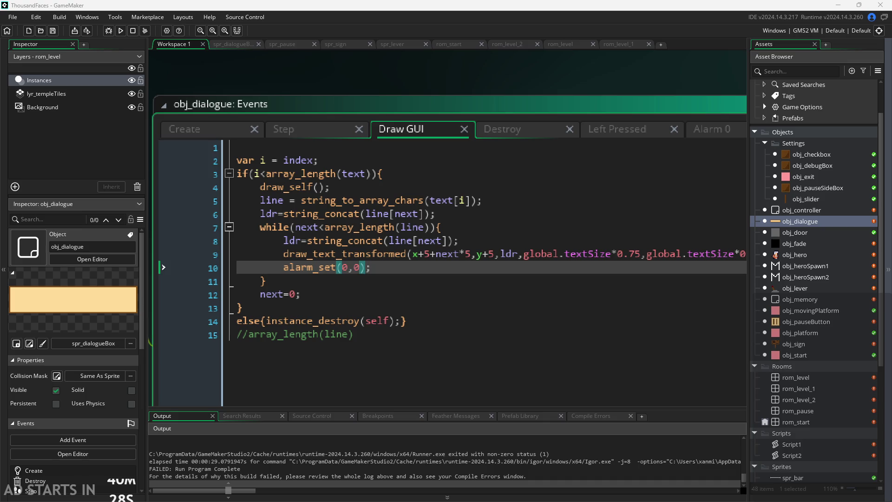
Step: Change the Draw GUI alarm call from alarm_set(0,0) to alarm_set(0,1)
click(362, 273)
key(BackSpace)
text(1)
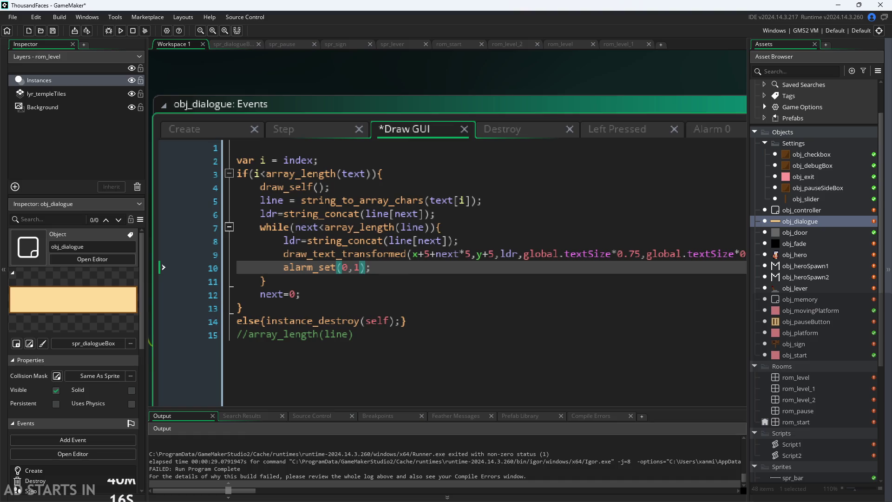
key(Down)
scroll(523, 285, down, 1)
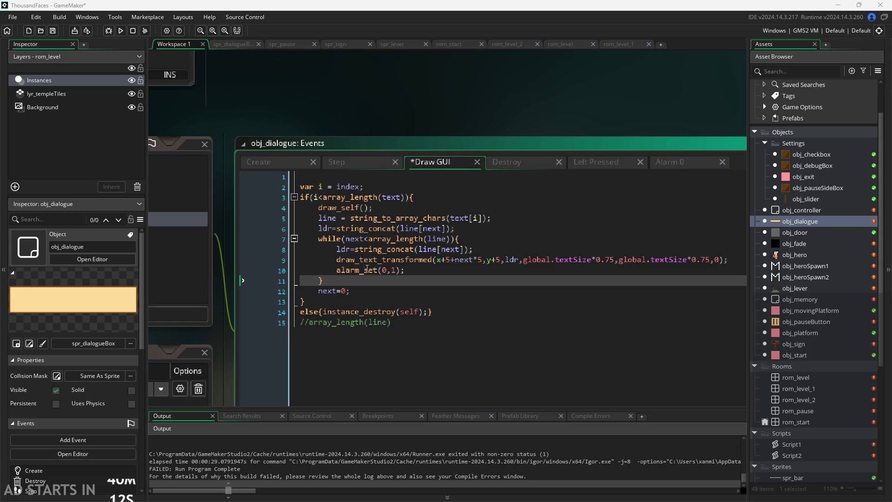
scroll(391, 268, up, 1)
scroll(391, 267, up, 2)
click(398, 272)
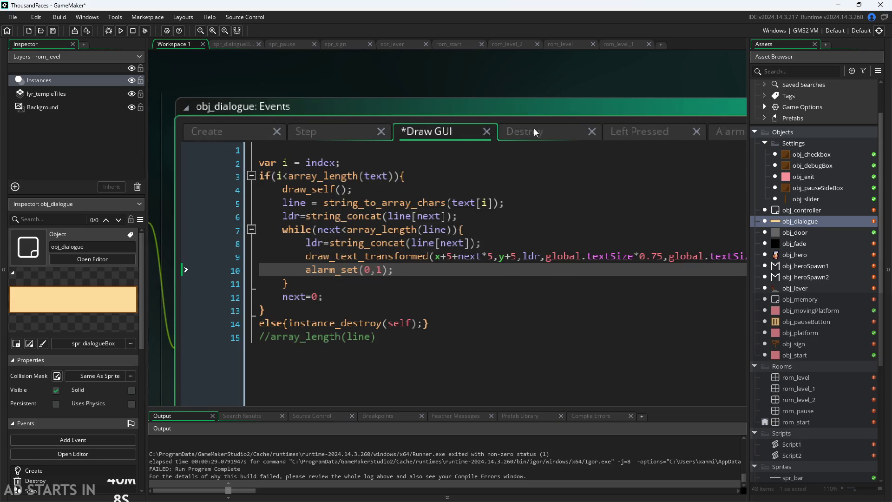
scroll(498, 76, down, 2)
click(698, 209)
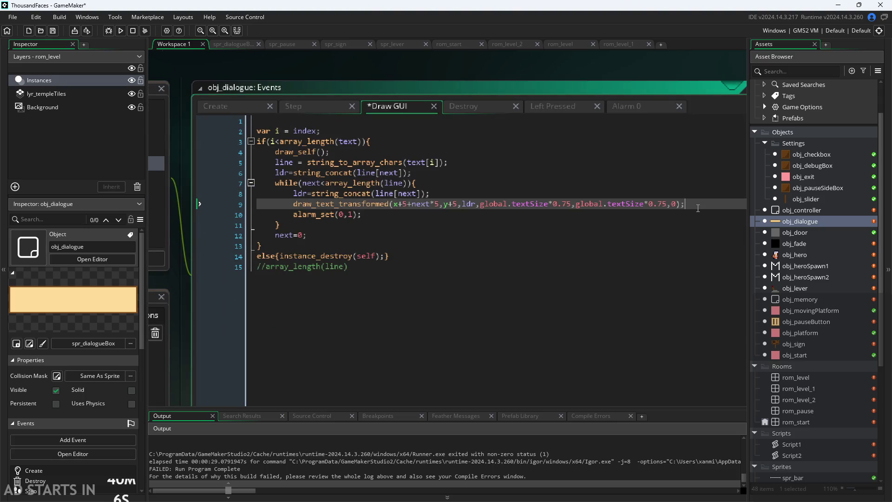
Step: Wrap the while-loop body in an if(can){ … } block
key(Return)
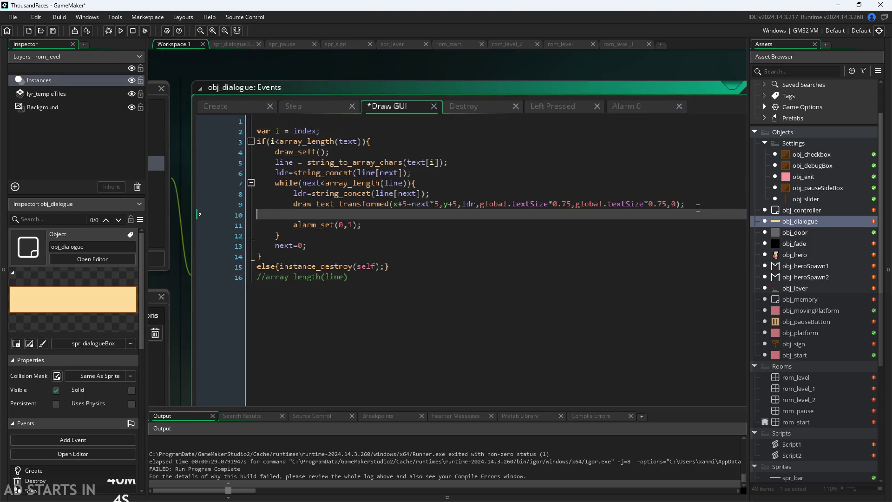
key(BackSpace)
key(Up)
key(Up)
key(Return)
text(if()
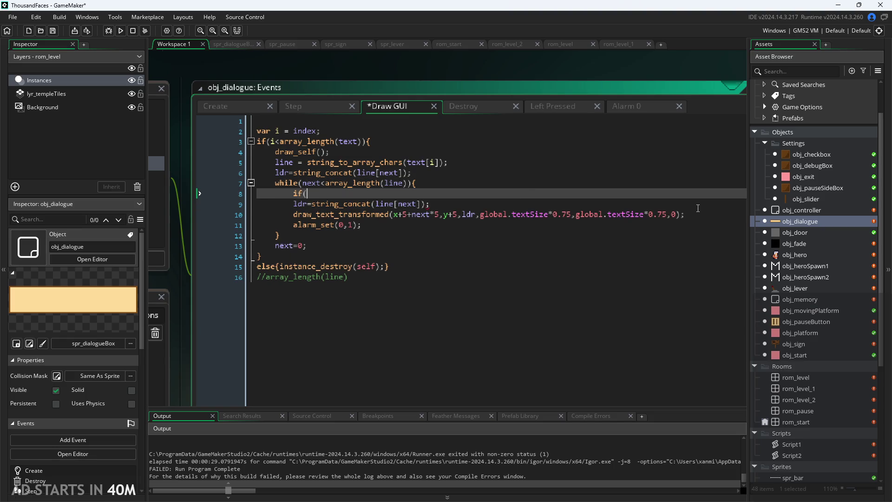
text(can )
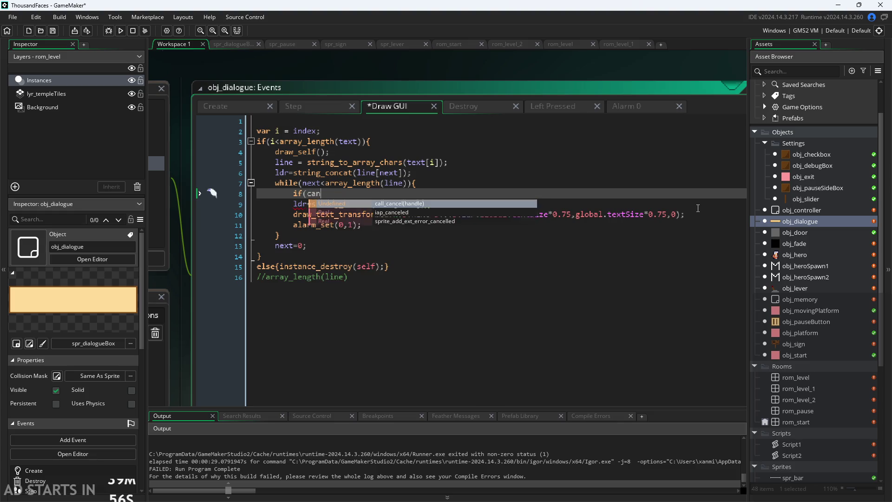
text(){)
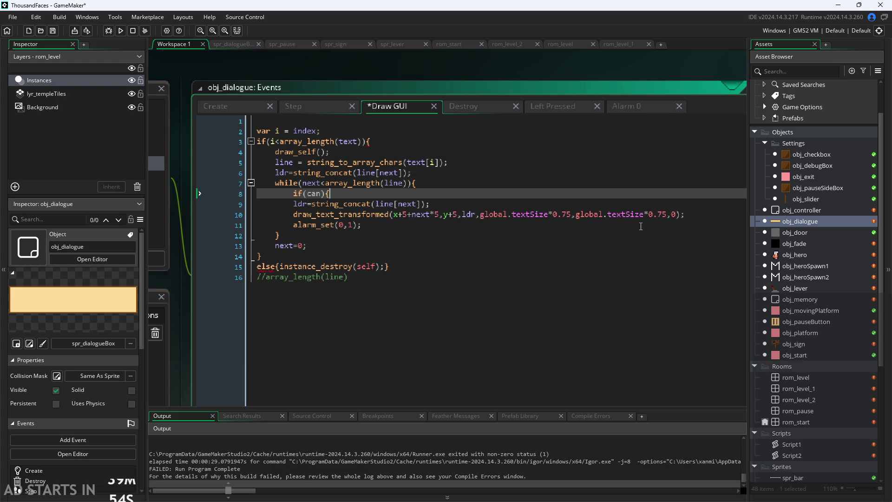
click(641, 224)
key(Return)
text(})
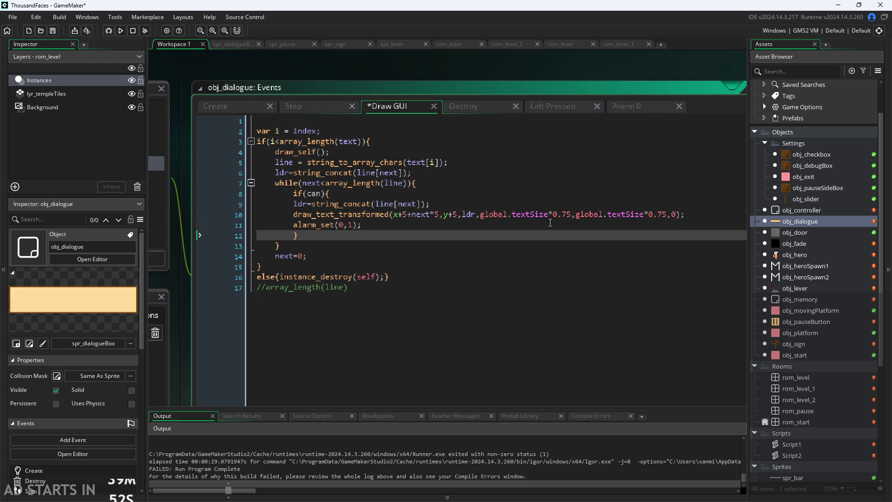
Step: Indent the lines inside if(can) and add can=false; as the block's first line
click(296, 207)
key(Tab)
key(Down)
key(Tab)
key(Down)
key(Tab)
click(355, 193)
key(Return)
text(ca)
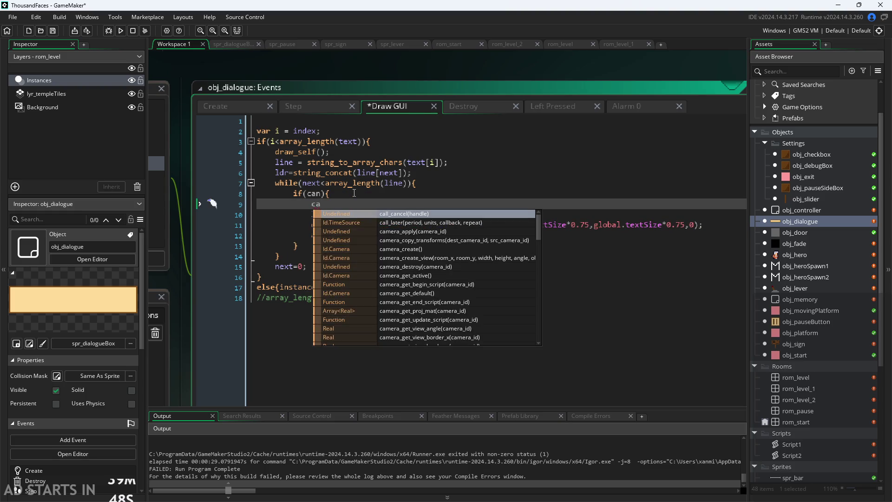
text(n=false;)
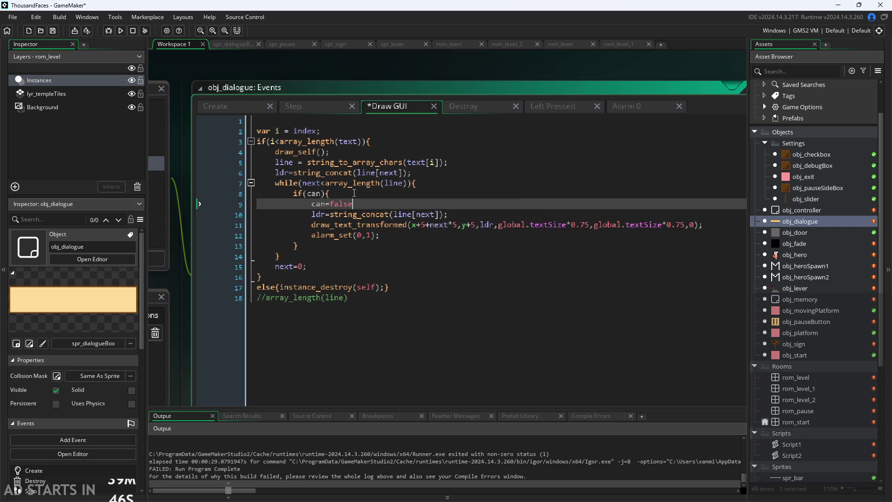
click(233, 106)
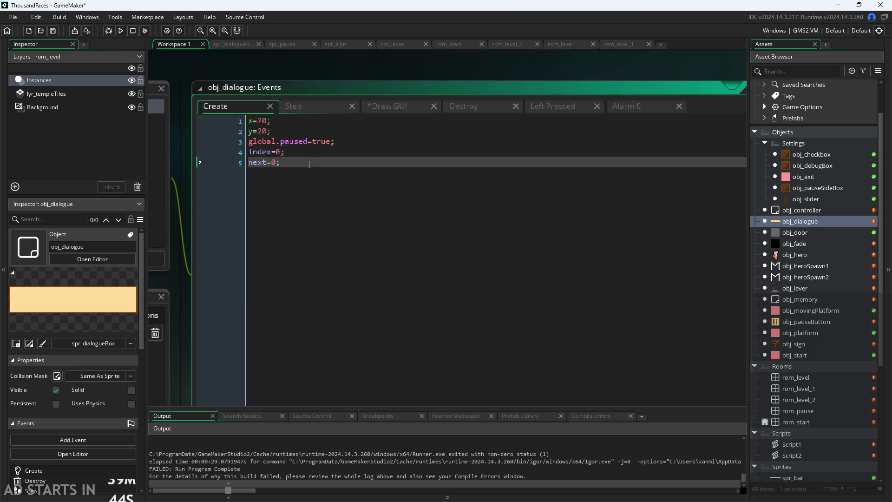
Step: Add can=true; to the Create event after next=0;
key(Return)
text(can=true;)
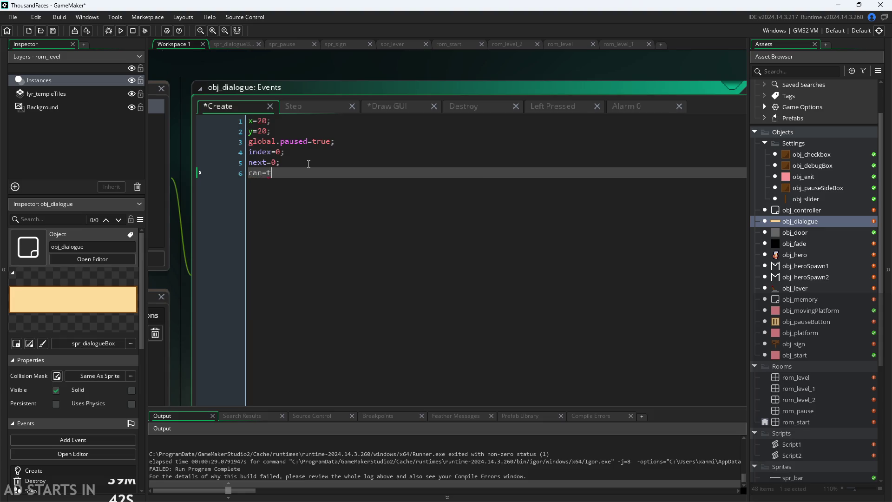
click(394, 105)
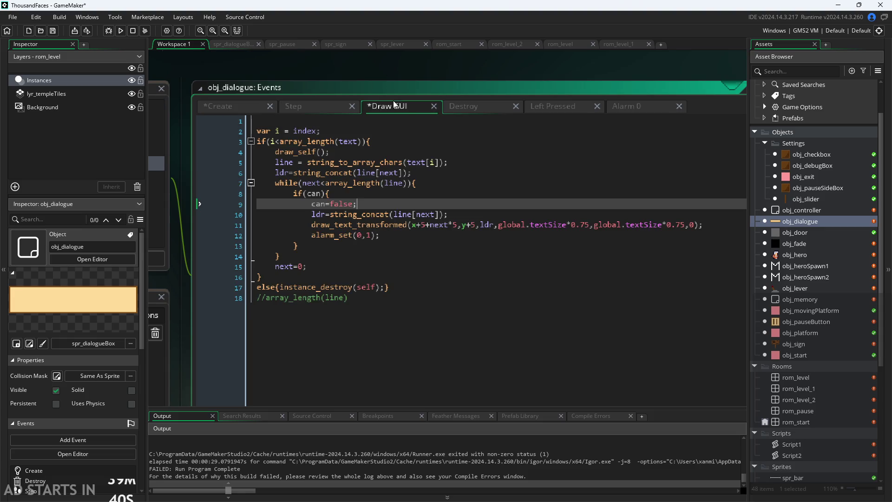
click(382, 235)
Step: Add can=true; after next++; in Alarm 0, save the project, and run the game
click(623, 107)
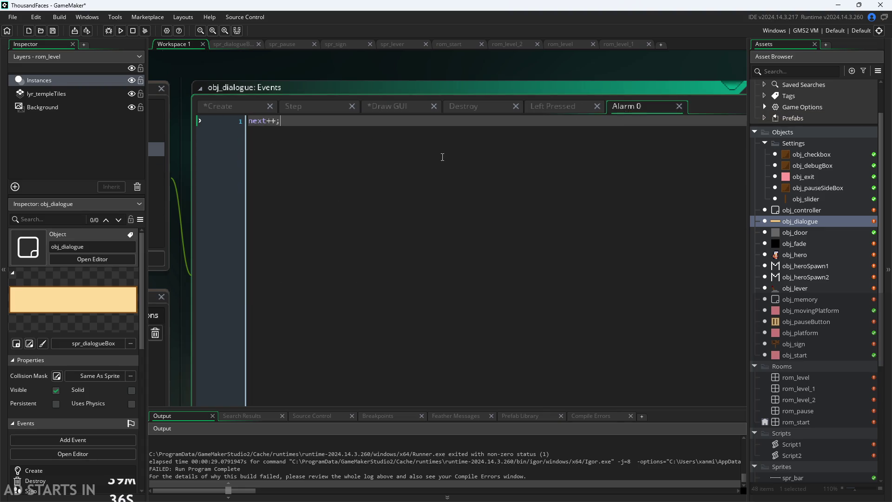
key(Return)
text(ca)
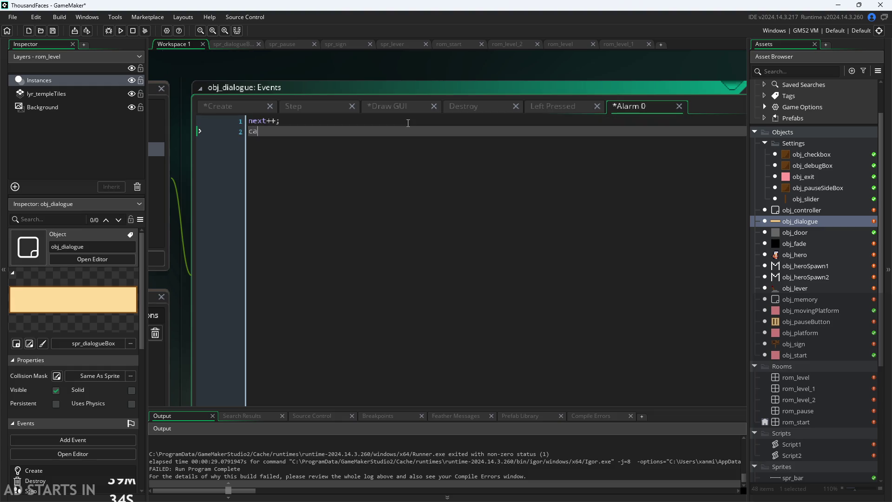
text(n=true;)
key(ctrl+s)
click(120, 33)
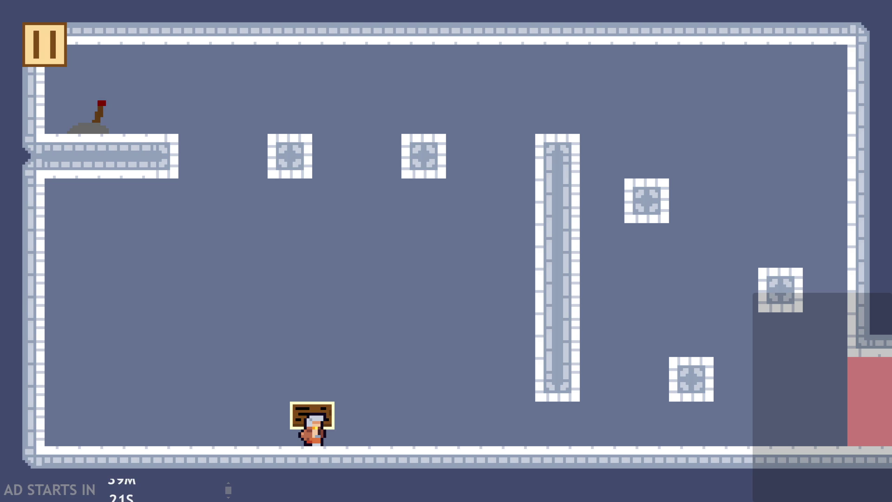
Step: Close the running game and return to the Draw GUI event code
key(alt+F4)
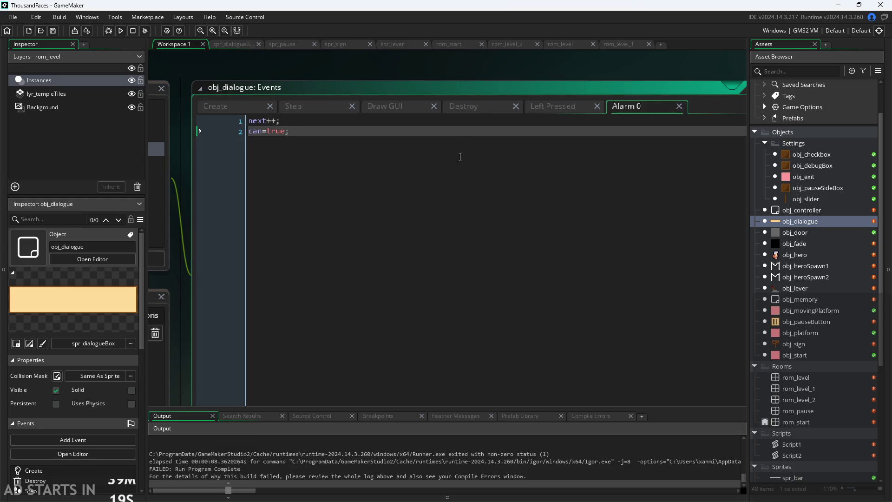
click(489, 121)
click(565, 104)
click(380, 105)
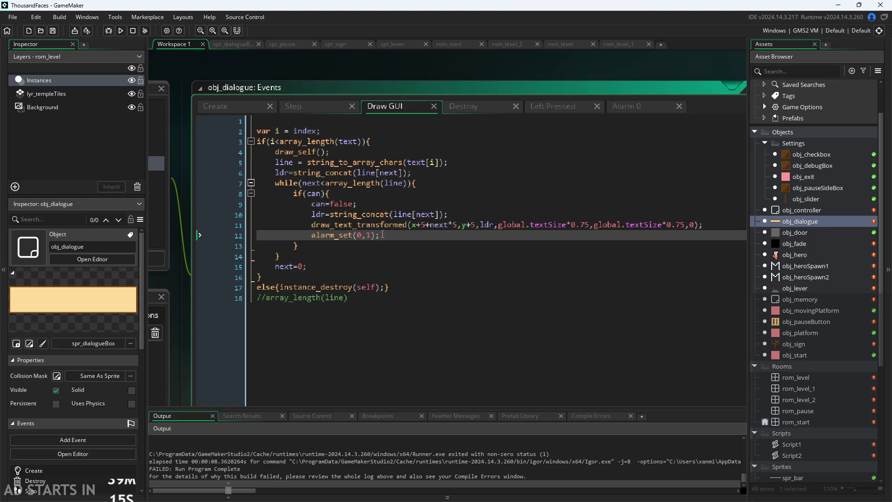
Step: Review the if(can) block in the Draw GUI code and run the game again
click(390, 246)
click(361, 163)
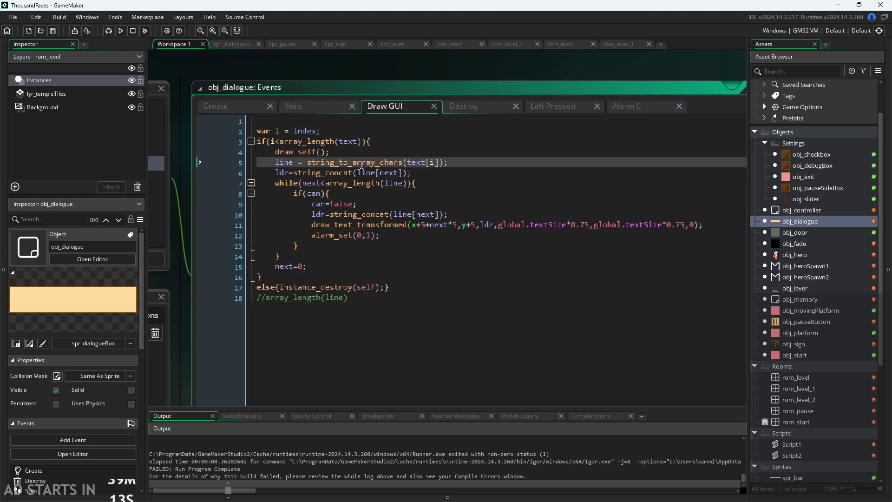
click(364, 154)
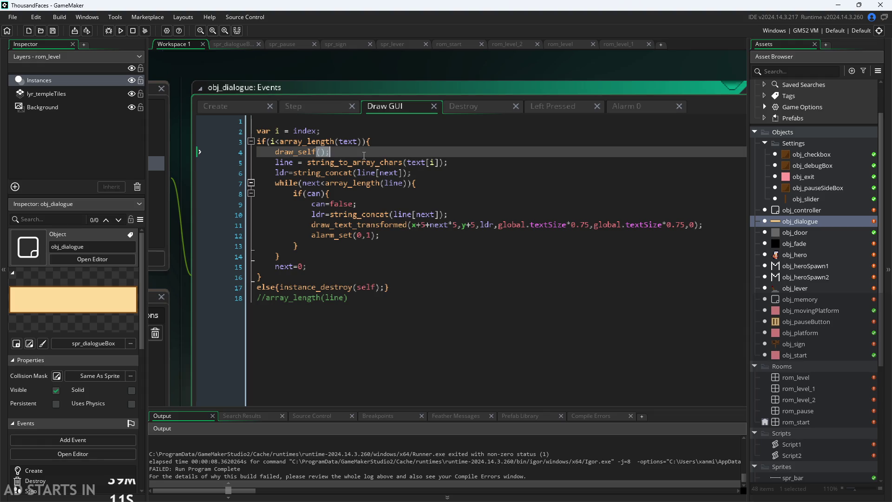
click(353, 194)
scroll(392, 449, down, 1)
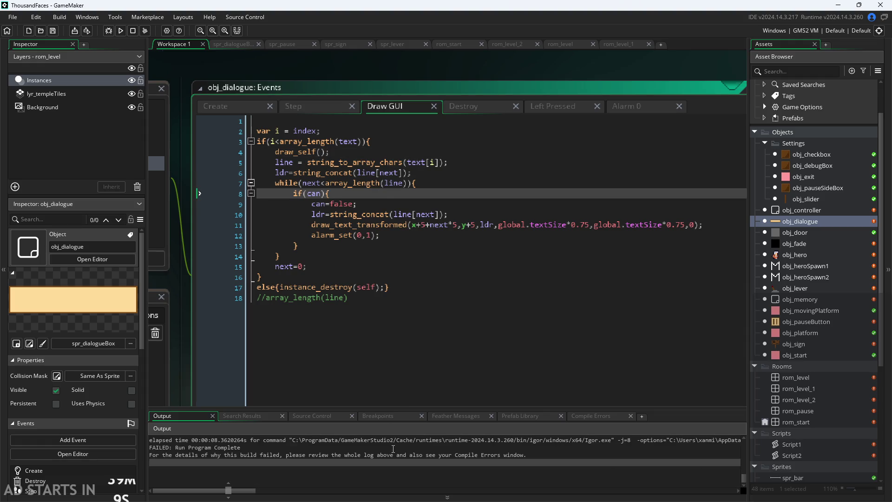
click(107, 32)
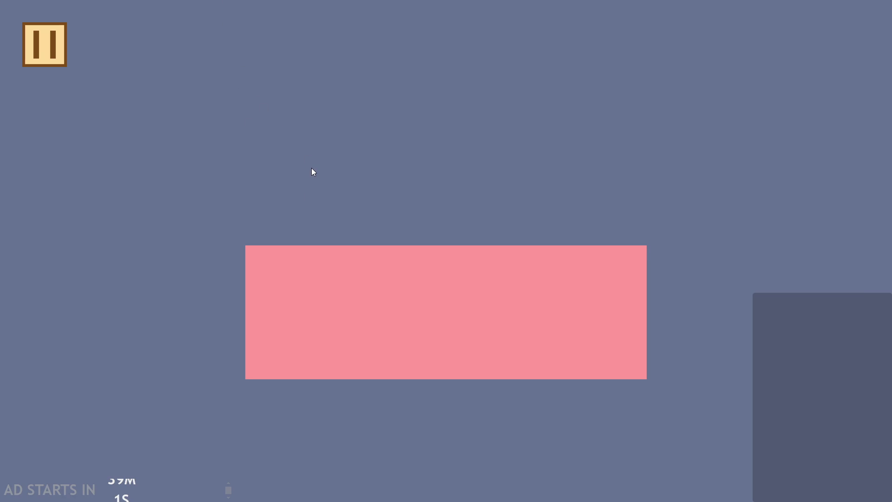
Step: Back in the IDE, check the Feather Messages, Instances and Profiler panels
key(alt+Tab)
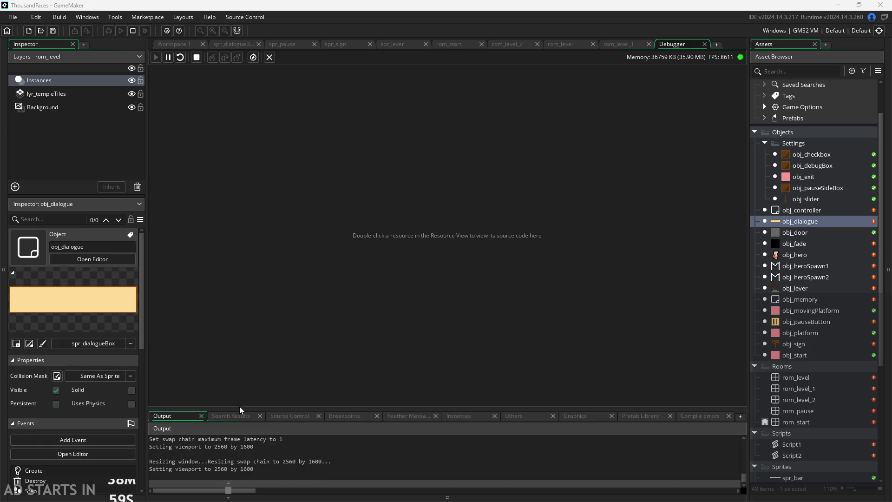
click(242, 416)
click(410, 416)
click(459, 415)
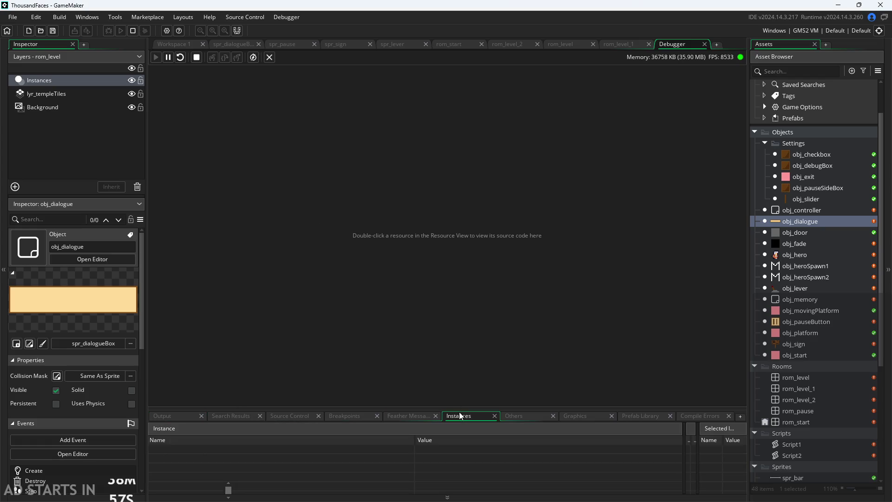
click(512, 416)
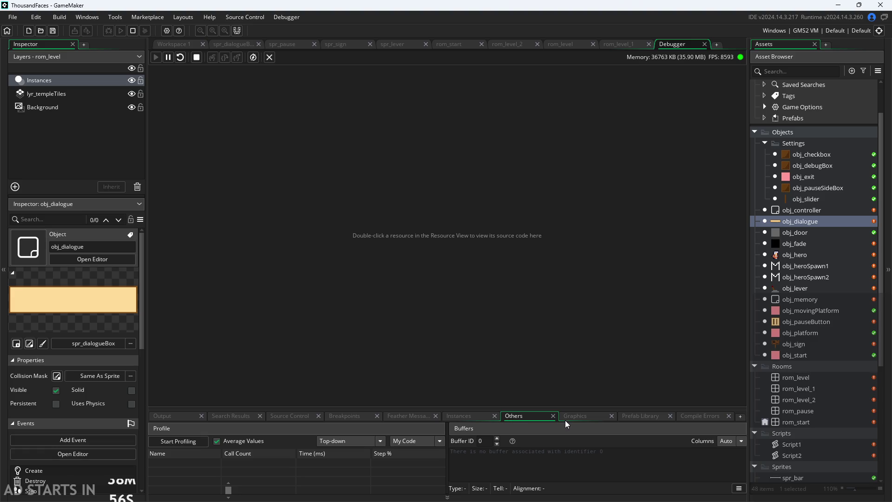
click(466, 418)
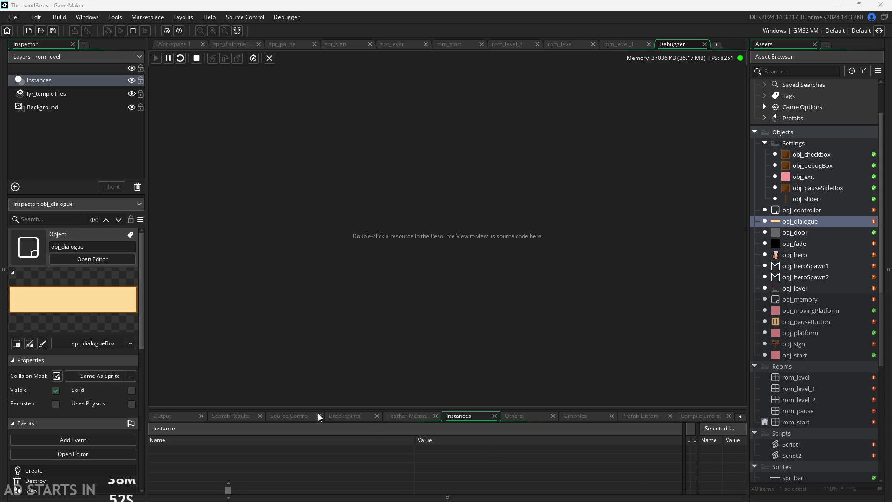
Step: Browse the Source Control, Breakpoints, Prefab Library, Compile Errors and Graphics panels
click(292, 415)
click(340, 417)
click(407, 418)
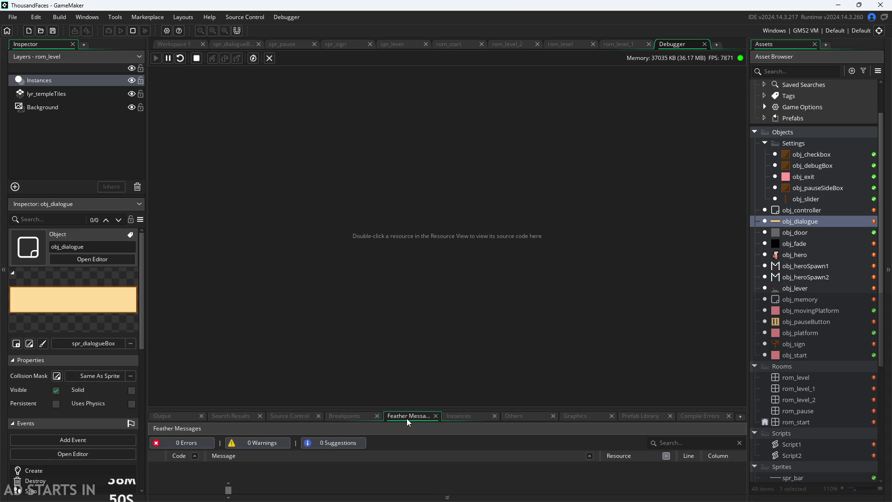
click(457, 415)
click(535, 417)
click(651, 417)
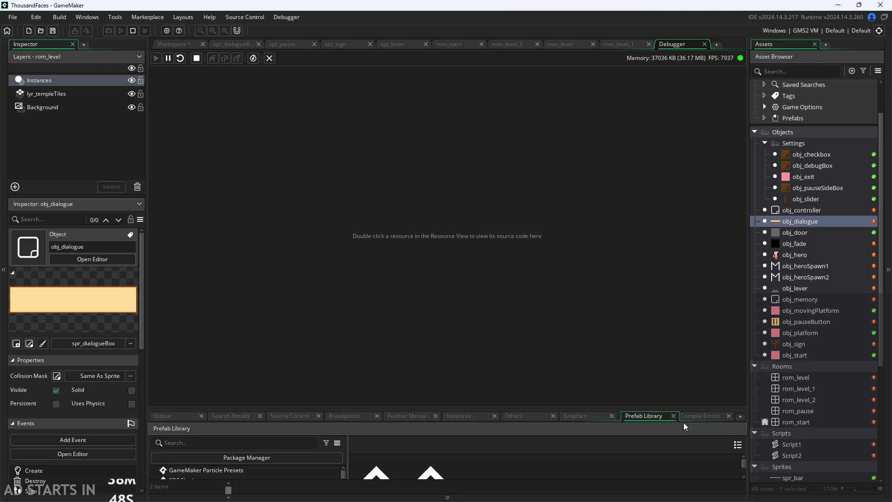
click(701, 416)
click(651, 414)
click(572, 417)
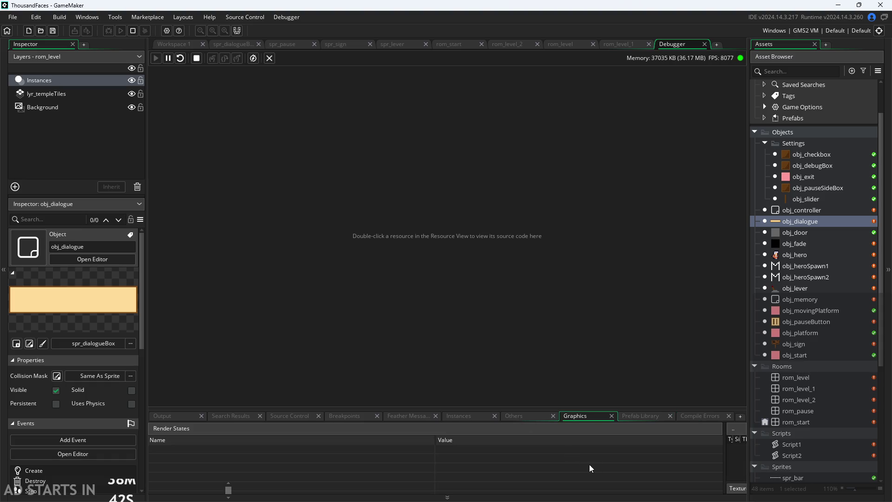
Step: Resize the Instances panel splitters to show the All Instances and Selected Instance panes
drag(723, 447, 537, 449)
click(525, 417)
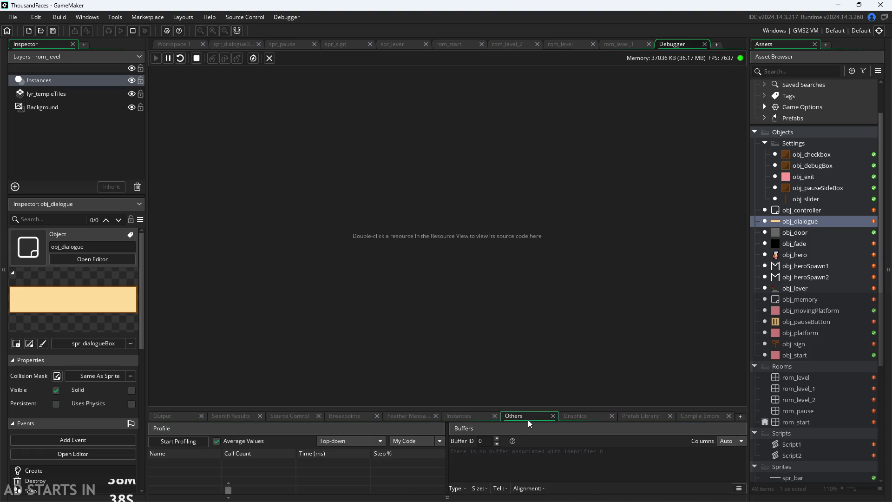
click(447, 417)
mouse_move(684, 474)
mouse_down()
mouse_move(511, 469)
mouse_move(538, 467)
mouse_up()
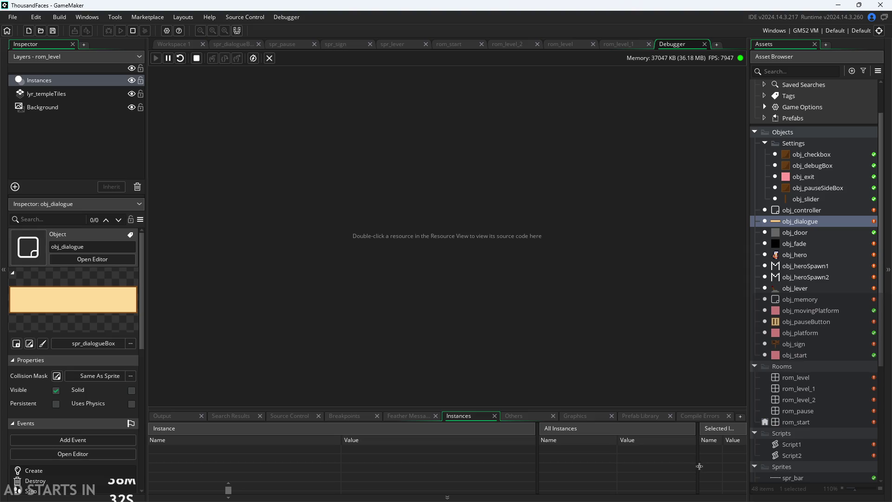
drag(700, 466, 608, 467)
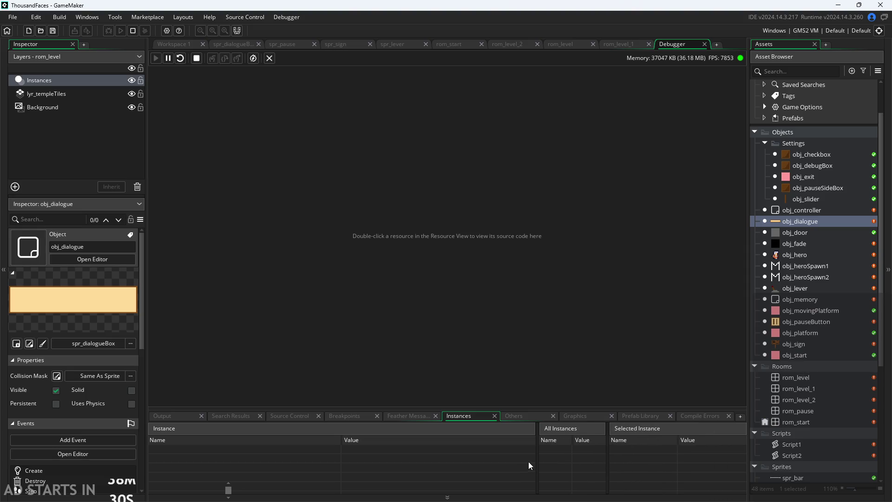
drag(538, 462, 478, 445)
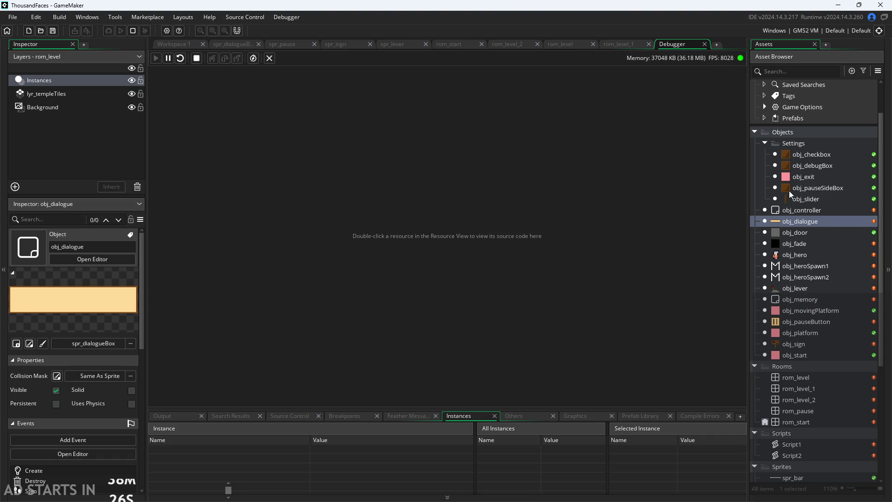
Step: Open obj_dialogue's editor with its Draw GUI code in Workspace 1
double_click(800, 221)
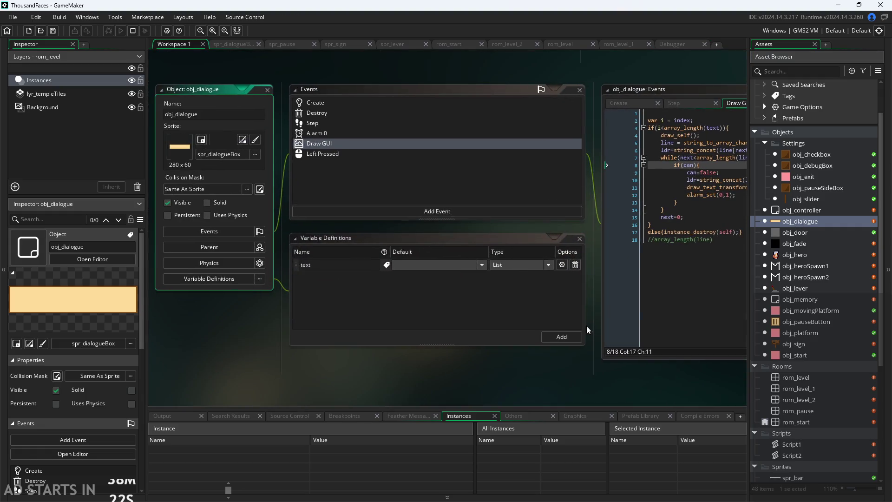
click(673, 43)
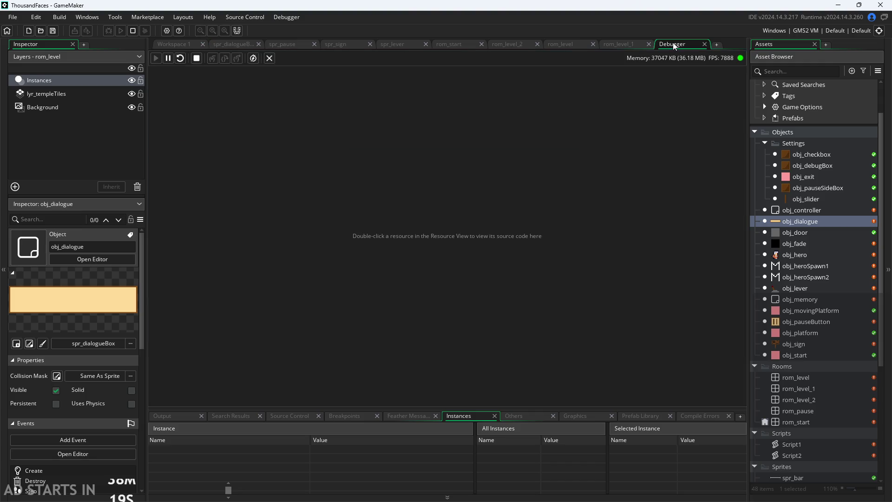
click(776, 223)
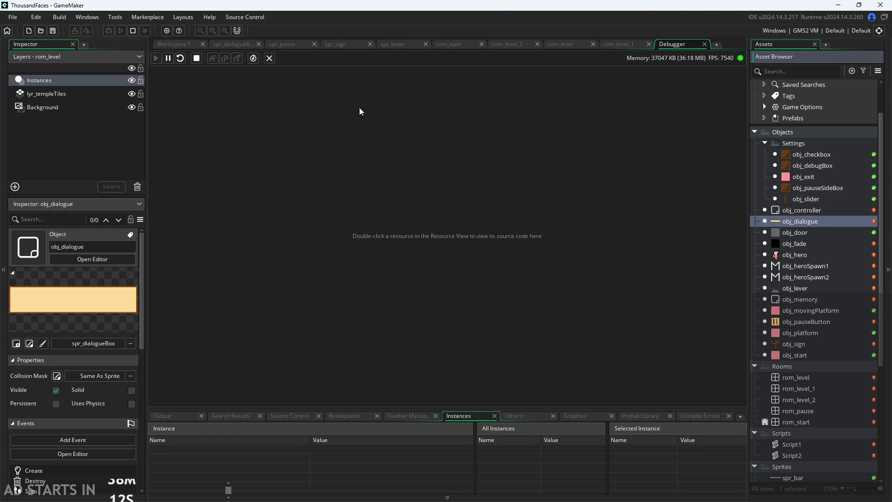
double_click(798, 222)
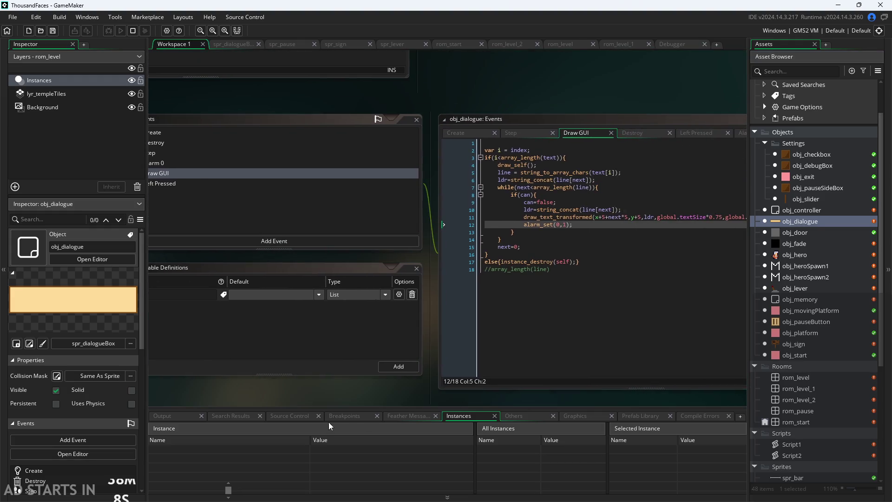
Step: Browse the bottom panels and confirm Feather Messages shows 0 errors, 0 warnings, 0 suggestions
click(499, 180)
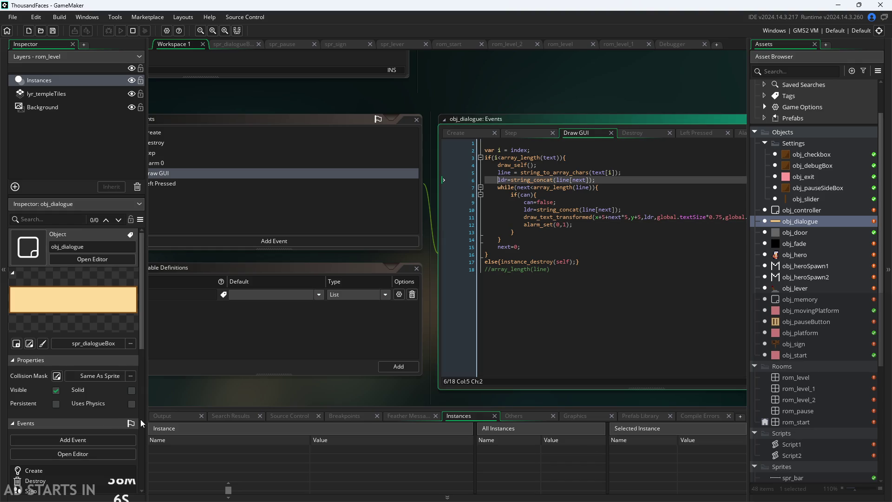
click(162, 416)
click(247, 417)
click(275, 417)
click(336, 418)
click(410, 415)
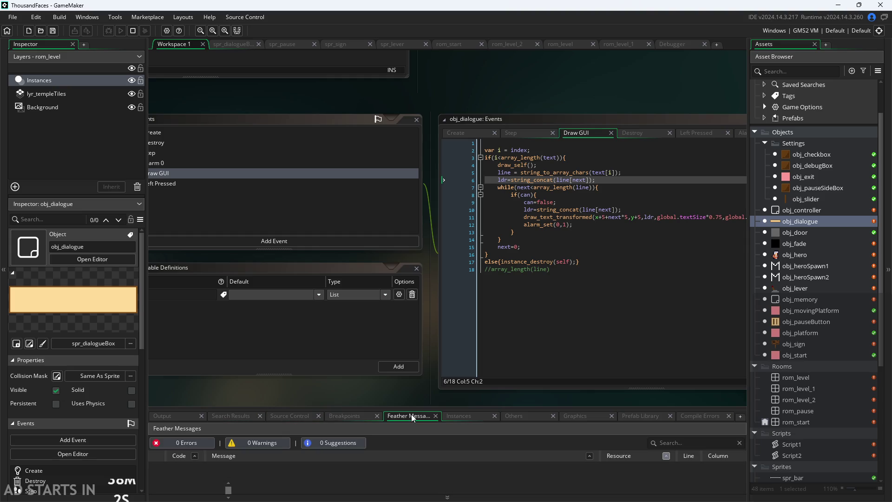
click(548, 473)
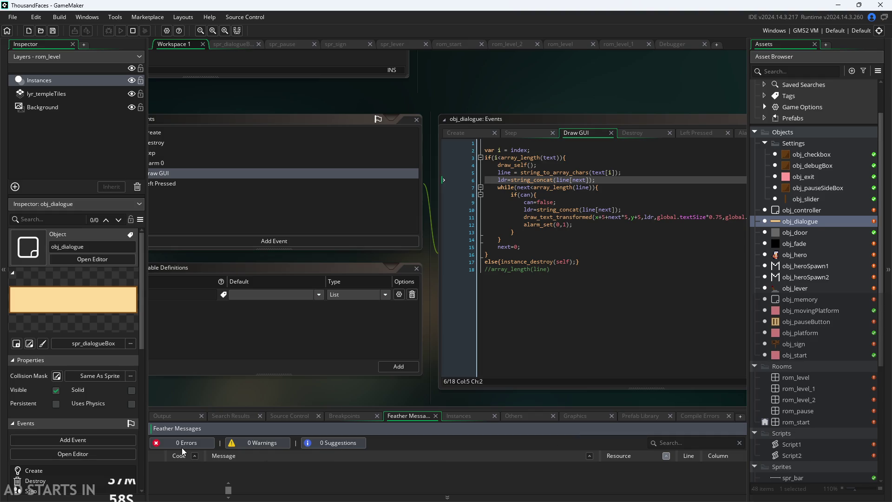
click(477, 417)
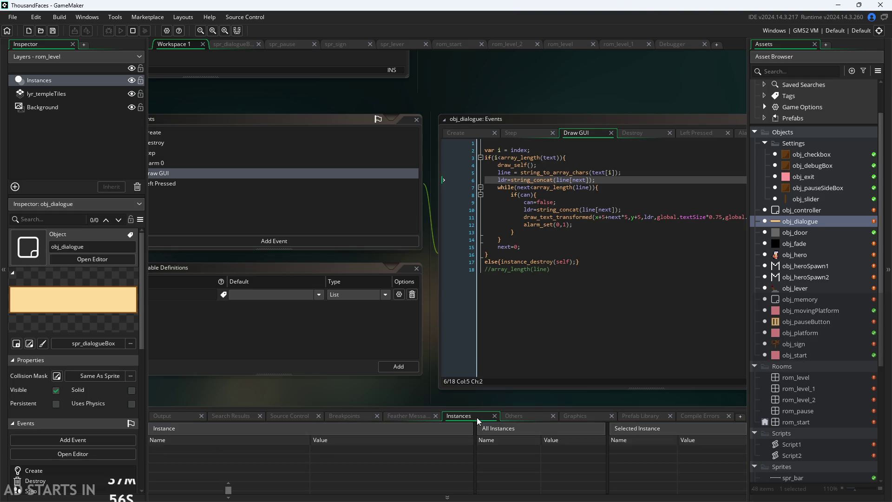
click(424, 416)
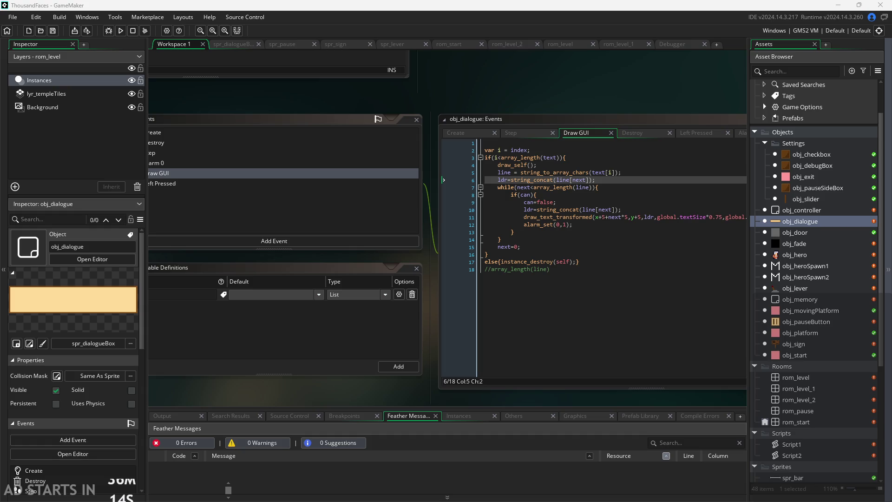
Step: Bring the code editor into view and delete the //array_length(line) comment on line 18
click(459, 315)
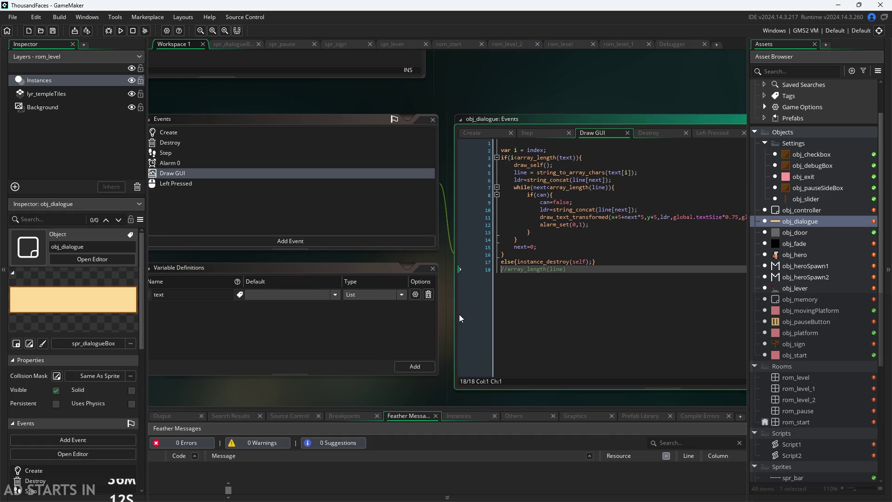
drag(461, 314, 440, 304)
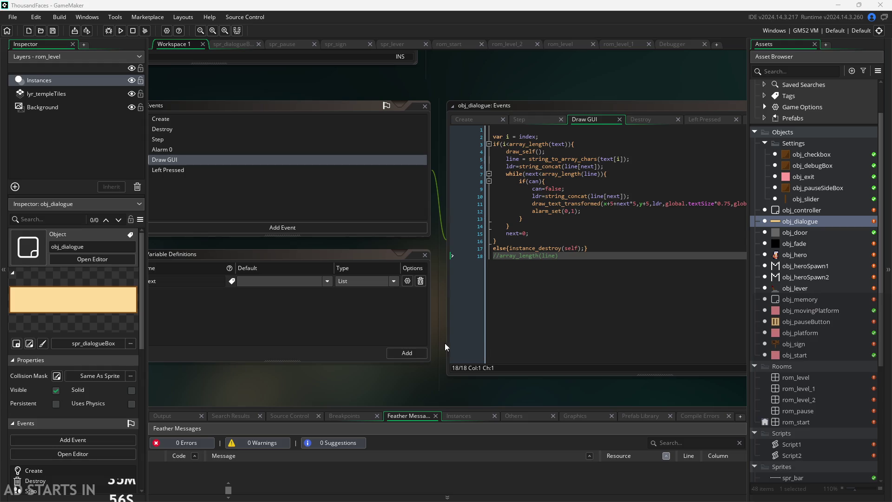
scroll(438, 347, down, 2)
scroll(398, 349, down, 2)
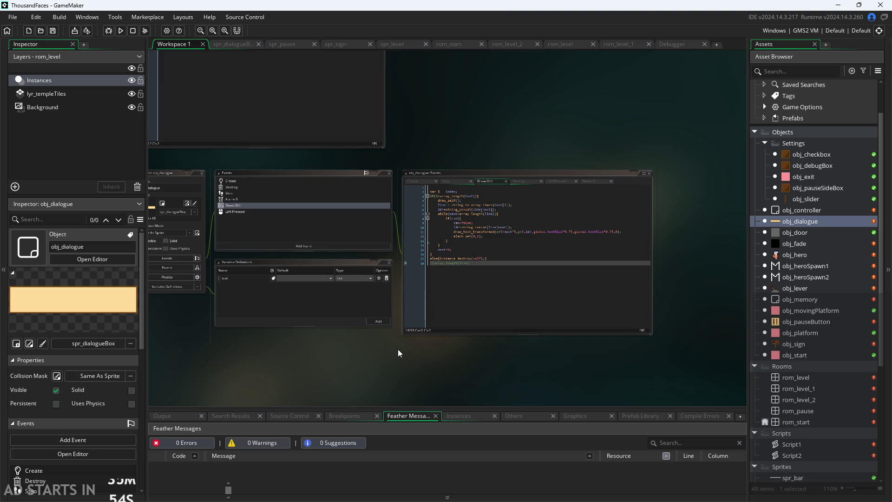
scroll(372, 364, up, 3)
drag(374, 364, 342, 393)
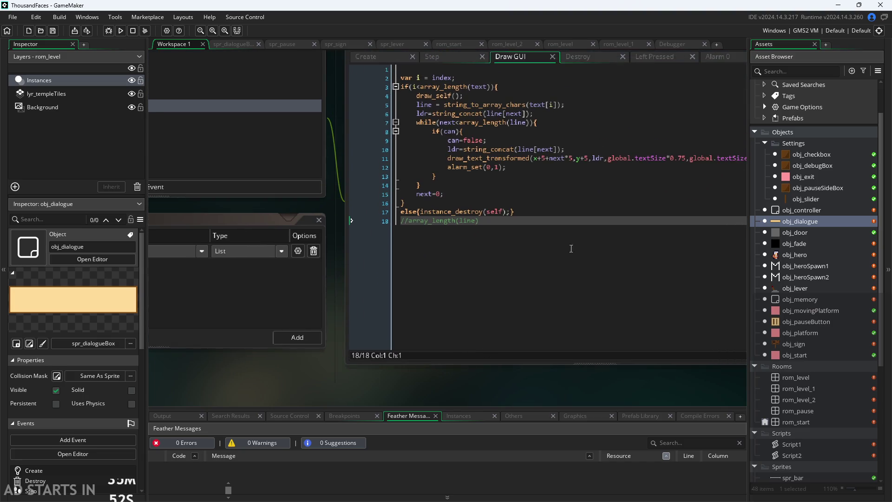
scroll(582, 250, up, 3)
click(450, 281)
click(450, 292)
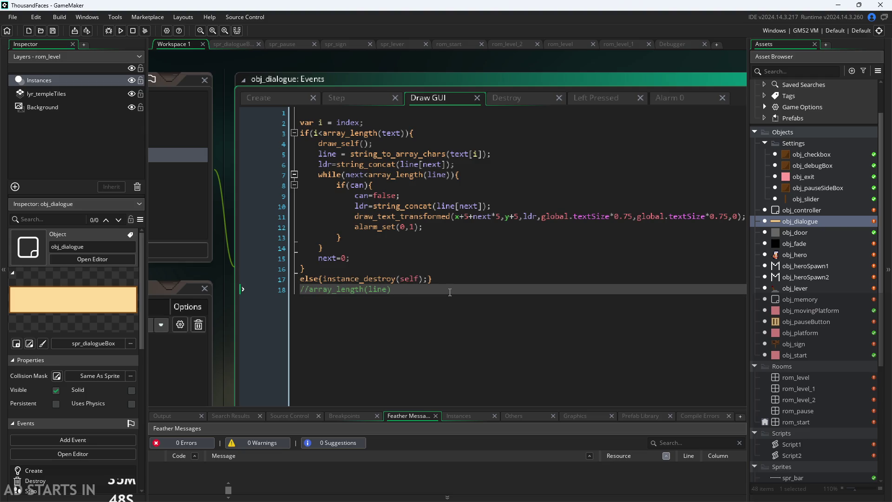
drag(450, 292, 195, 299)
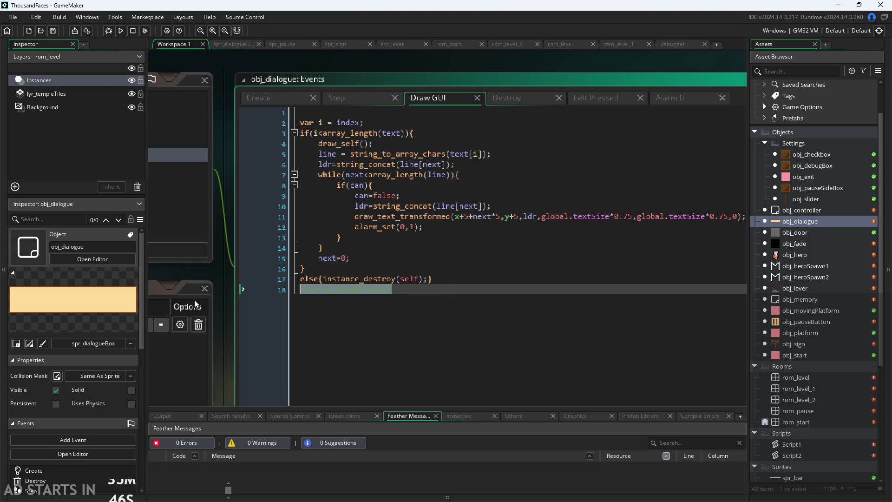
key(BackSpace)
key(BackSpace)
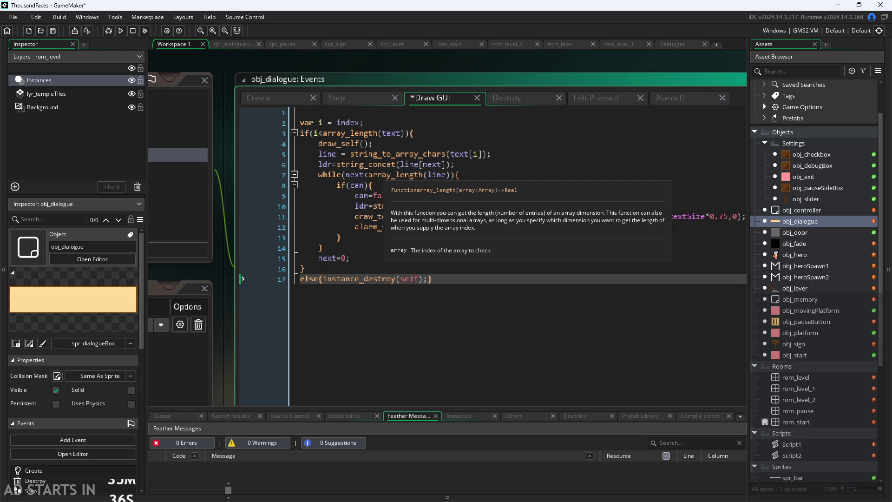
Step: Replace alarm_set(0,1); with next++; and can=true;, save, and run the game
click(412, 227)
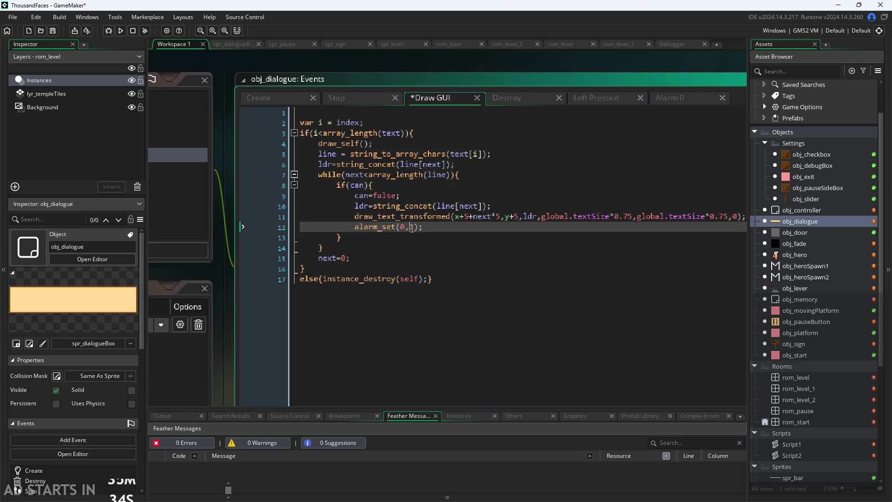
text(1)
drag(423, 228, 355, 231)
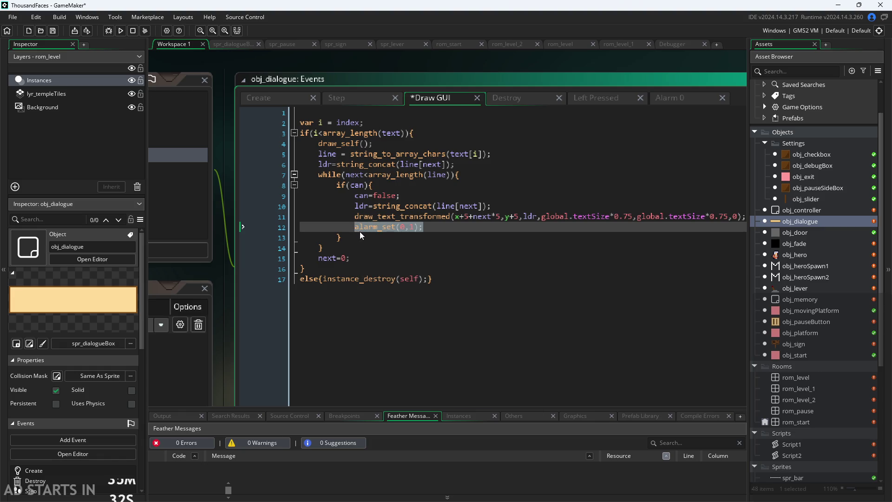
text(next++;)
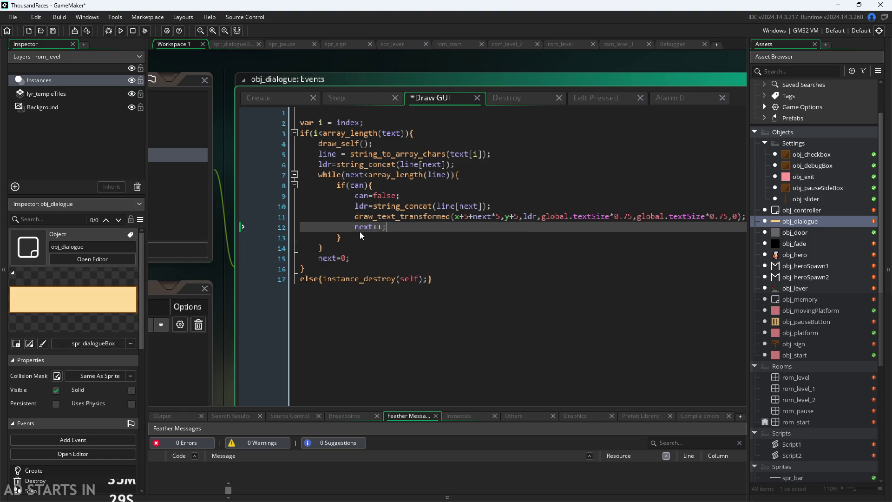
key(ctrl+s)
key(Return)
text(can)
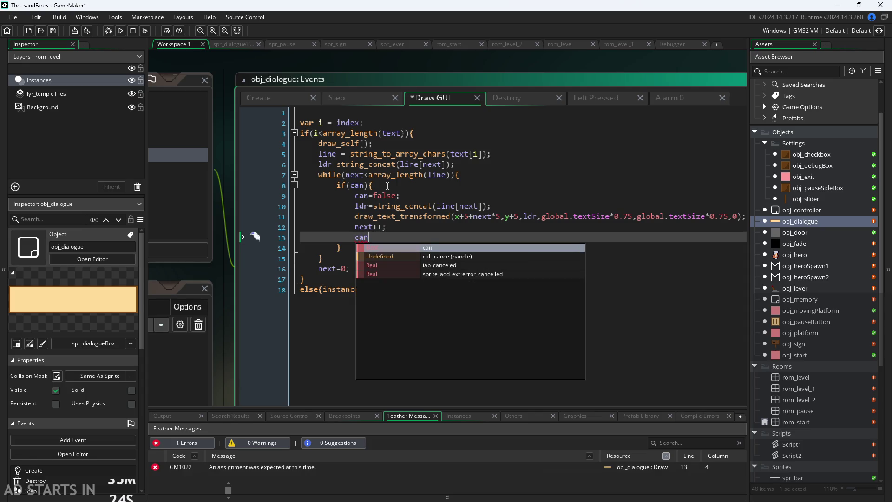
text(=true;)
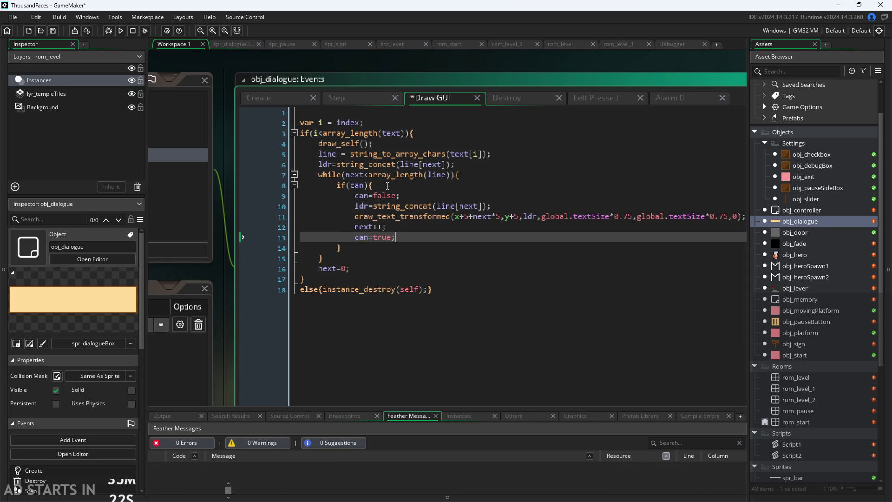
key(F5)
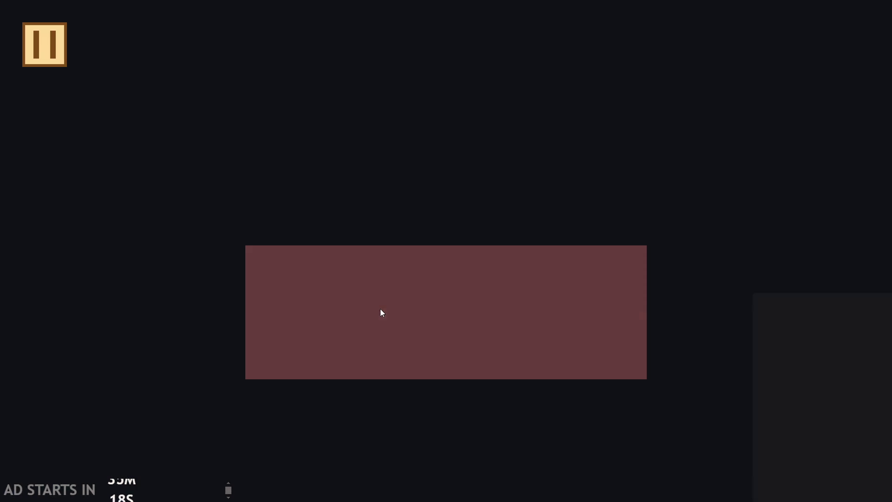
Step: Walk to the signpost to check the dialogue, then exit the game via the pause menu
key(Right)
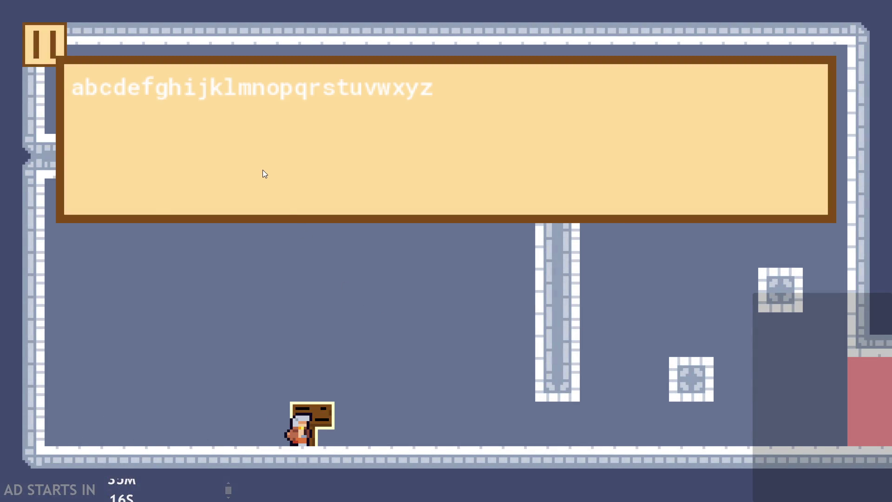
click(264, 174)
click(32, 39)
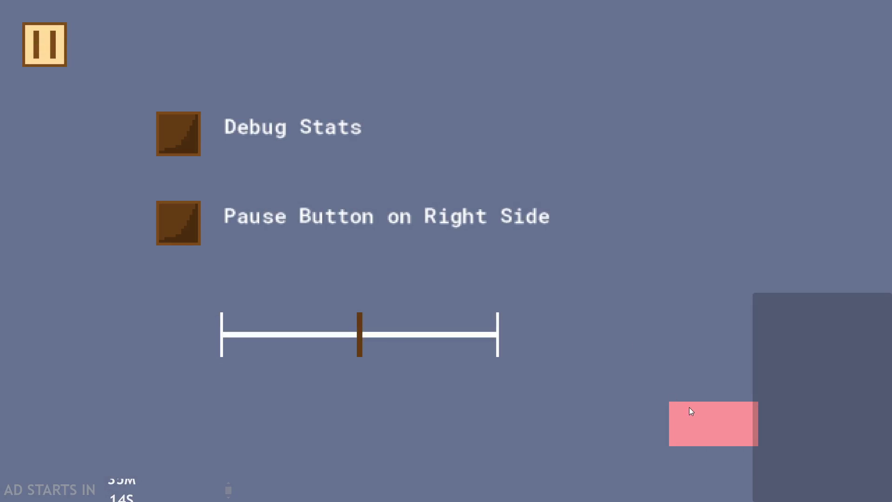
click(685, 408)
Step: Compare the Alarm 0 code with the Draw GUI if(can) block containing next++
click(668, 94)
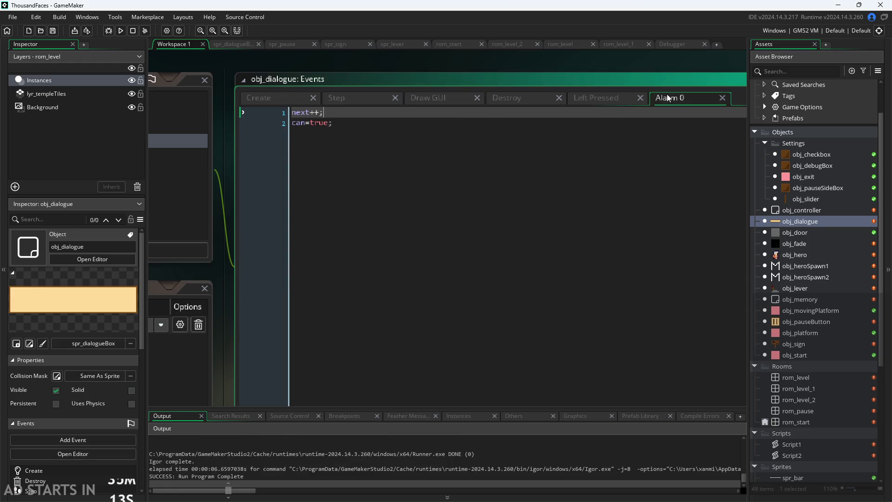
click(418, 96)
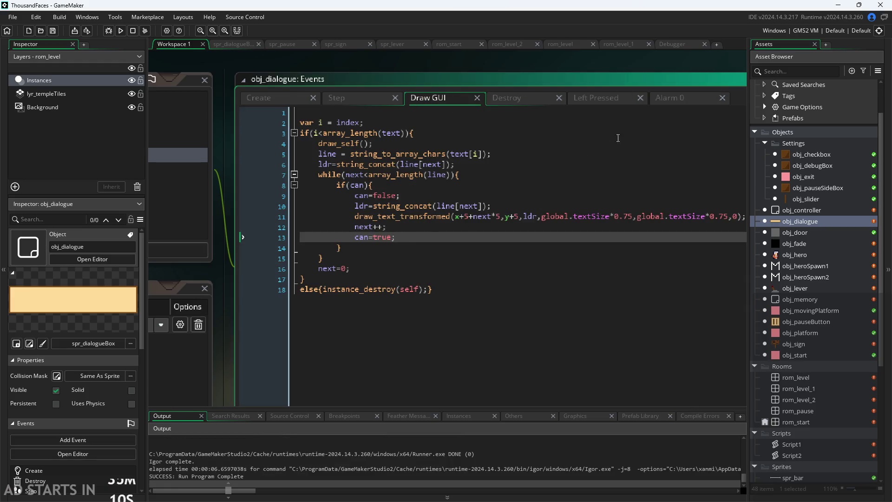
click(646, 102)
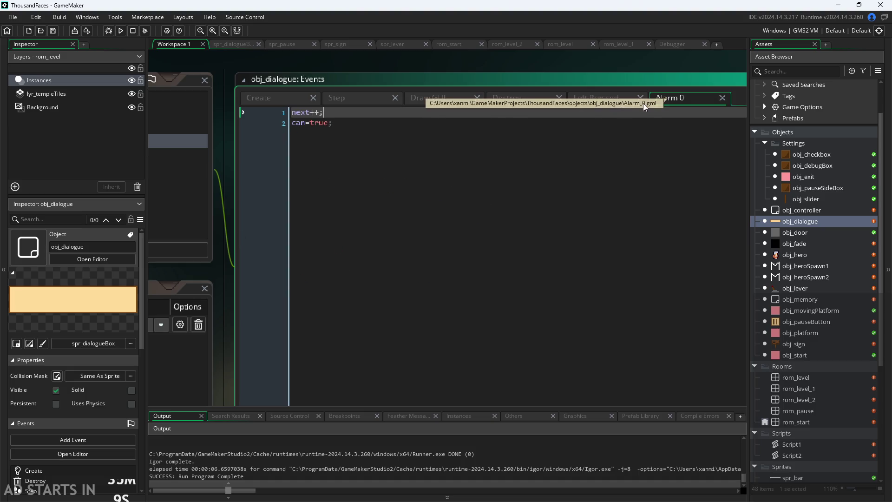
click(427, 99)
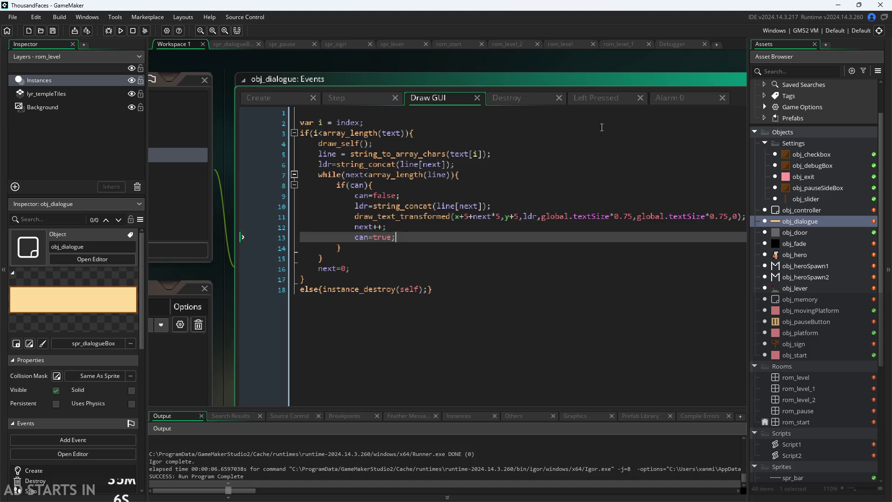
click(684, 99)
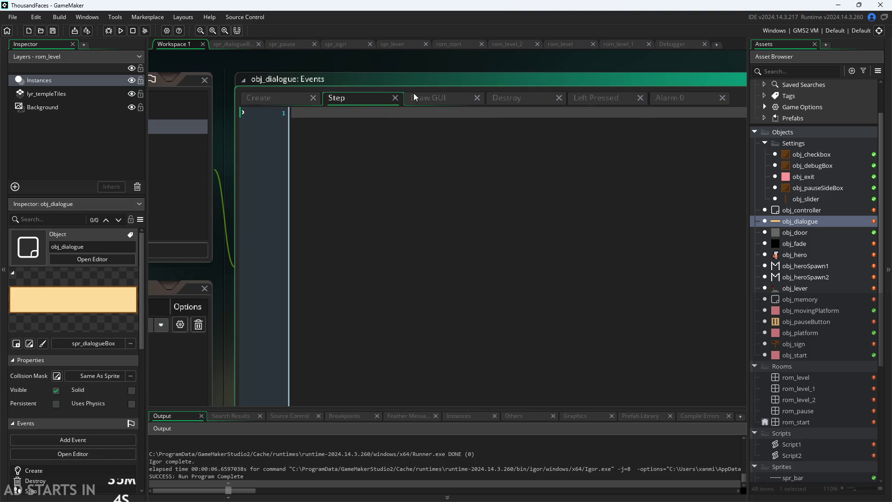
click(423, 99)
click(360, 127)
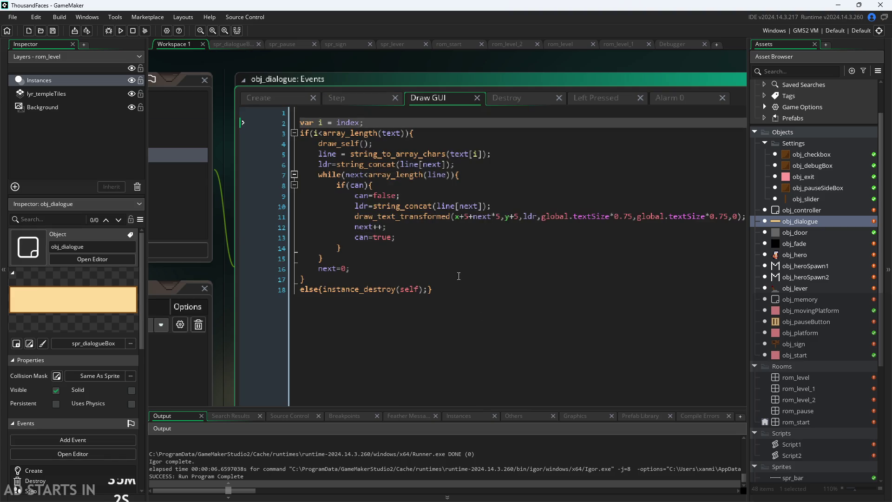
click(441, 258)
click(444, 245)
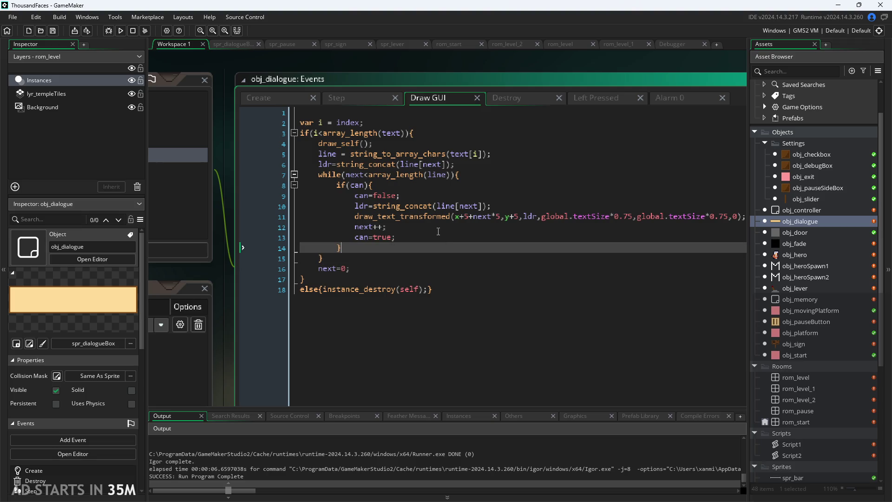
click(391, 228)
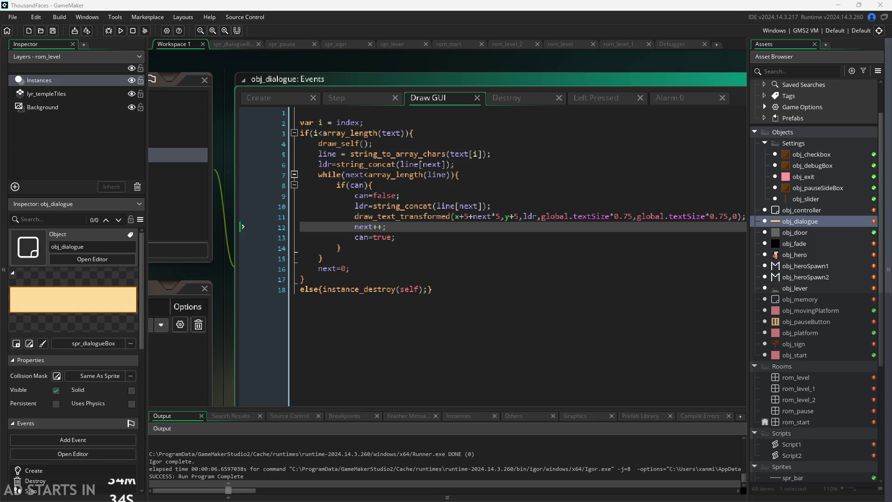
Step: Delete the can=true;, can=false; and if(can){ lines from the Draw GUI loop
mouse_move(398, 237)
mouse_down()
mouse_move(347, 246)
mouse_move(185, 234)
mouse_up()
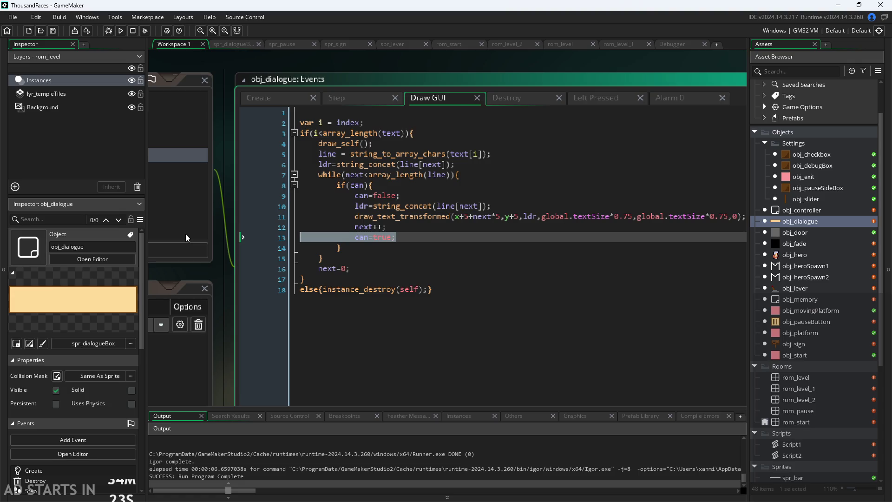
key(BackSpace)
key(BackSpace)
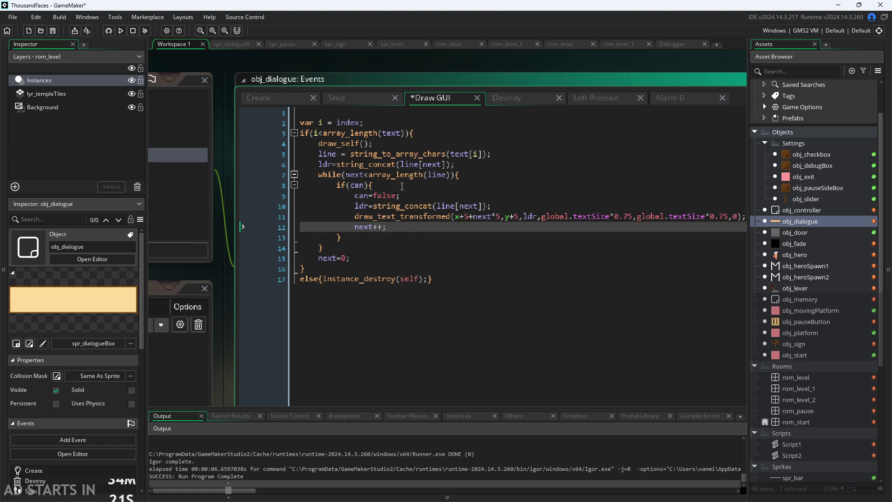
click(236, 195)
key(BackSpace)
key(BackSpace)
click(233, 186)
key(BackSpace)
key(BackSpace)
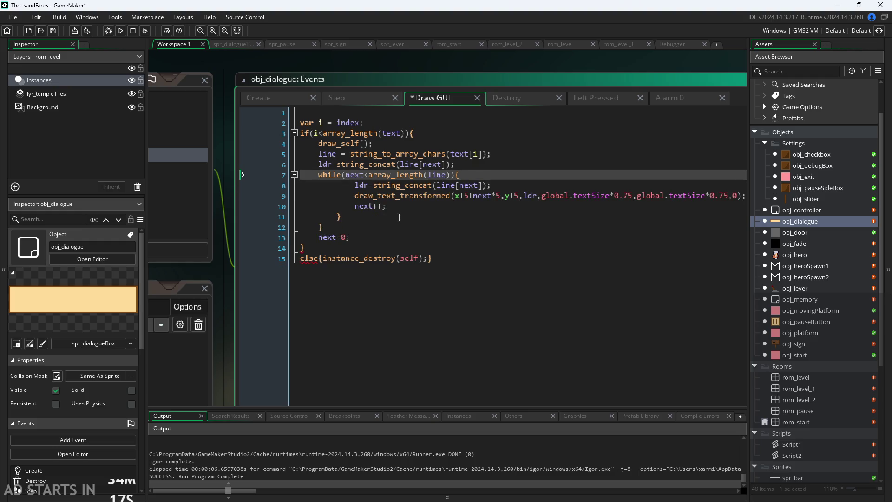
Step: Dedent the loop body and remove the leftover closing brace of the if block
click(355, 206)
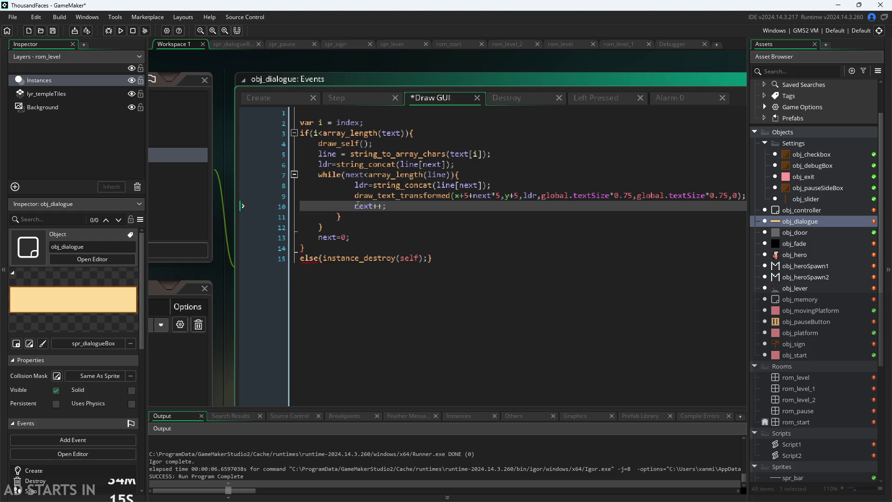
key(BackSpace)
key(Up)
key(BackSpace)
key(Up)
key(BackSpace)
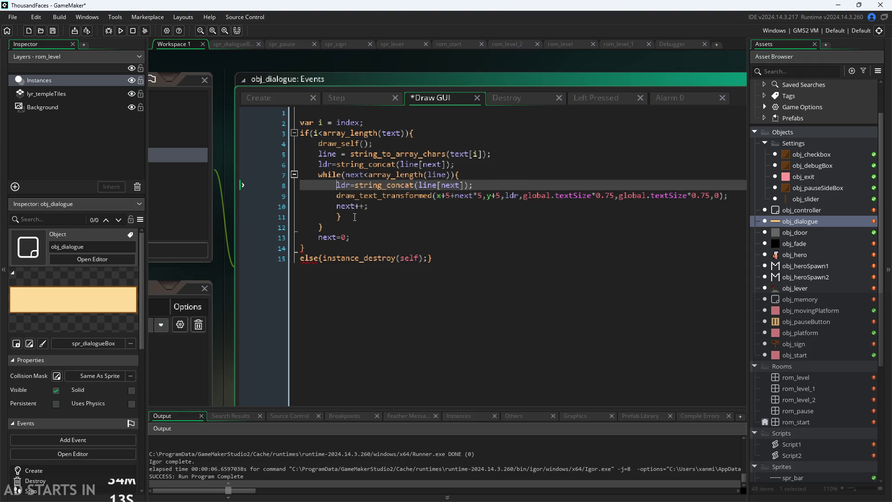
click(360, 218)
key(BackSpace)
key(BackSpace)
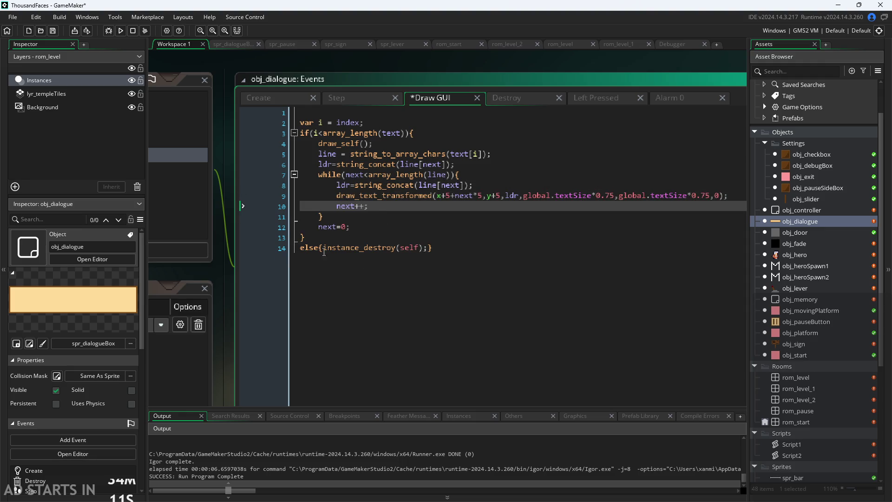
Step: Check the loop end and its next=0; reset, then show the Create event code
drag(228, 317, 169, 316)
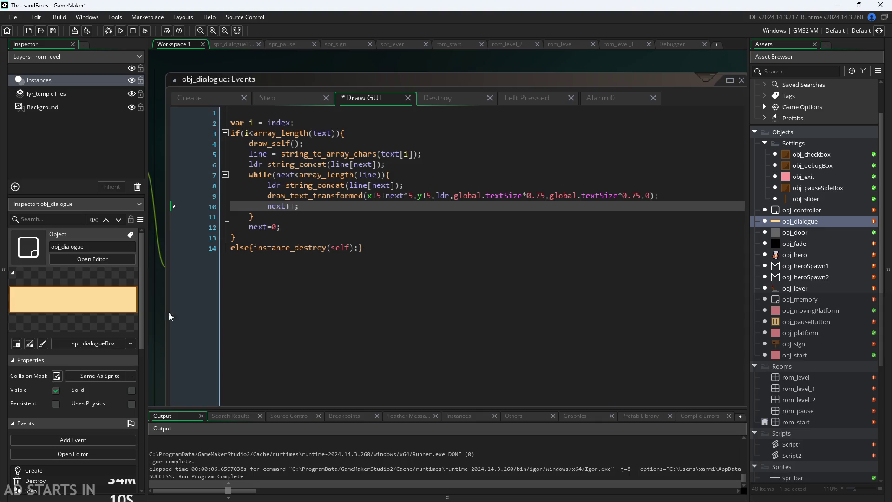
click(309, 217)
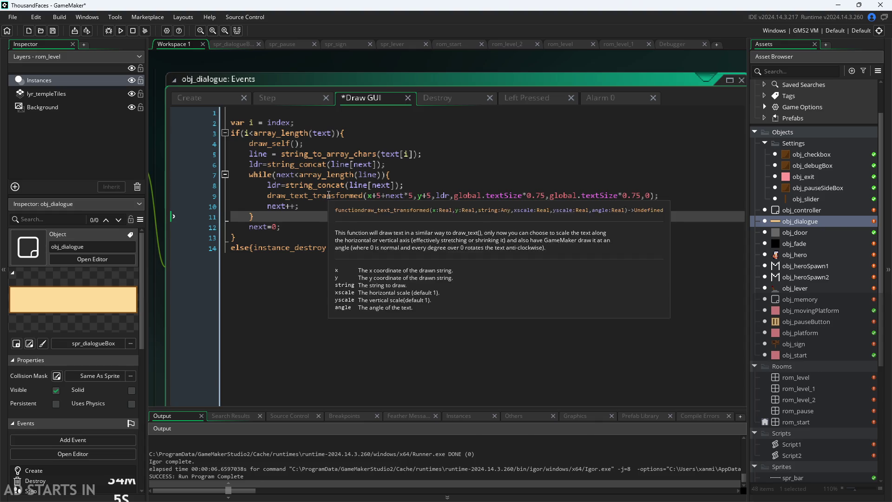
click(311, 226)
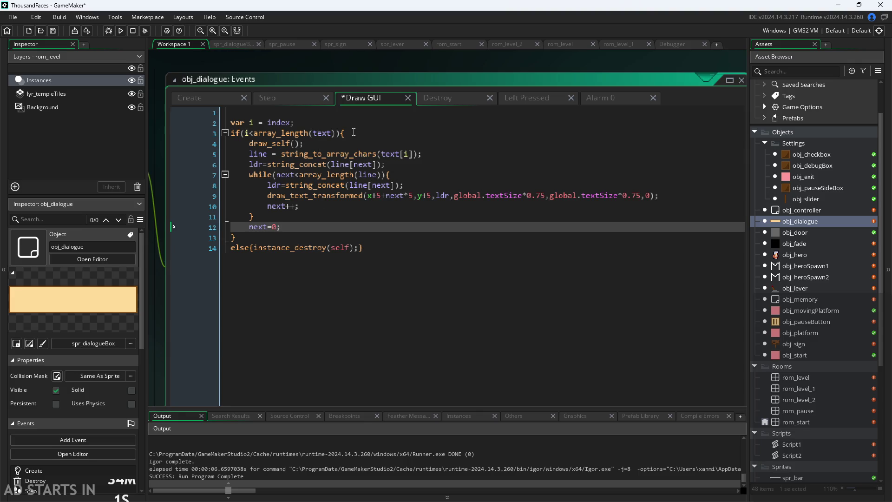
click(339, 217)
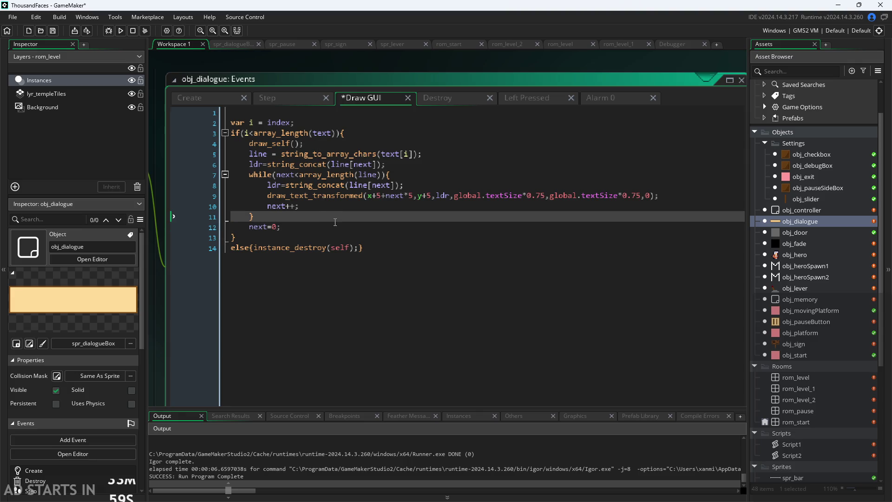
key(Up)
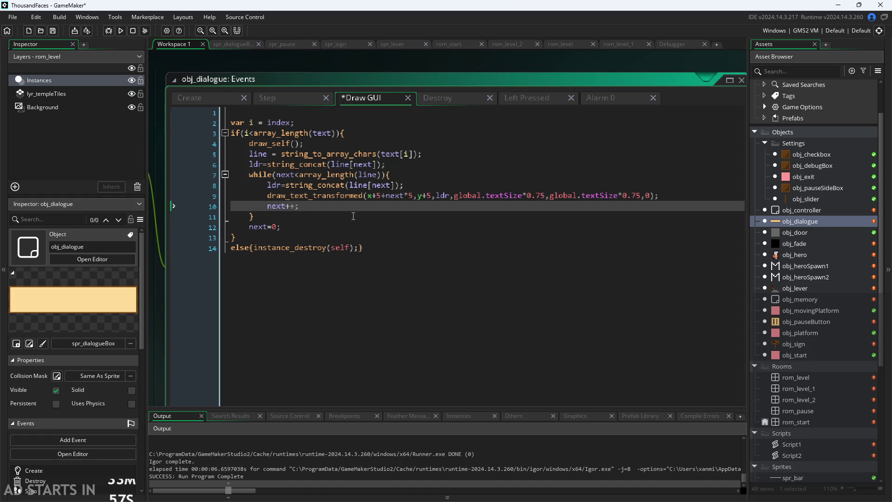
key(Down)
click(355, 224)
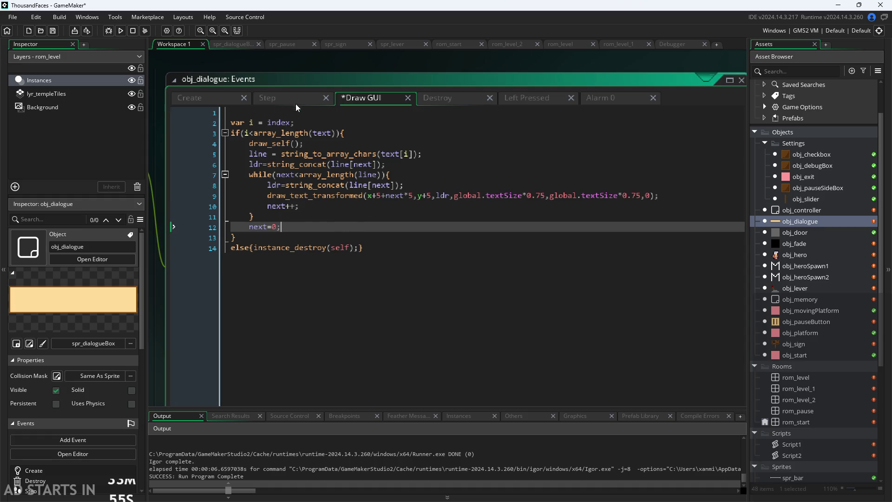
click(213, 97)
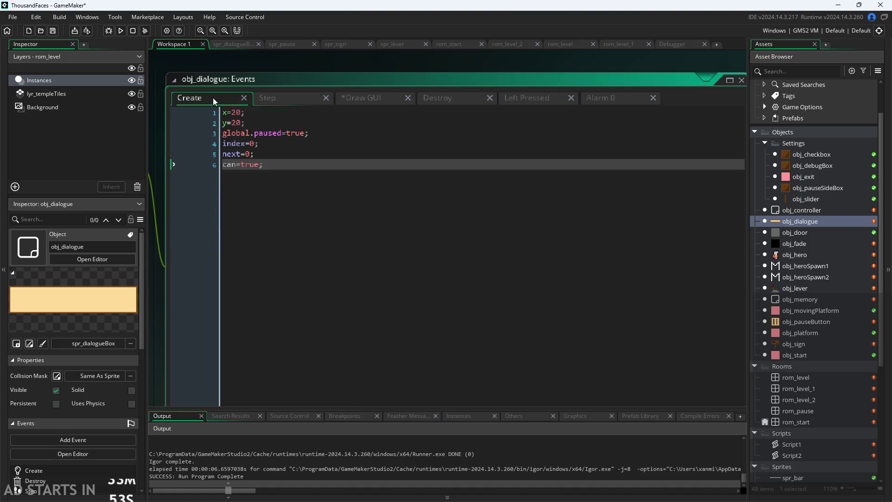
Step: Delete the can=true line from obj_dialogue's Create event
click(305, 99)
click(376, 101)
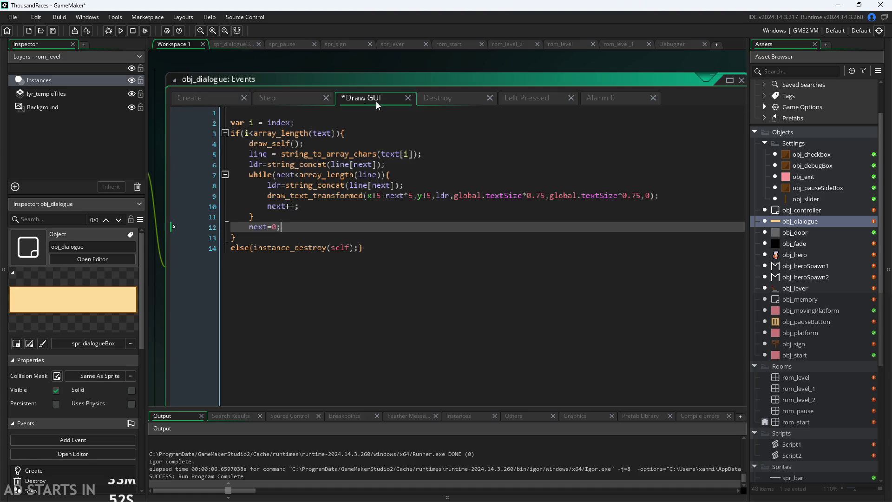
click(210, 100)
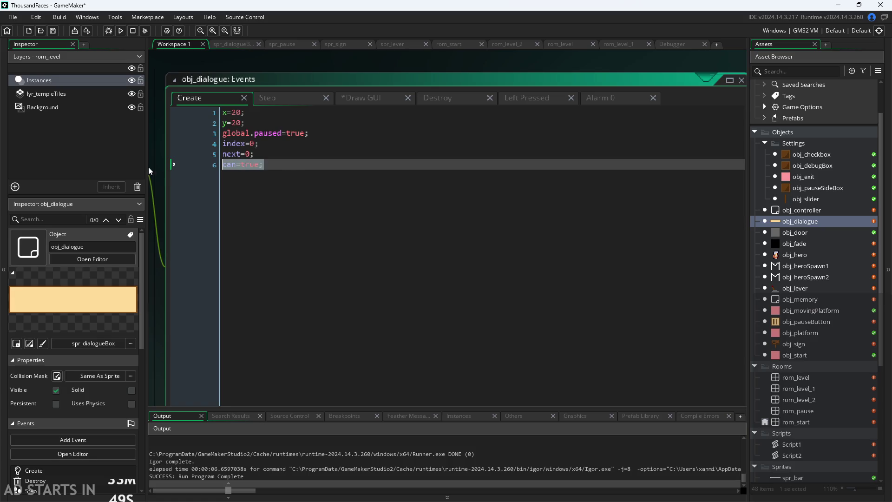
key(BackSpace)
key(BackSpace)
Step: Add next++; to the empty Step event
click(269, 97)
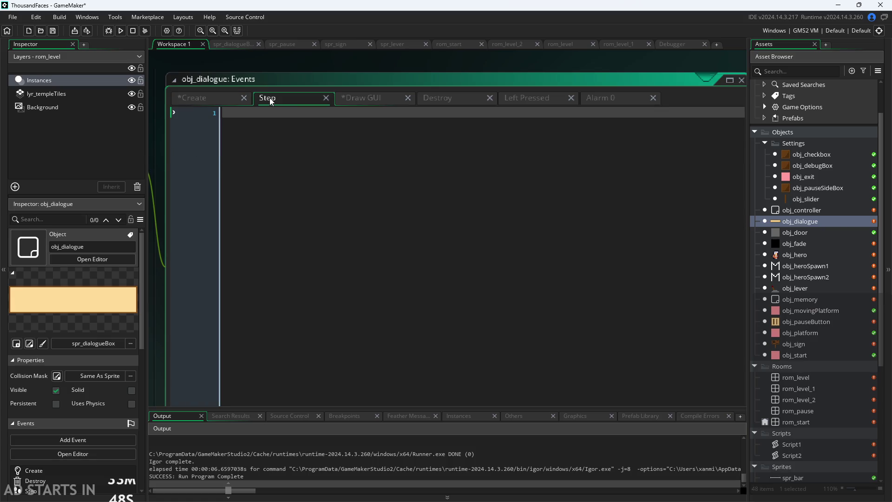
click(367, 98)
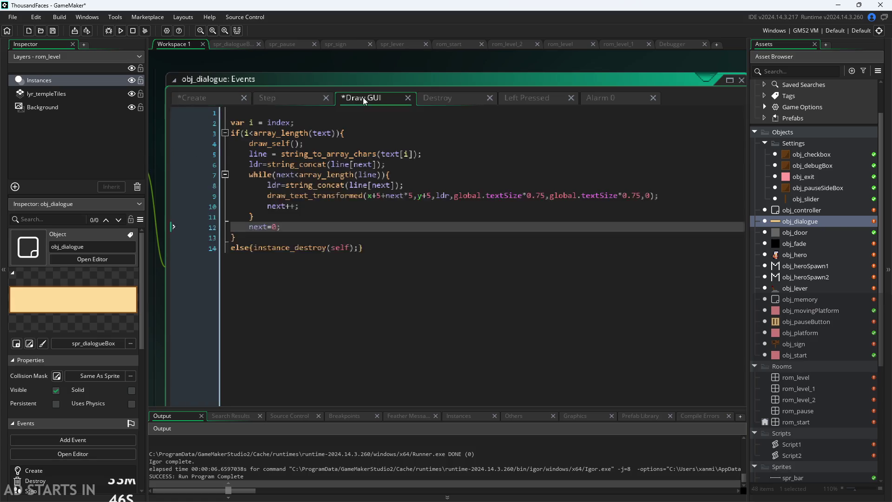
click(291, 100)
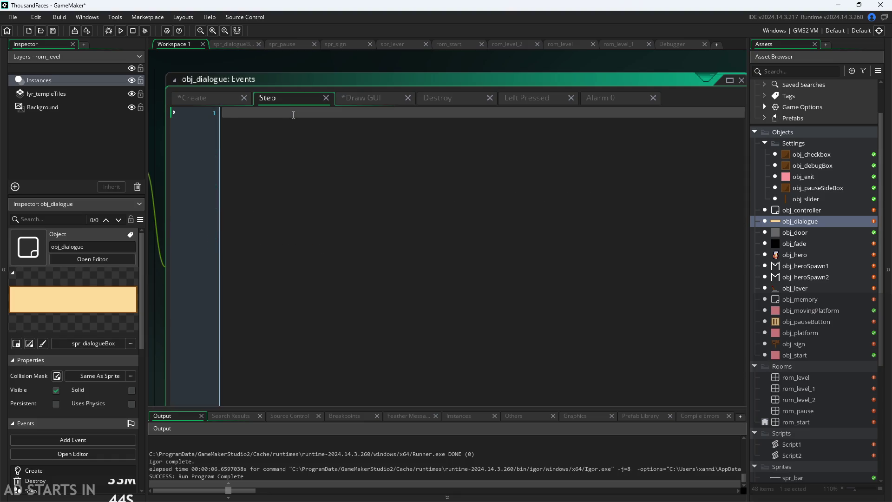
text(next++;)
Step: Remove next++; from the Draw GUI while loop and save the project
click(373, 99)
drag(300, 206, 128, 208)
key(BackSpace)
key(BackSpace)
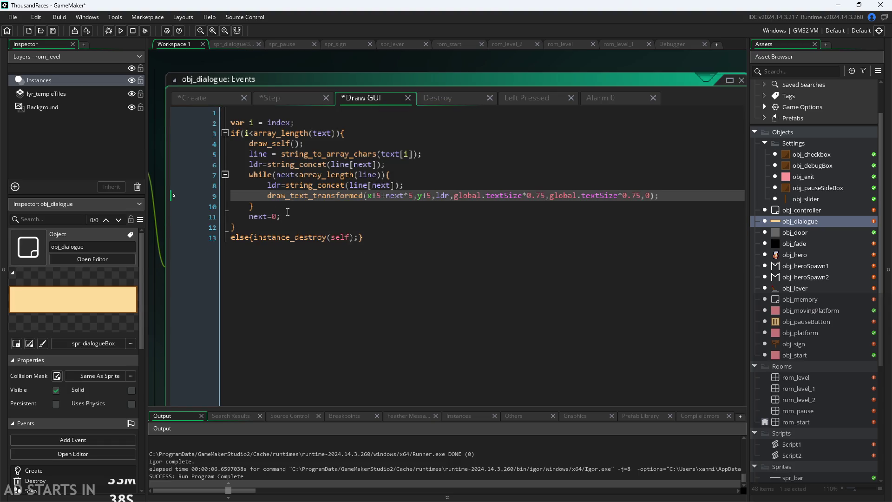
key(Down)
key(Down)
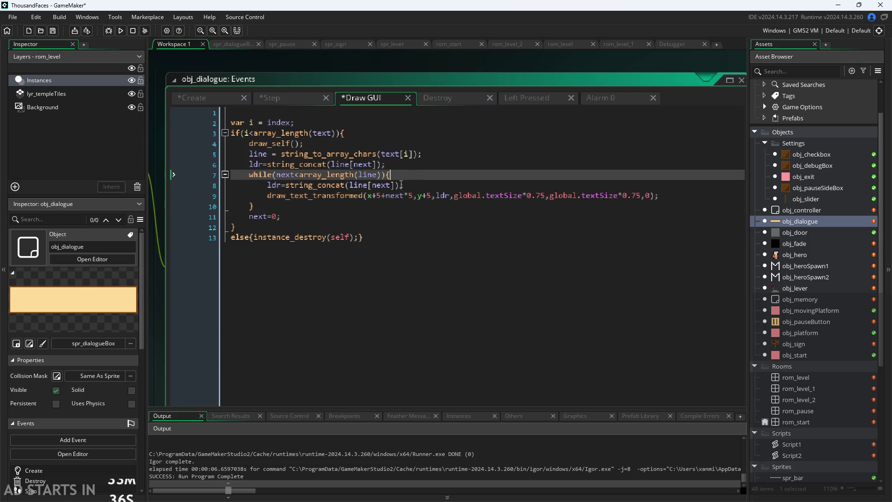
drag(282, 217, 224, 215)
key(ctrl+c)
click(302, 217)
key(ctrl+s)
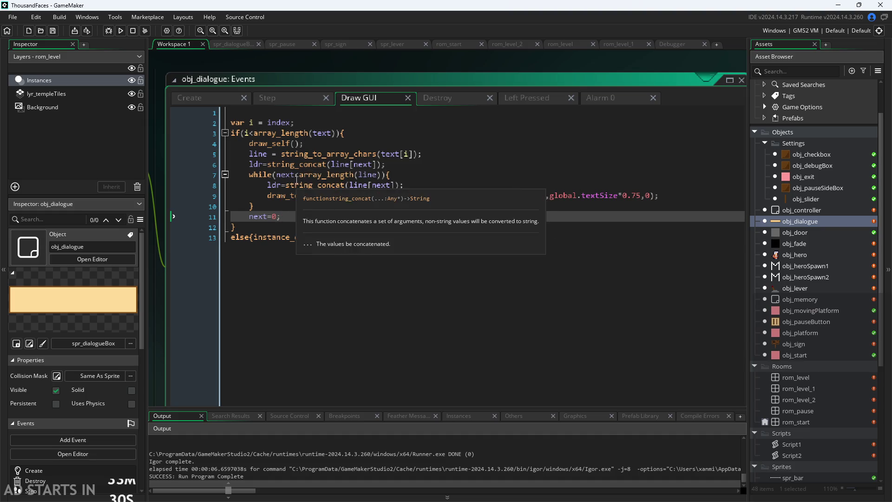
Step: Check next++; in the Step event, then select the next=0; line after the Draw GUI loop
click(285, 102)
drag(256, 113, 197, 113)
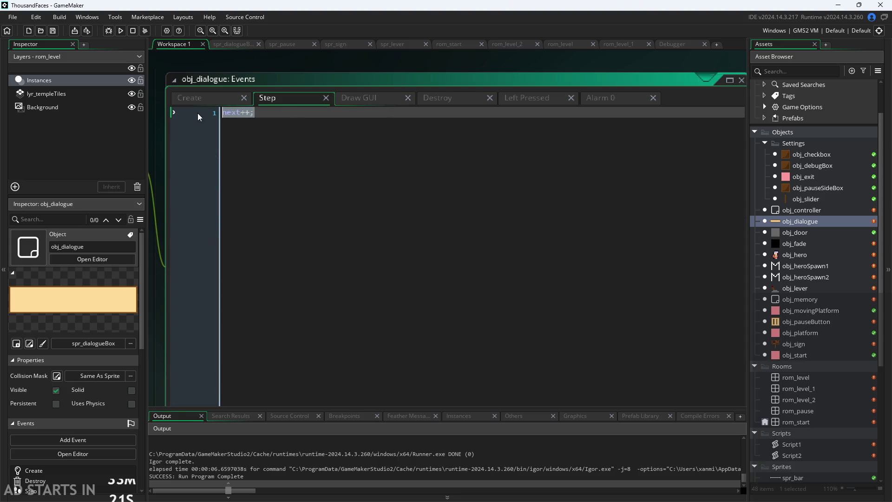
click(364, 100)
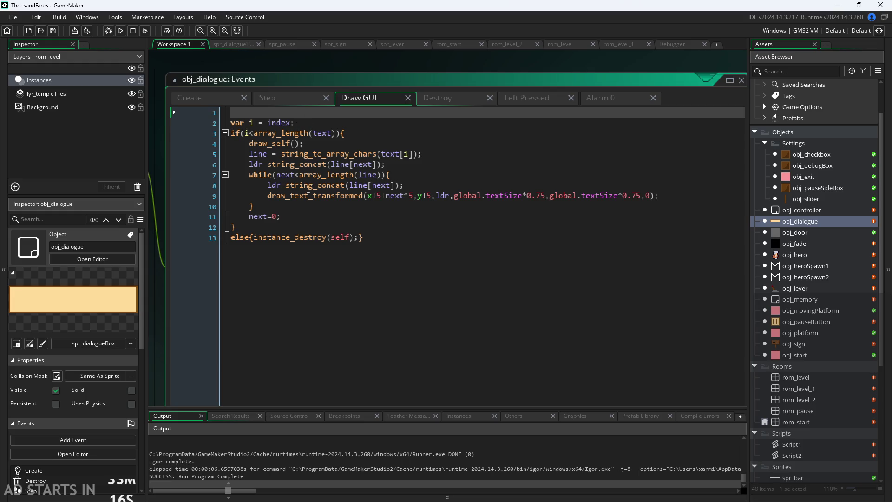
click(225, 219)
Step: Move next=0; from after the loop to line 4 of the if block, unindented, then save and run
key(Delete)
click(374, 133)
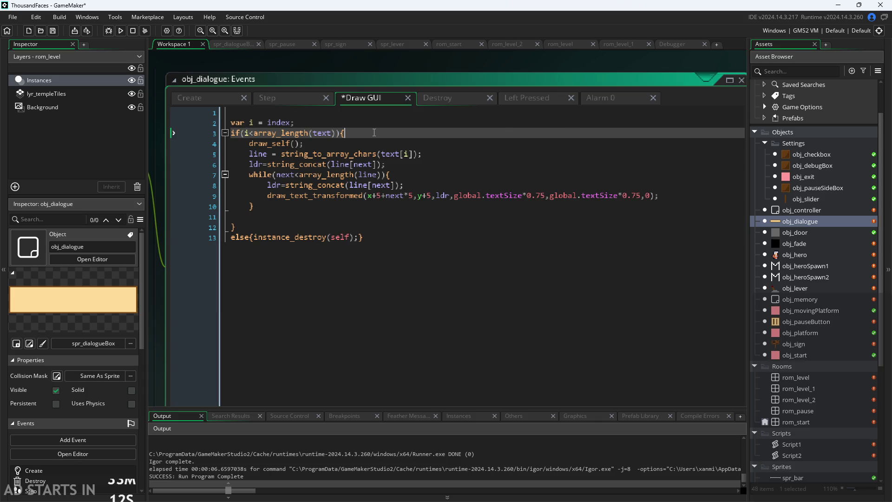
key(ctrl+v)
key(shift+Tab)
key(ctrl+s)
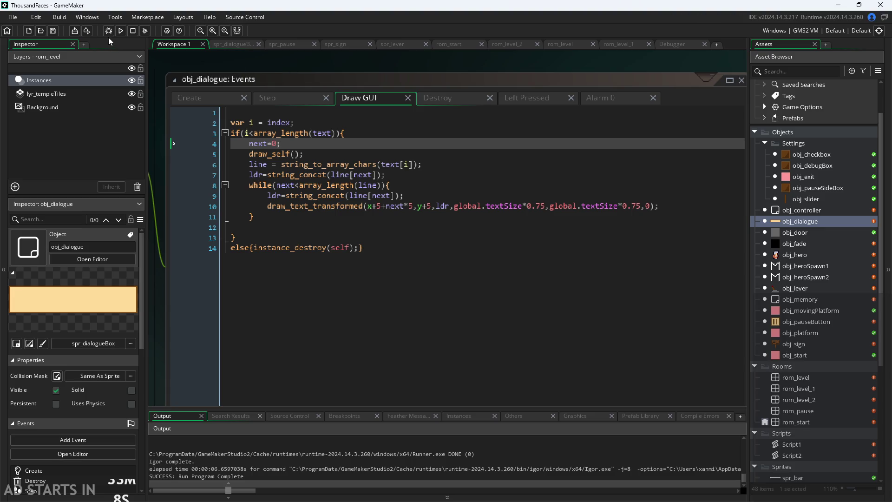
click(122, 31)
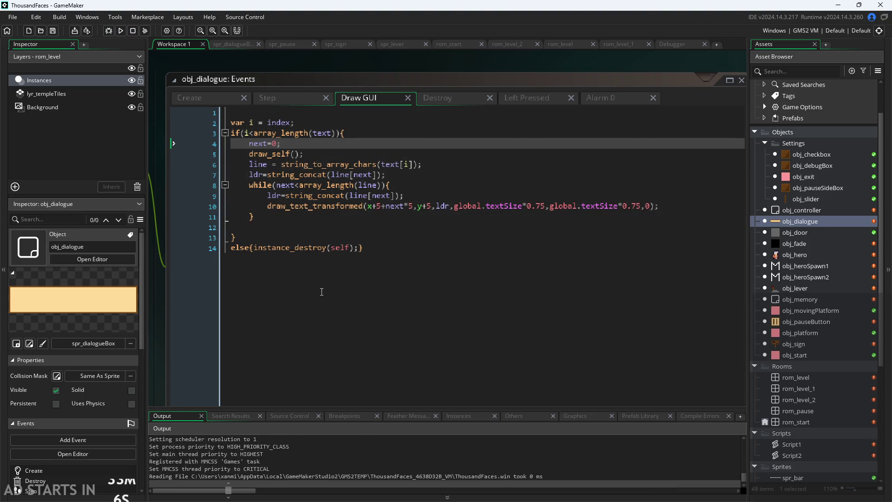
Step: Walk the player right to the signpost, then close the game with Escape
key(Right)
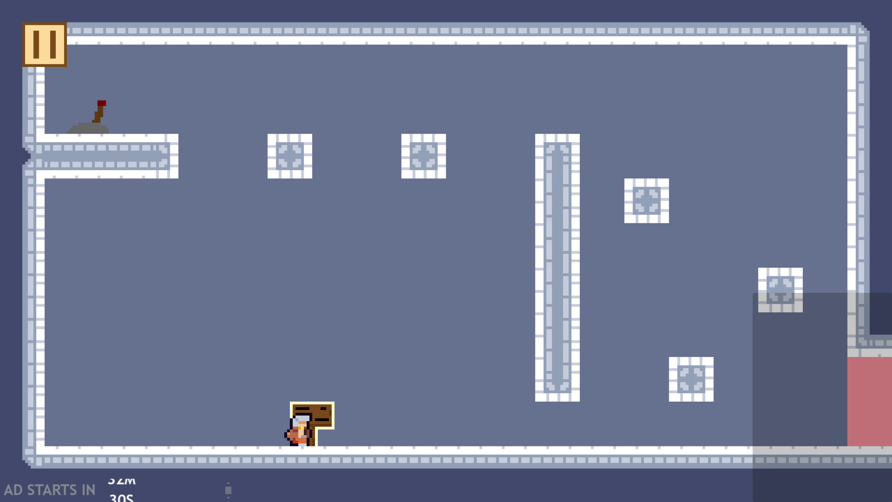
key(Escape)
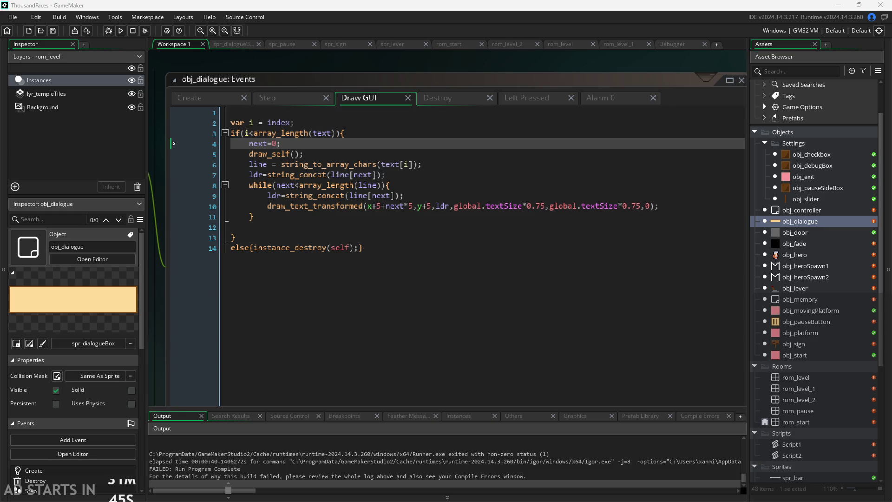
click(408, 228)
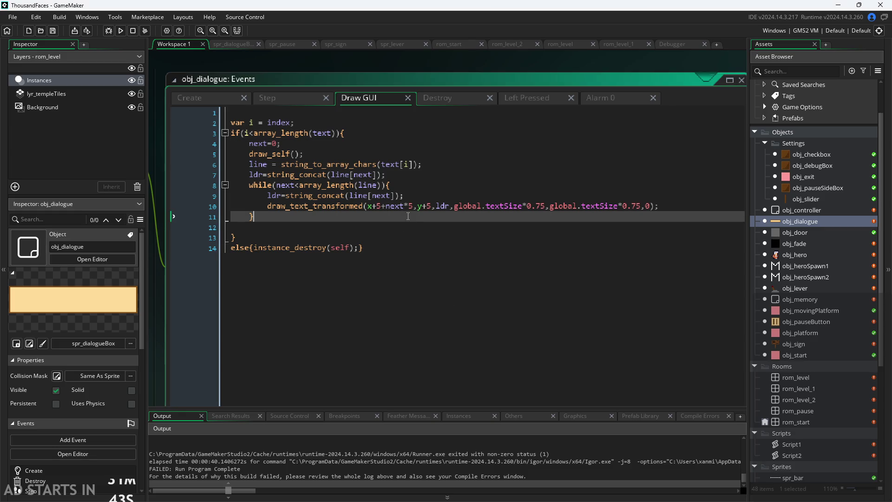
key(Down)
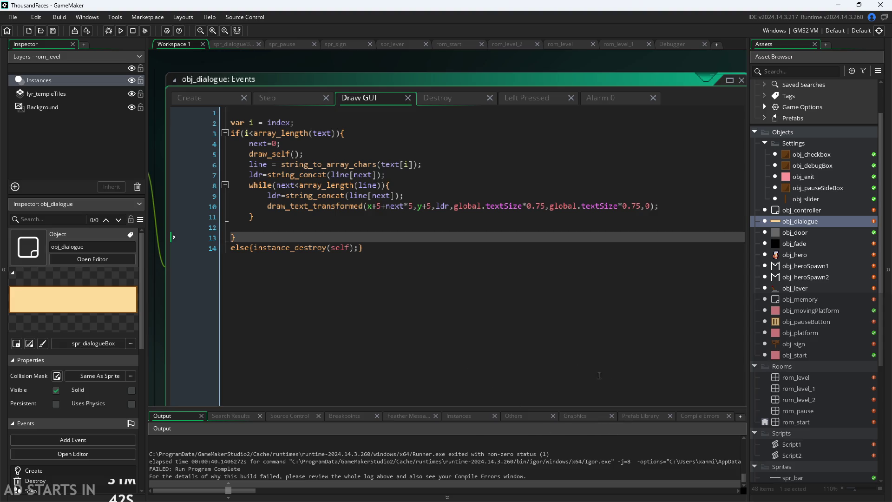